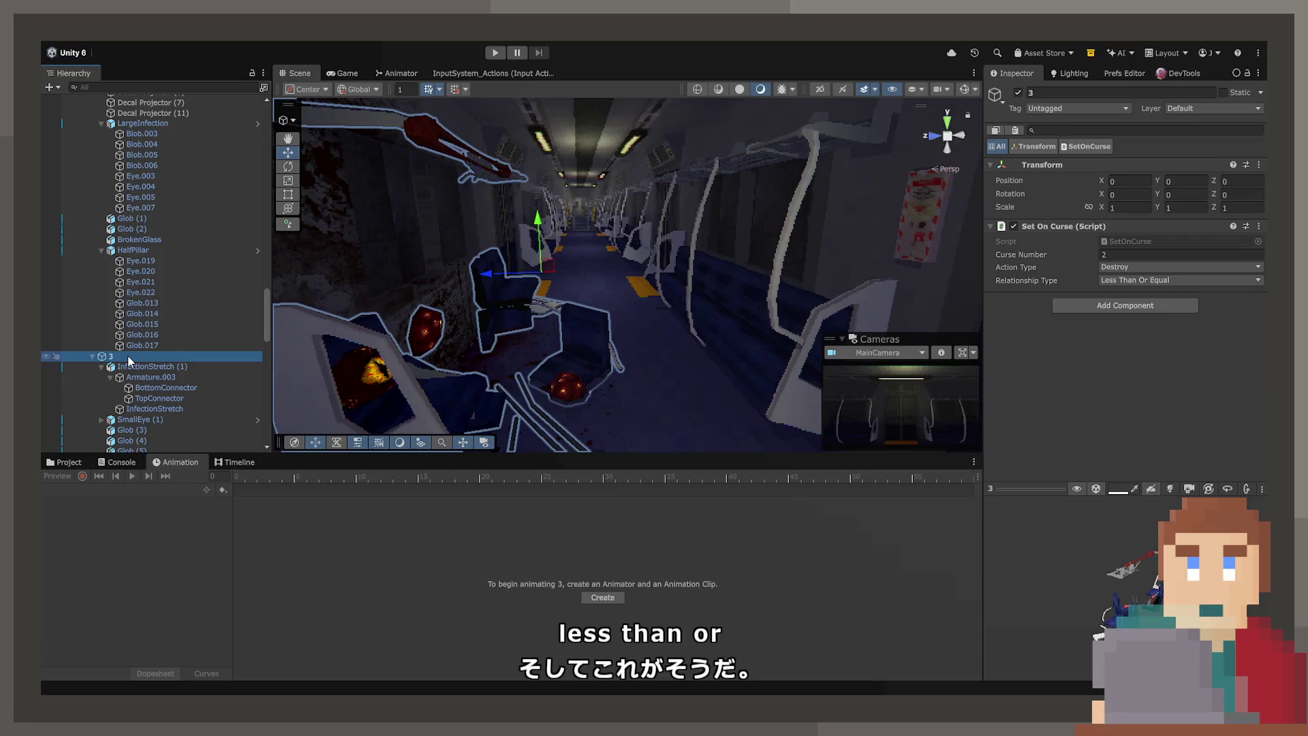
{"action": "scroll", "coordinate": [125, 392], "scroll_direction": "down", "scroll_amount": 3}
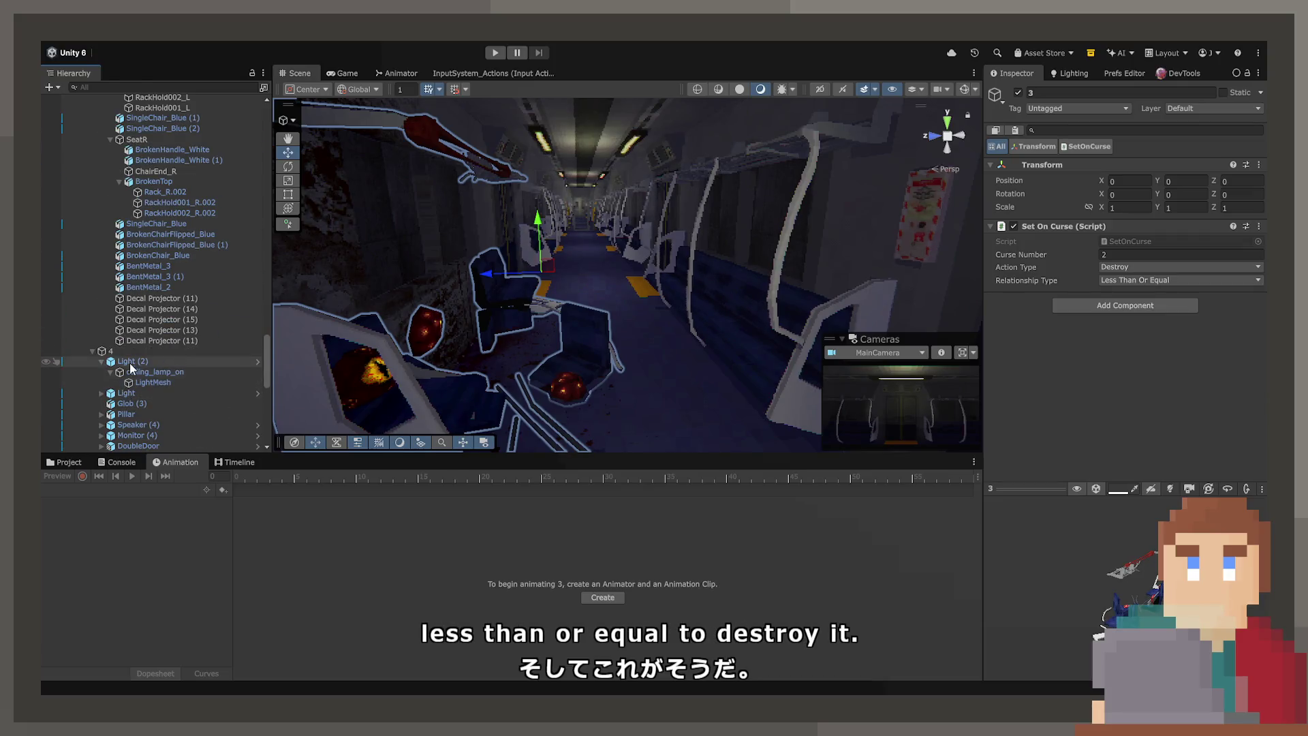
Step: Frame DoubleDoor (1) in group 4, then select group 4's DoubleDoor to inspect it
{"action": "double_click", "coordinate": [135, 350]}
{"action": "left_click", "coordinate": [685, 299]}
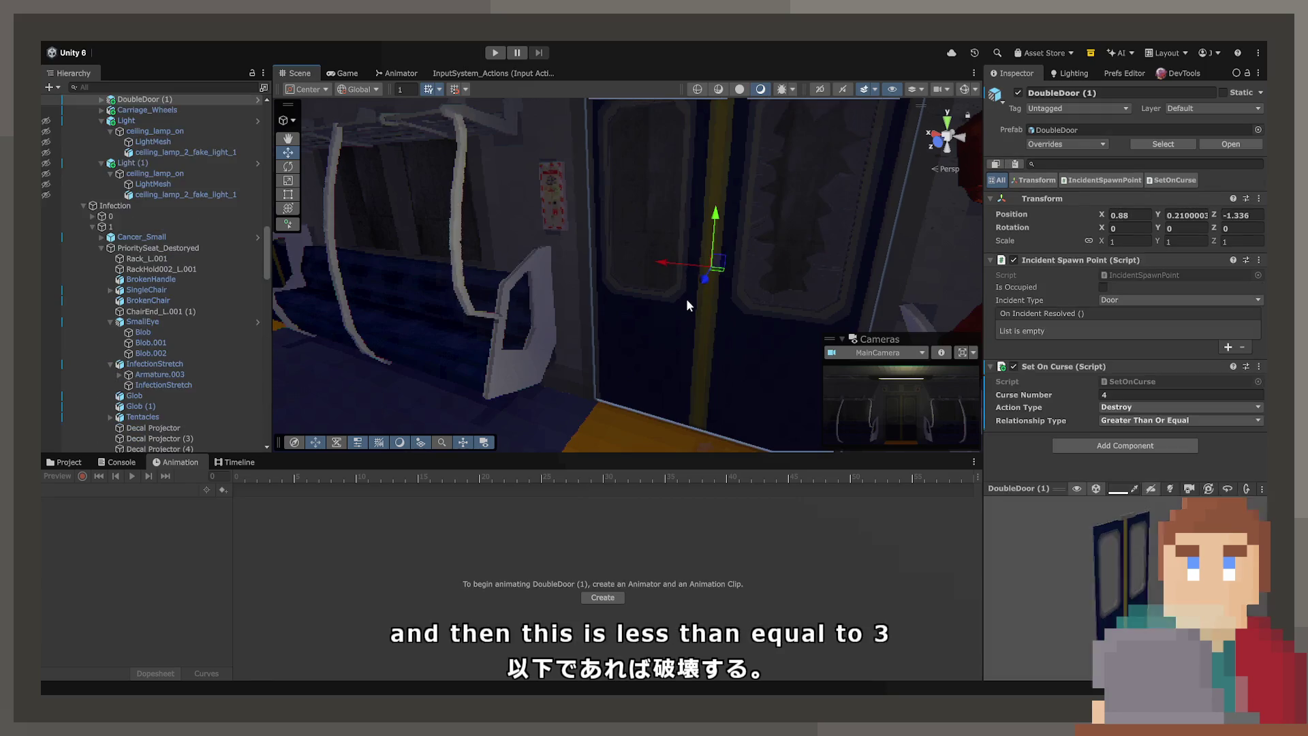
{"action": "key", "text": "f"}
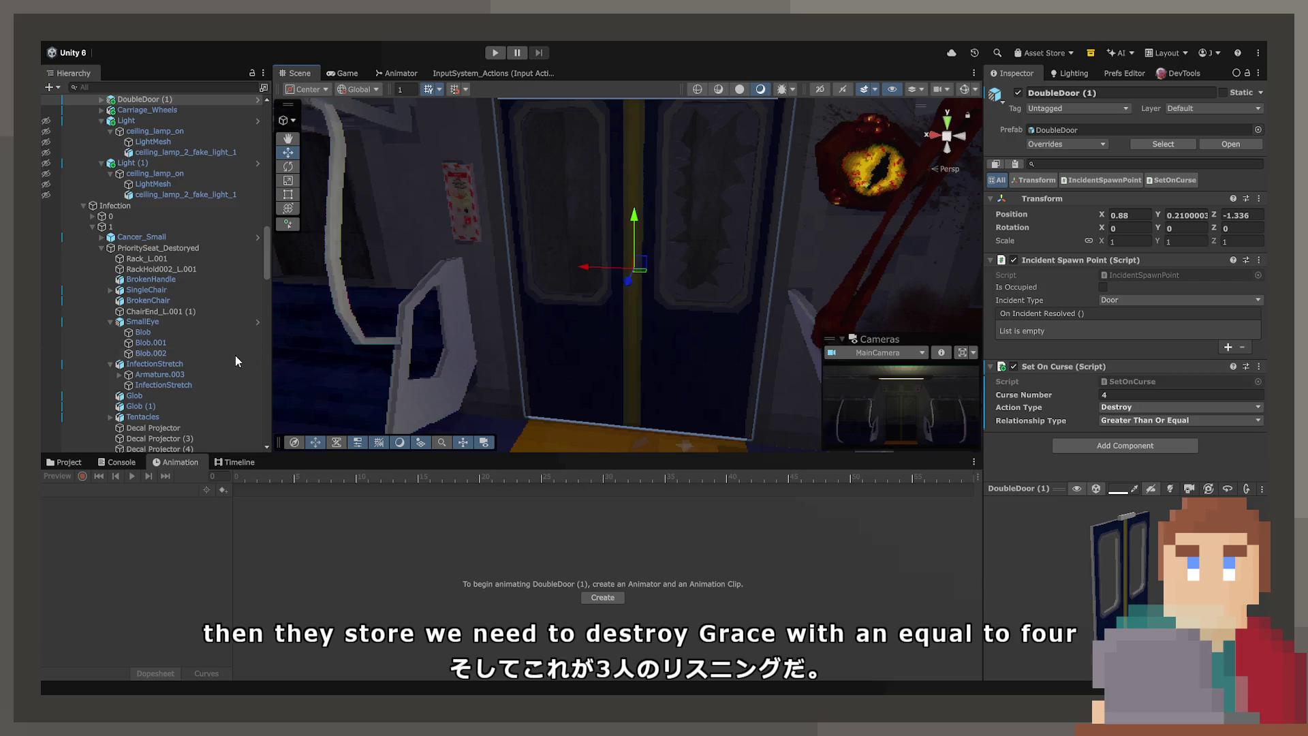
{"action": "scroll", "coordinate": [160, 366], "scroll_direction": "down", "scroll_amount": 15}
{"action": "scroll", "coordinate": [154, 358], "scroll_direction": "down", "scroll_amount": 10}
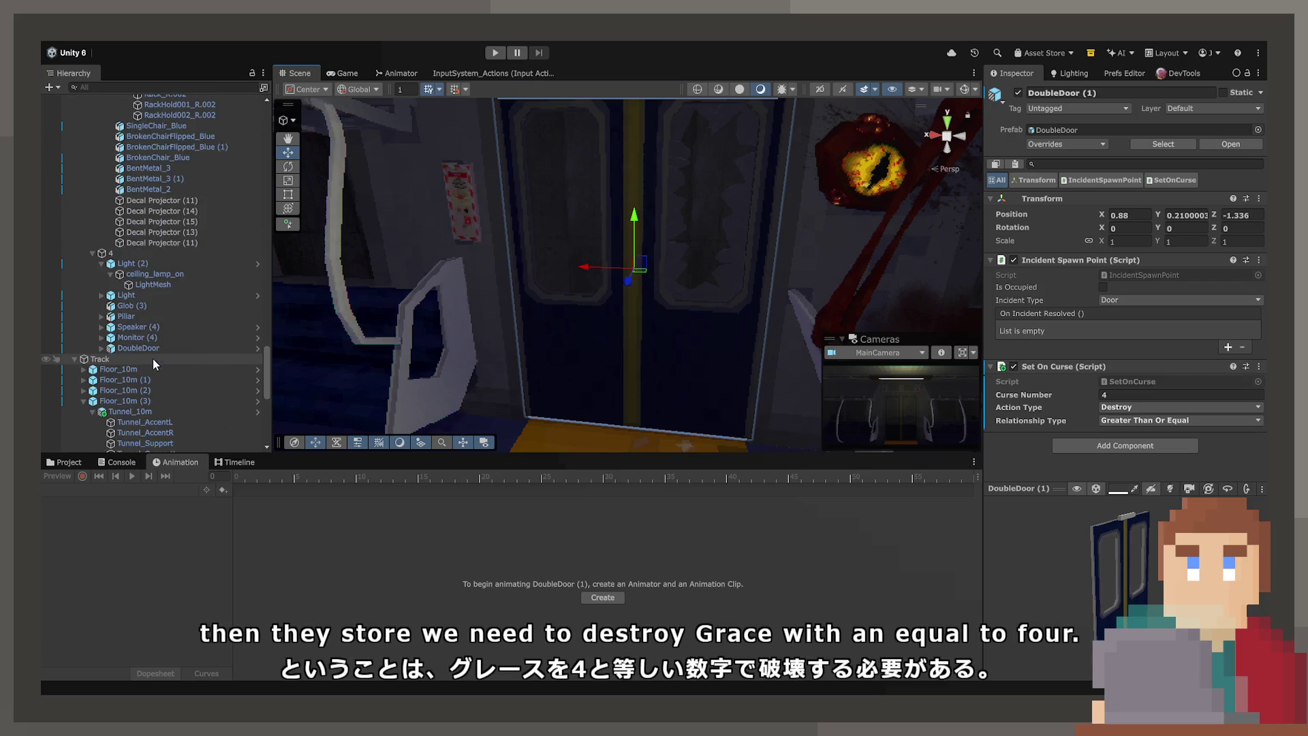
{"action": "left_click", "coordinate": [151, 348]}
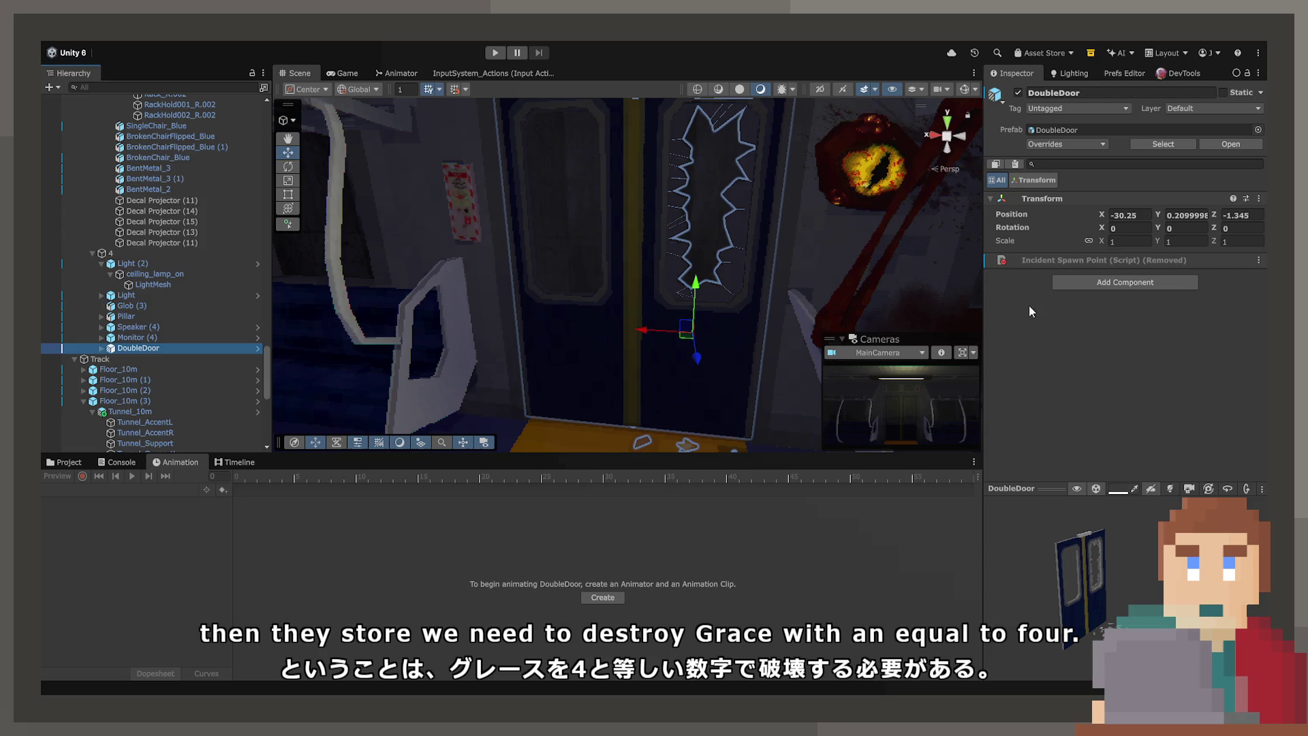
Step: Expand DoubleDoor to reveal Door.R and view the glass-strewn floor
{"action": "key", "text": "Right"}
{"action": "key", "text": "Down"}
{"action": "key", "text": "Down"}
{"action": "key", "text": "Down"}
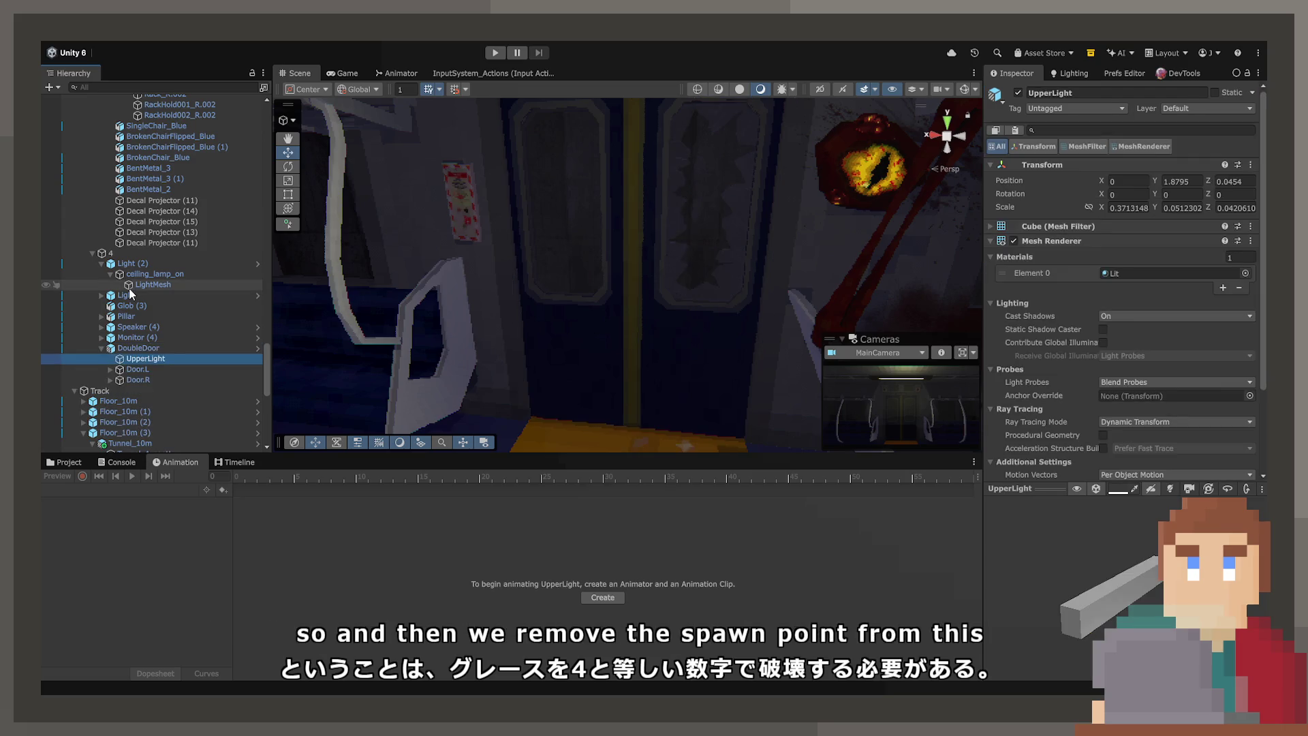
{"action": "left_click_drag", "start_coordinate": [423, 327], "coordinate": [519, 470]}
Step: Select Carriage_End2 and orbit to face the carriage end door with gizmos shown
{"action": "left_click", "coordinate": [533, 297]}
{"action": "mouse_move", "coordinate": [533, 297]}
{"action": "left_mouse_down"}
{"action": "mouse_move", "coordinate": [592, 204]}
{"action": "mouse_move", "coordinate": [582, 197]}
{"action": "mouse_move", "coordinate": [784, 143]}
{"action": "left_mouse_up"}
{"action": "mouse_move", "coordinate": [1184, 69]}
{"action": "left_mouse_down"}
{"action": "mouse_move", "coordinate": [632, 81]}
{"action": "mouse_move", "coordinate": [493, 56]}
{"action": "mouse_move", "coordinate": [432, 196]}
{"action": "mouse_move", "coordinate": [362, 169]}
{"action": "mouse_move", "coordinate": [649, 190]}
{"action": "mouse_move", "coordinate": [837, 164]}
{"action": "mouse_move", "coordinate": [608, 161]}
{"action": "left_mouse_up"}
{"action": "left_click", "coordinate": [964, 89]}
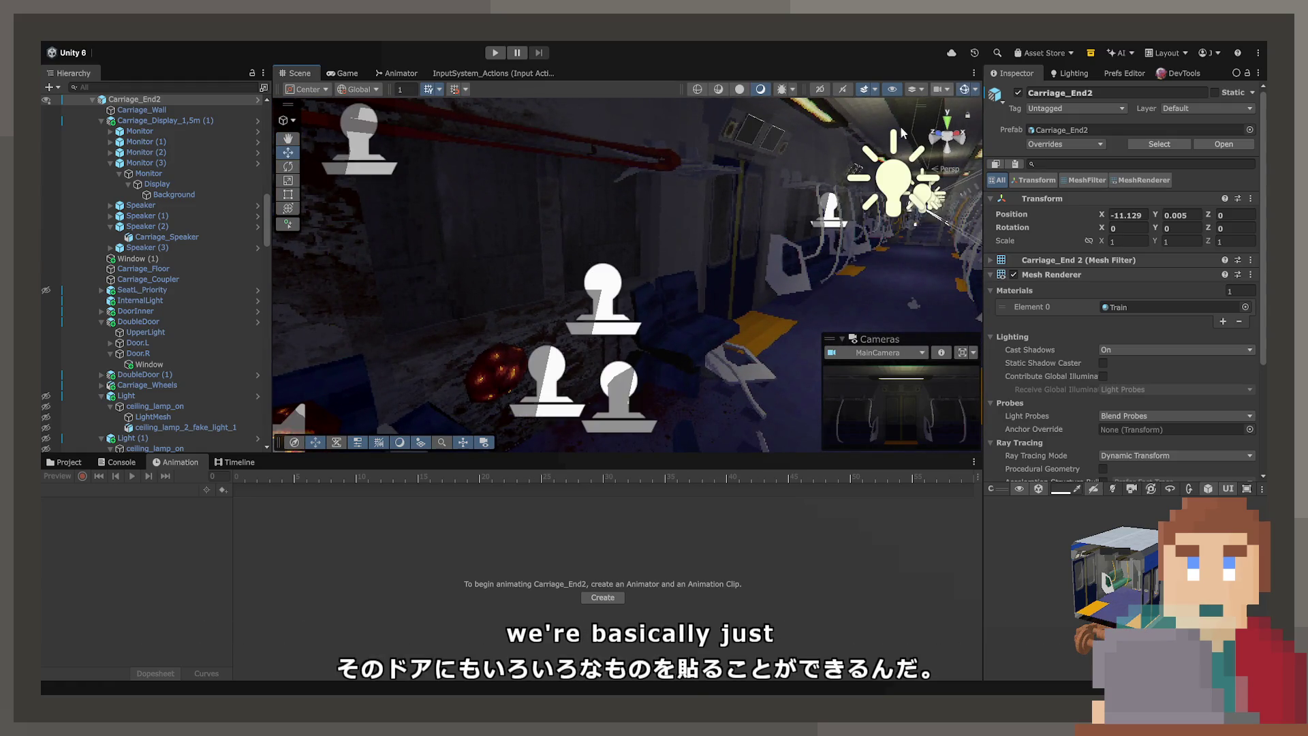
Step: Frame Decal Projector (13) and reparent it under the group 4 DoubleDoor
{"action": "left_click", "coordinate": [601, 297]}
{"action": "key", "text": "f"}
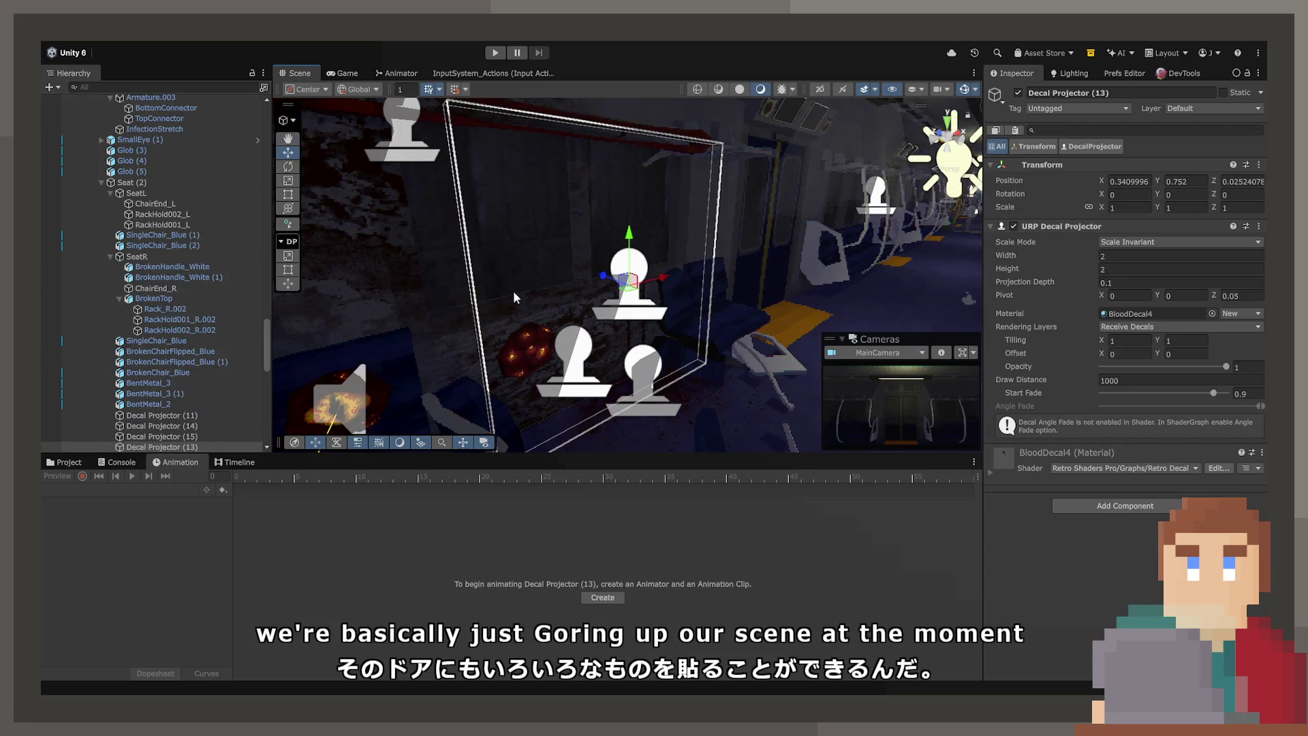
{"action": "left_click", "coordinate": [191, 447]}
{"action": "mouse_move", "coordinate": [190, 444]}
{"action": "left_mouse_down"}
{"action": "mouse_move", "coordinate": [157, 359]}
{"action": "mouse_move", "coordinate": [145, 268]}
{"action": "mouse_move", "coordinate": [145, 321]}
{"action": "left_mouse_up"}
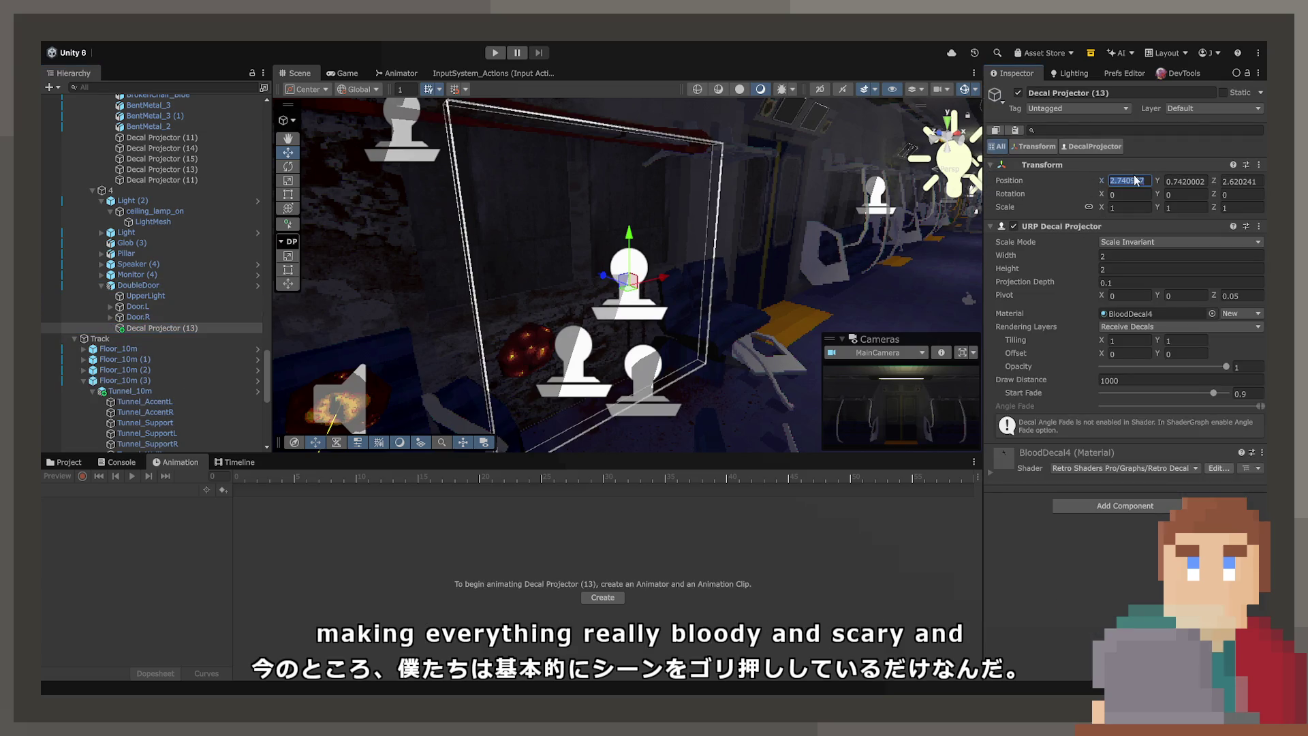
Step: Zero the decal's position, set Rotation Y to 180, and raise it to 0.75
{"action": "type", "text": "00"}
{"action": "left_click", "coordinate": [1239, 181]}
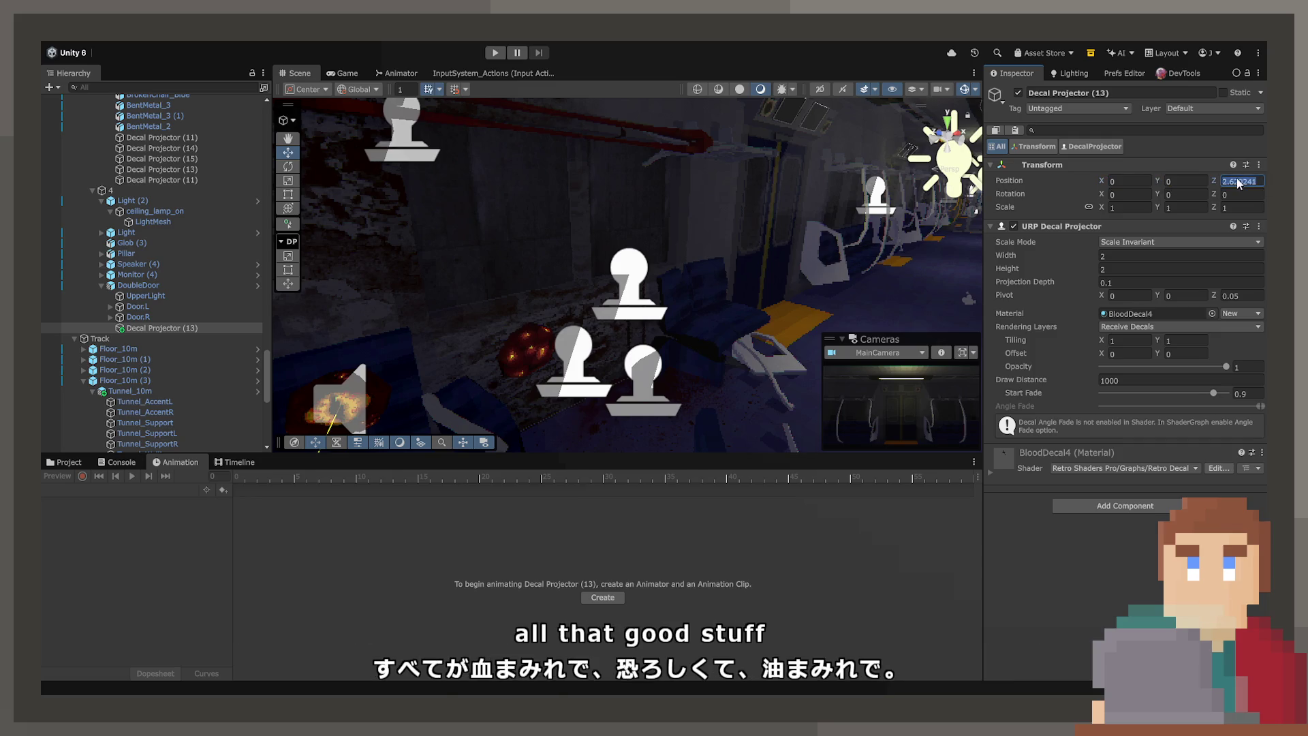
{"action": "type", "text": "0180"}
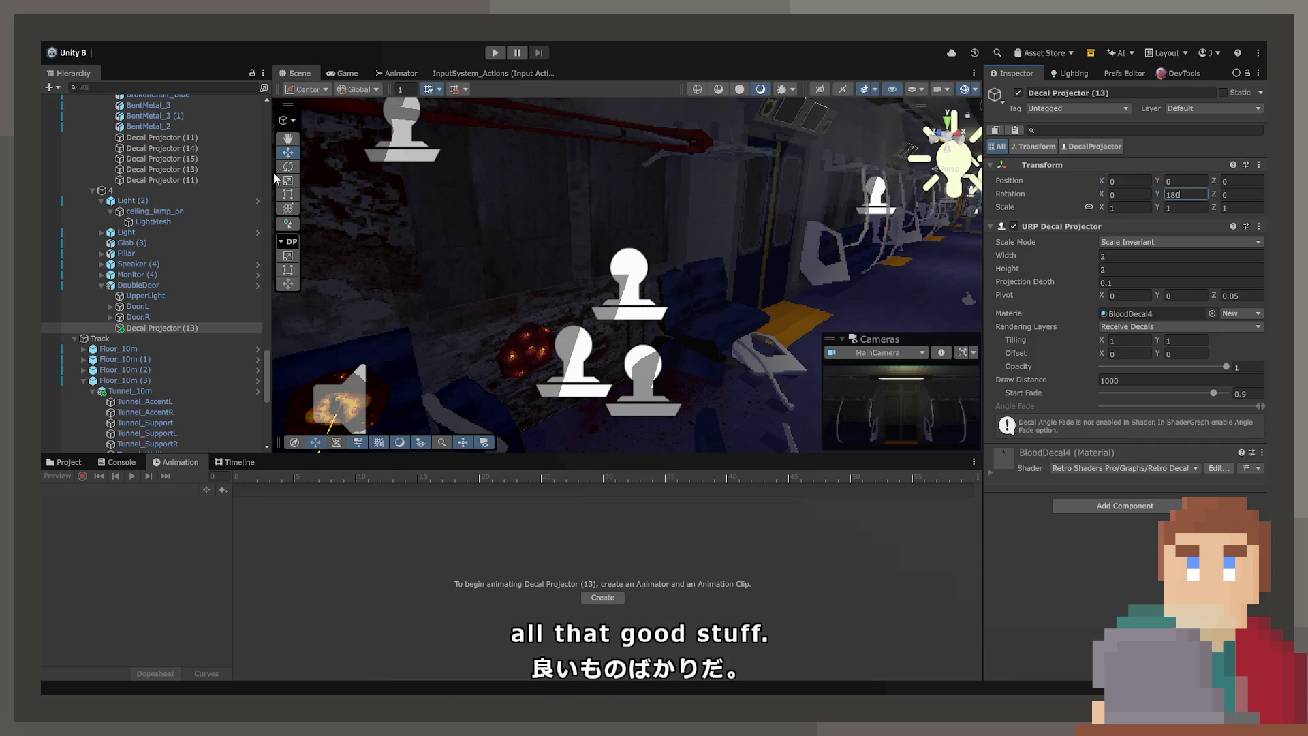
{"action": "left_click_drag", "start_coordinate": [477, 306], "coordinate": [331, 315]}
{"action": "key", "text": "f"}
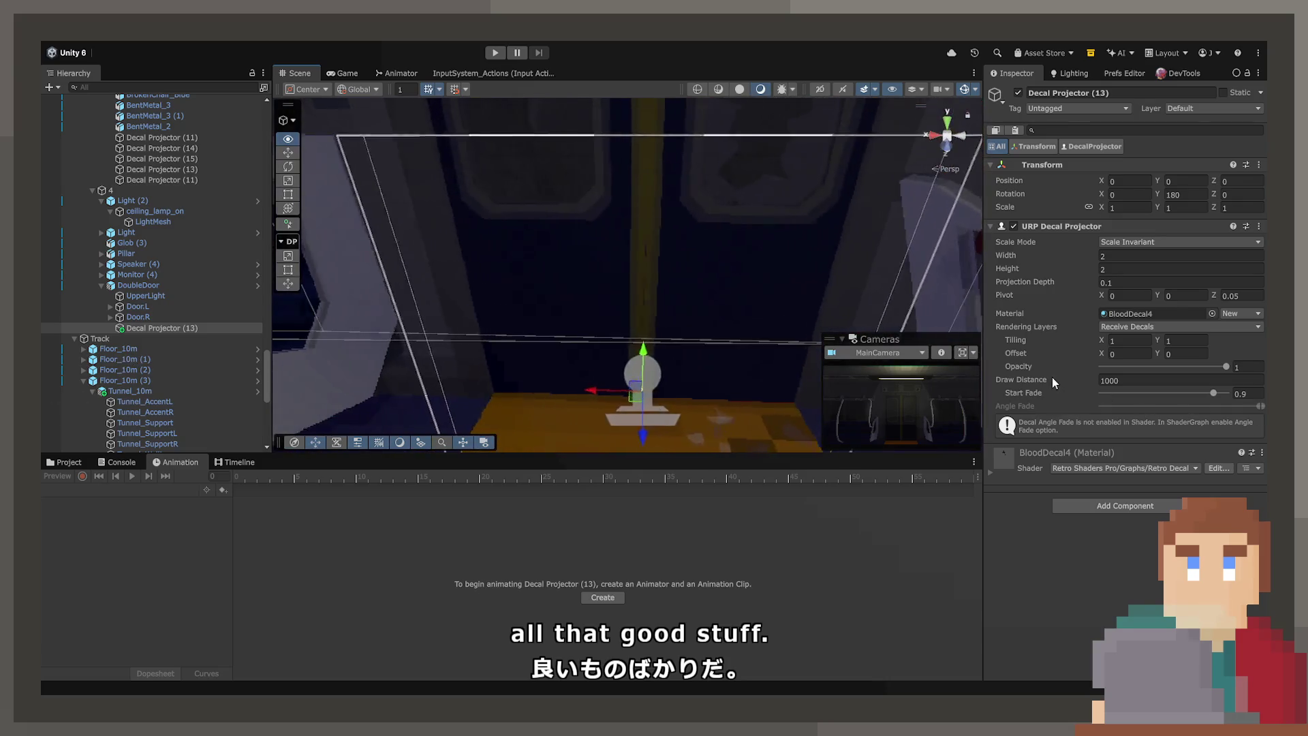
{"action": "mouse_move", "coordinate": [632, 353]}
{"action": "left_mouse_down"}
{"action": "mouse_move", "coordinate": [631, 244]}
{"action": "mouse_move", "coordinate": [571, 331]}
{"action": "mouse_move", "coordinate": [614, 365]}
{"action": "mouse_move", "coordinate": [635, 338]}
{"action": "left_mouse_up"}
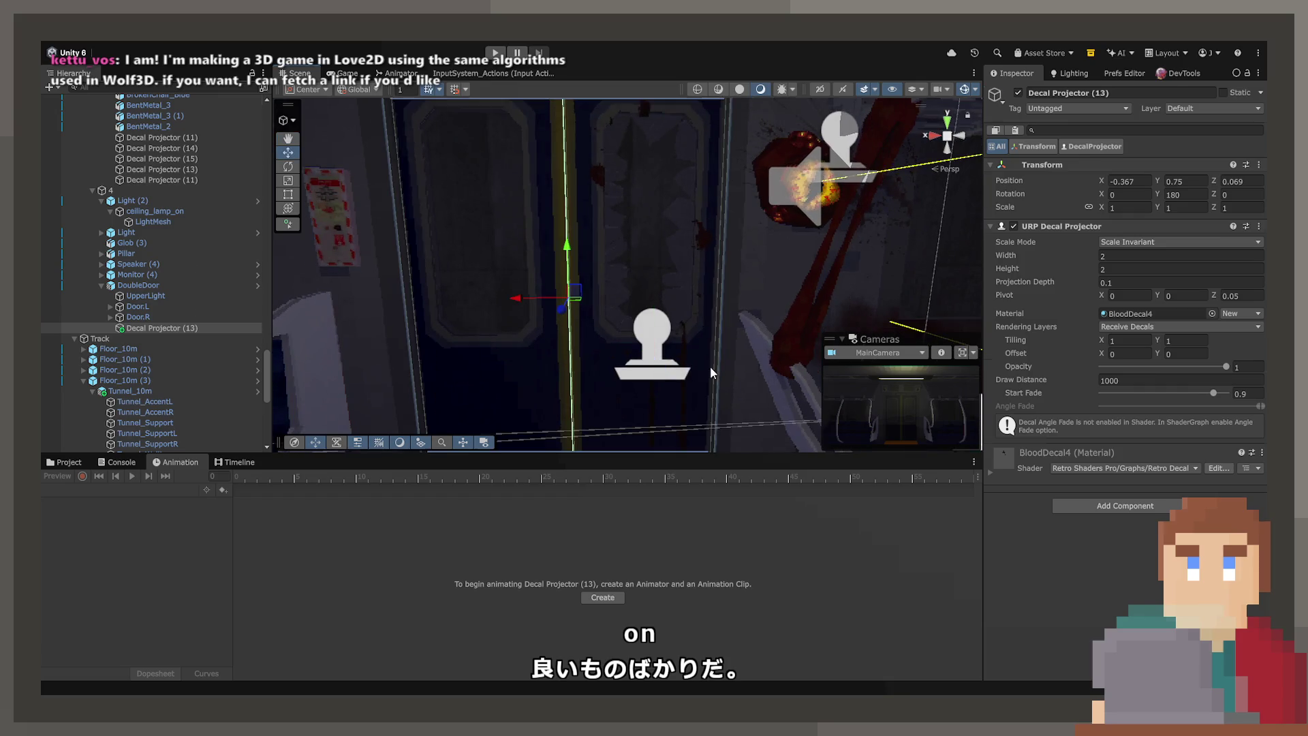
Step: Select DoubleDoor (1) and frame the door and floor in view
{"action": "left_click", "coordinate": [710, 366]}
{"action": "key", "text": "f"}
{"action": "left_click_drag", "start_coordinate": [748, 294], "coordinate": [747, 396]}
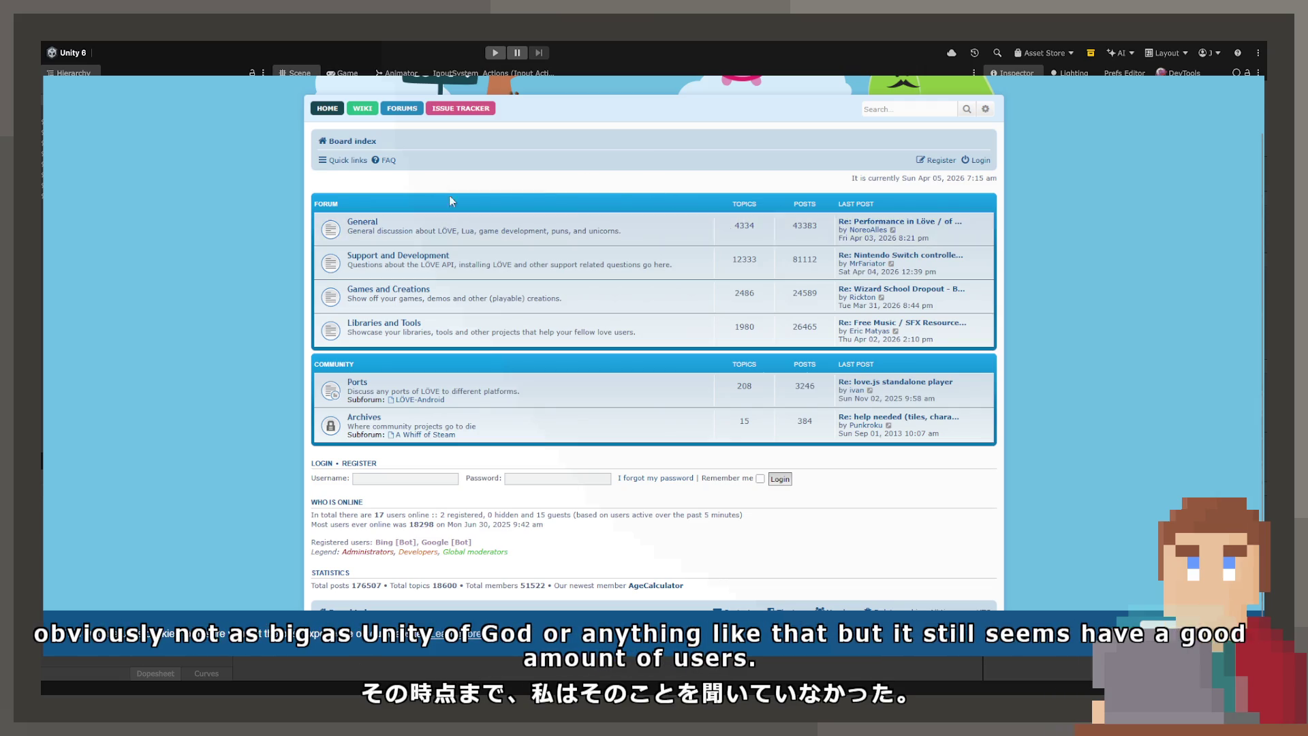
Step: Scroll back up the love2d.org forum board index
{"action": "scroll", "coordinate": [289, 236], "scroll_direction": "up", "scroll_amount": 2}
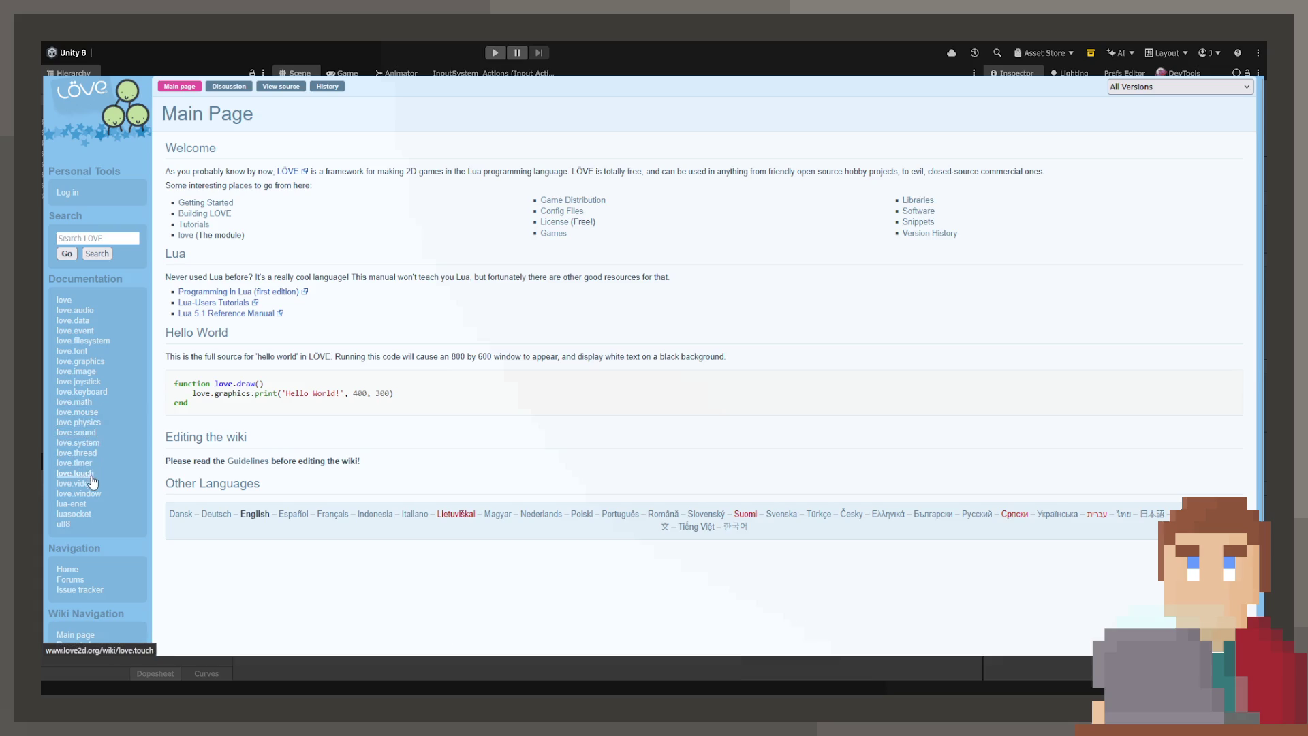
Step: Scroll through the love.graphics Types, Functions and Enums tables and back up
{"action": "scroll", "coordinate": [93, 481], "scroll_direction": "down", "scroll_amount": 3}
{"action": "scroll", "coordinate": [79, 481], "scroll_direction": "up", "scroll_amount": 3}
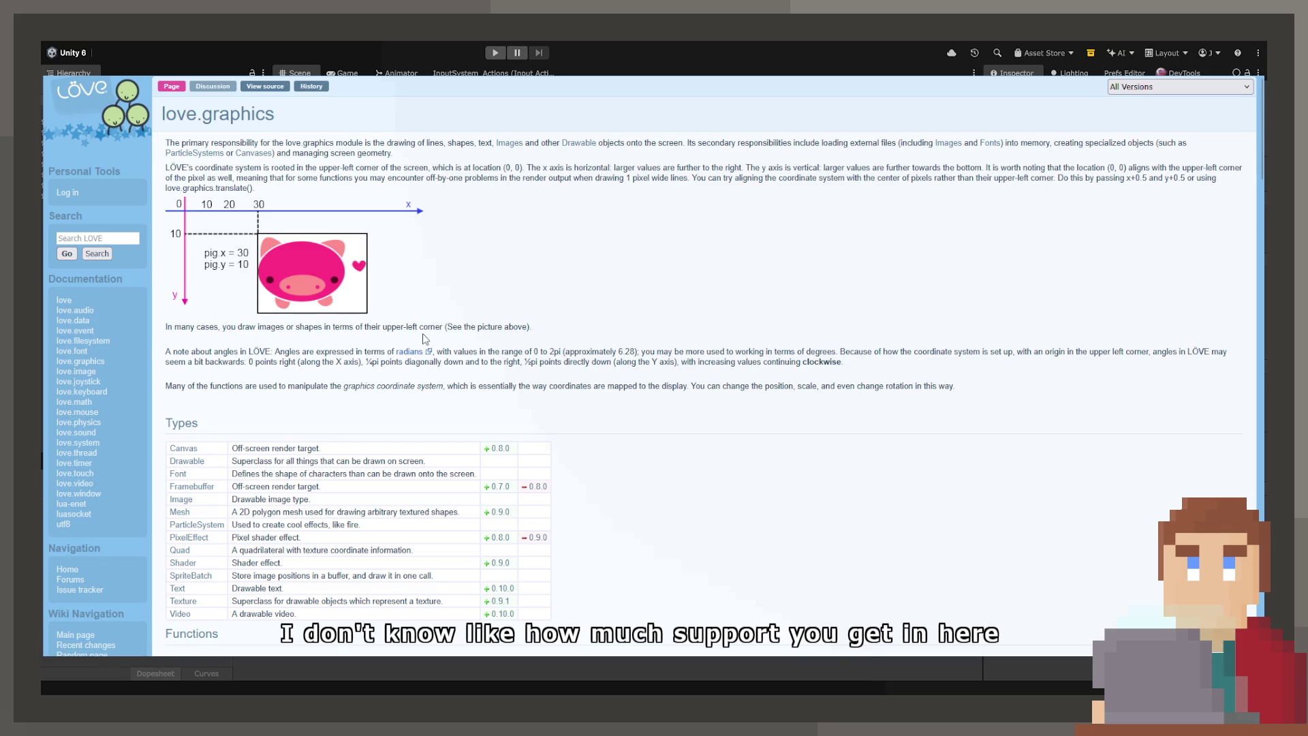
{"action": "scroll", "coordinate": [414, 328], "scroll_direction": "down", "scroll_amount": 5}
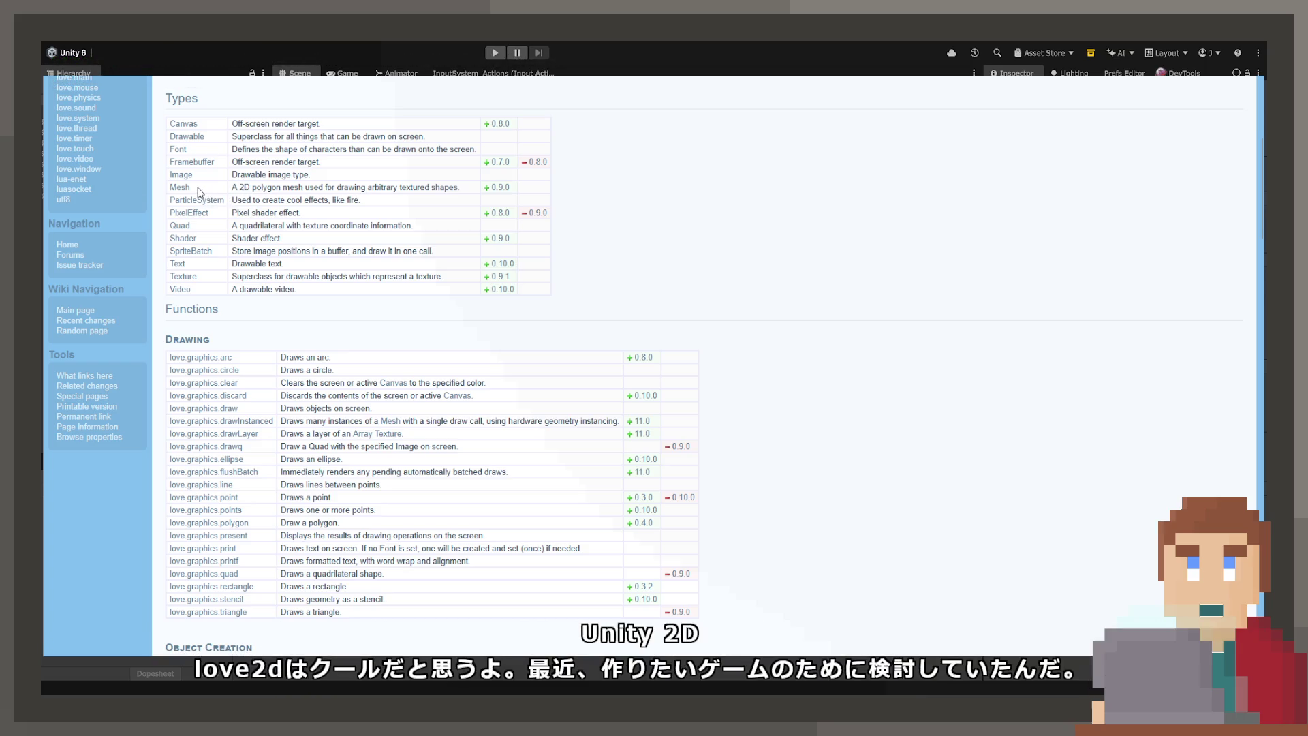
{"action": "scroll", "coordinate": [197, 190], "scroll_direction": "down", "scroll_amount": 7}
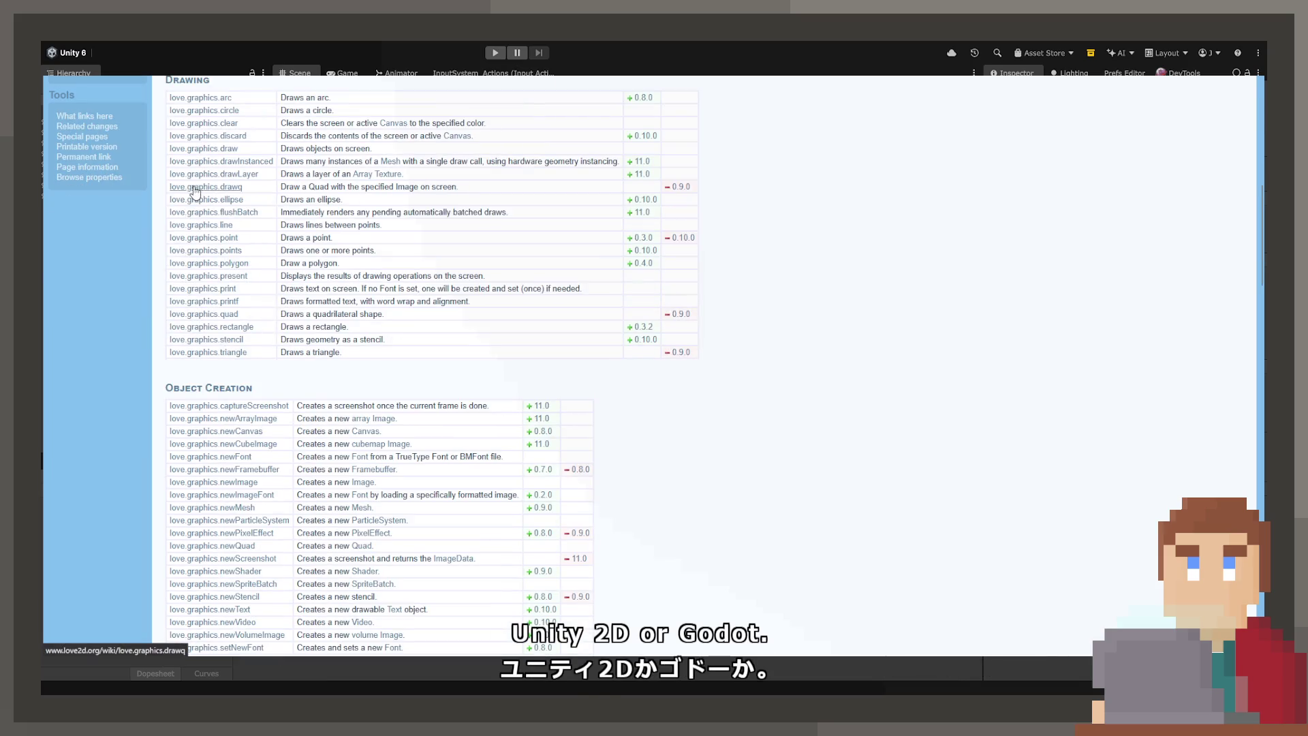
{"action": "scroll", "coordinate": [177, 197], "scroll_direction": "down", "scroll_amount": 1}
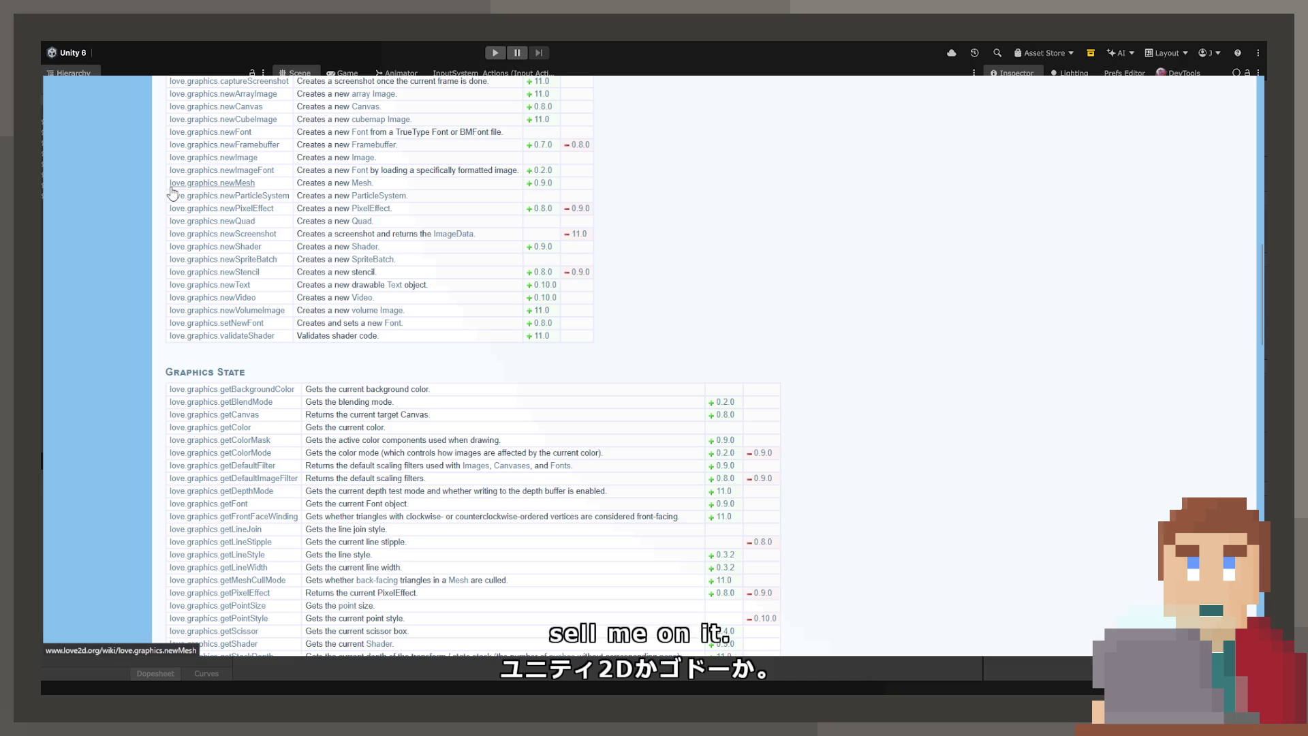
{"action": "scroll", "coordinate": [173, 194], "scroll_direction": "down", "scroll_amount": 9}
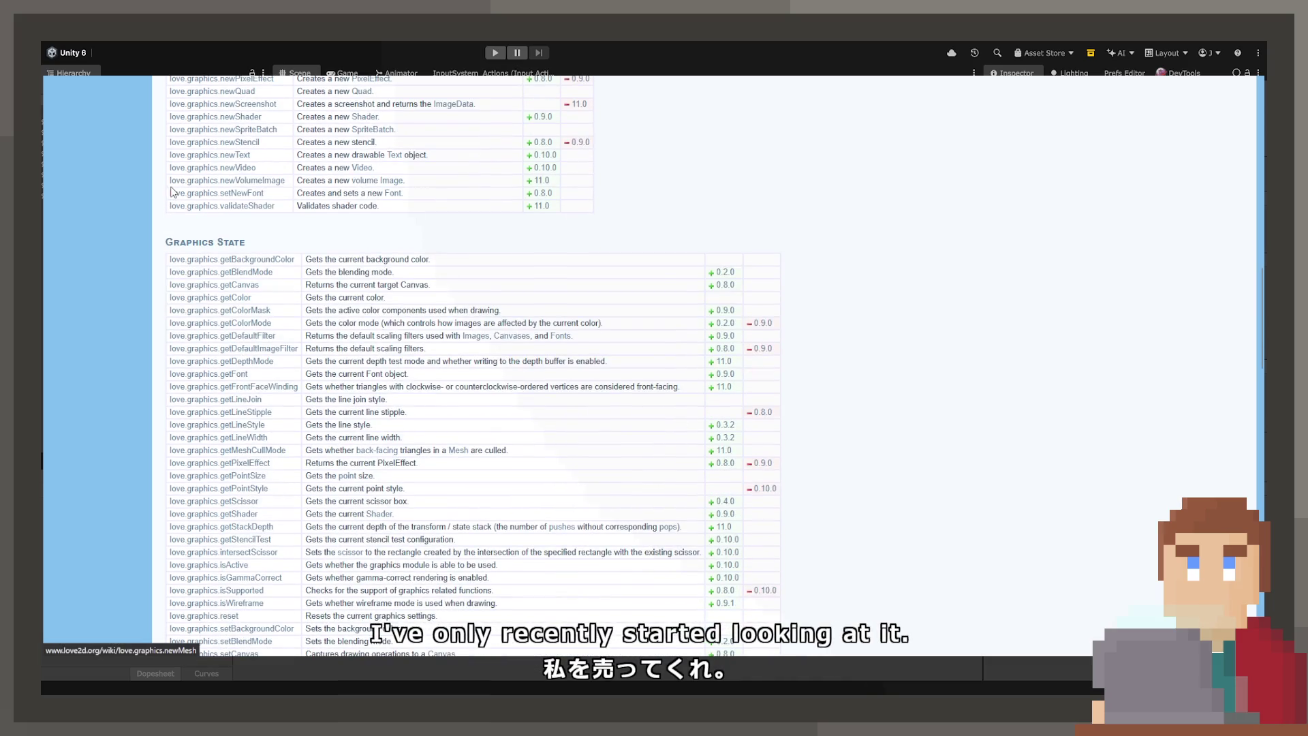
{"action": "scroll", "coordinate": [123, 238], "scroll_direction": "down", "scroll_amount": 13}
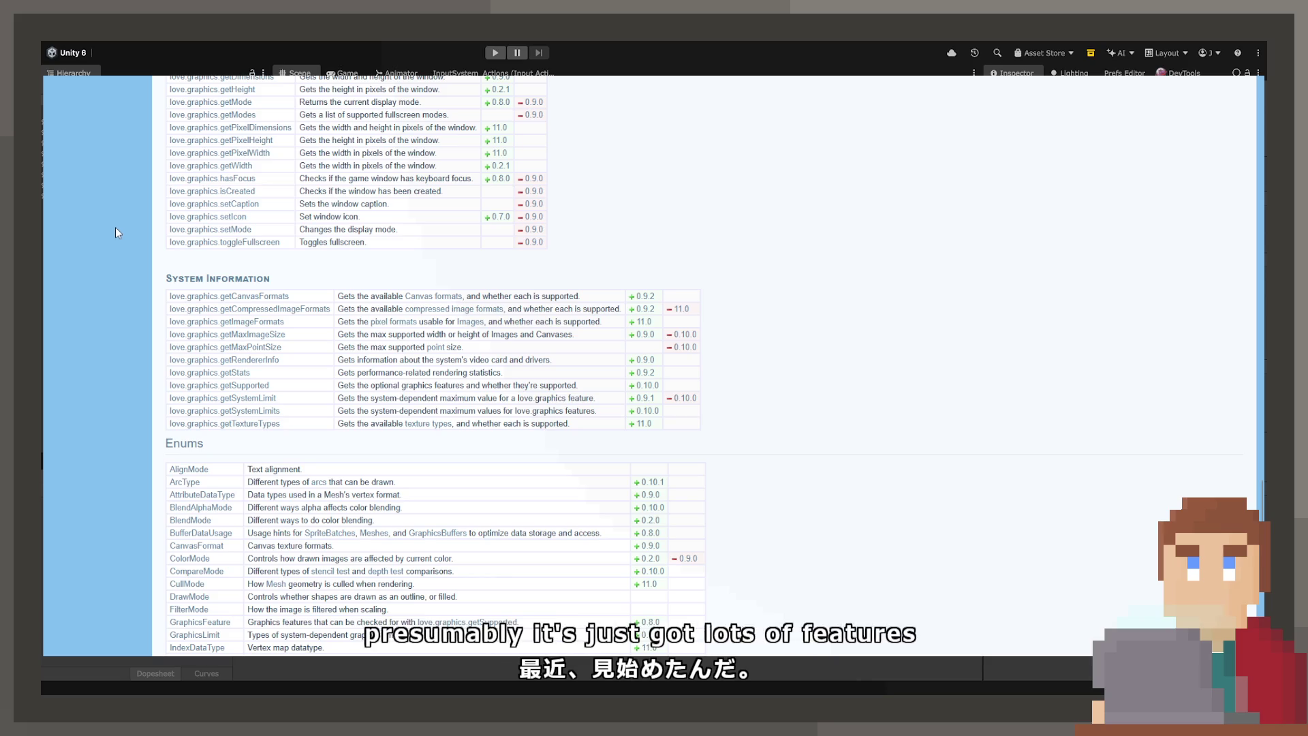
{"action": "scroll", "coordinate": [116, 229], "scroll_direction": "down", "scroll_amount": 6}
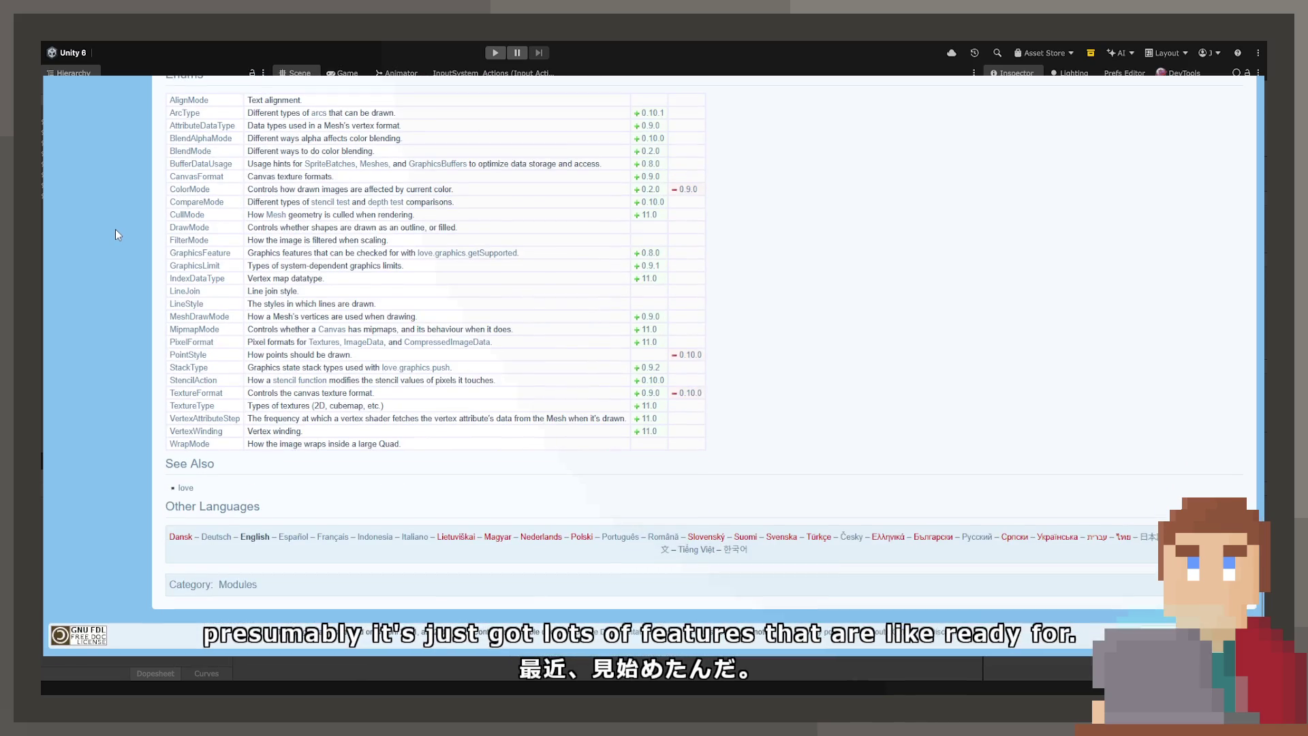
{"action": "scroll", "coordinate": [115, 229], "scroll_direction": "up", "scroll_amount": 18}
{"action": "scroll", "coordinate": [114, 227], "scroll_direction": "up", "scroll_amount": 20}
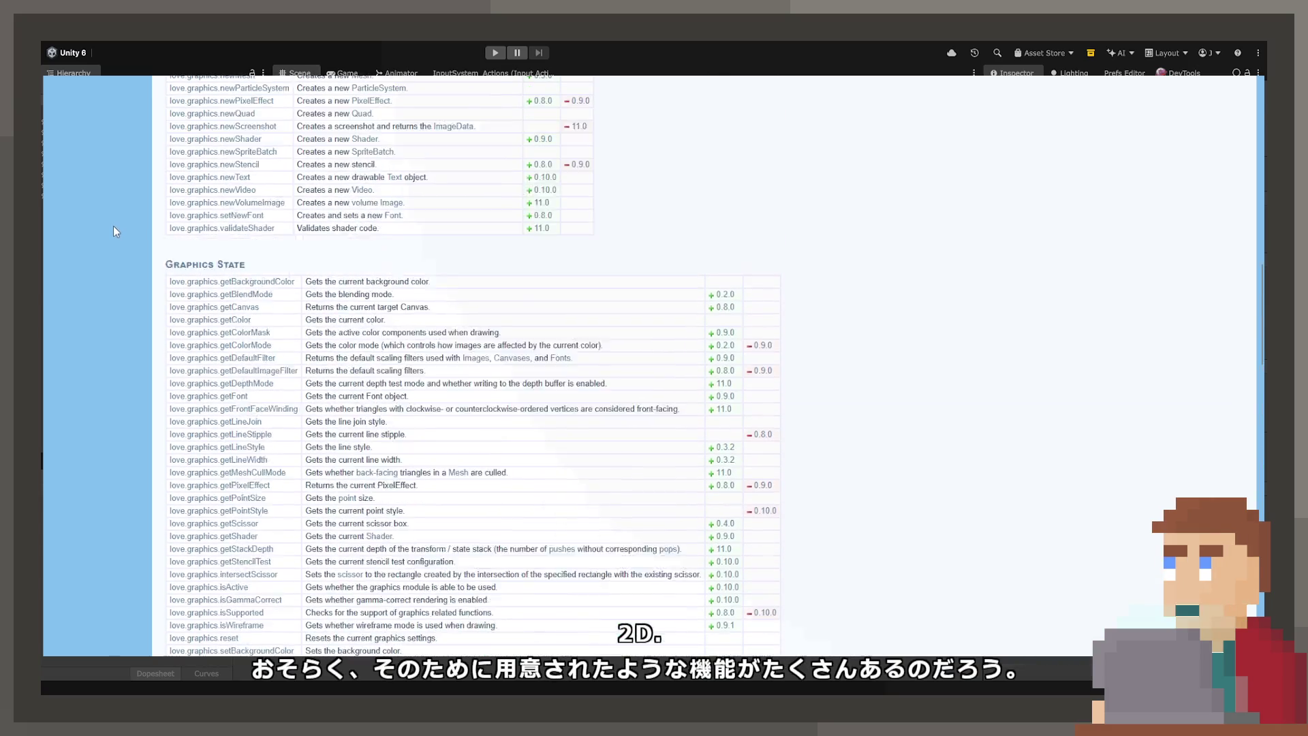
{"action": "scroll", "coordinate": [114, 230], "scroll_direction": "up", "scroll_amount": 7}
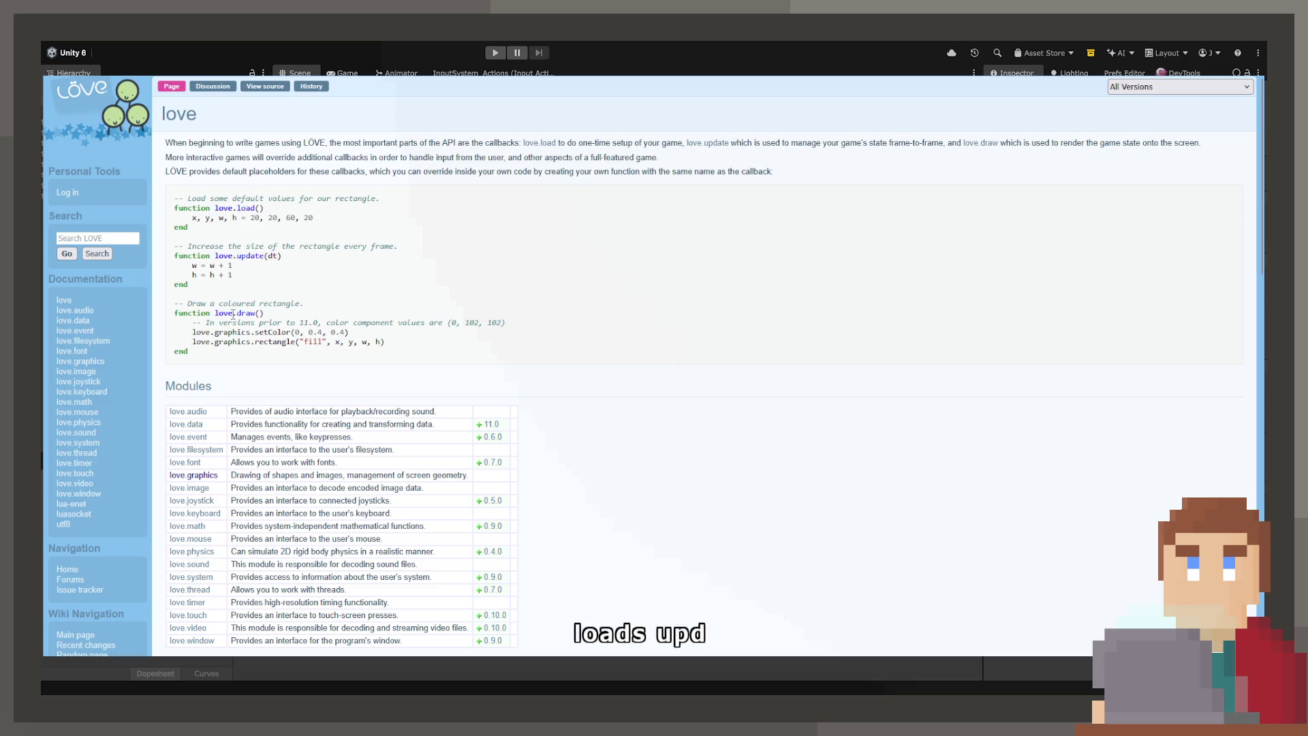
Step: Skim the love module's Callbacks section, then go to the love.thread page
{"action": "scroll", "coordinate": [192, 329], "scroll_direction": "down", "scroll_amount": 10}
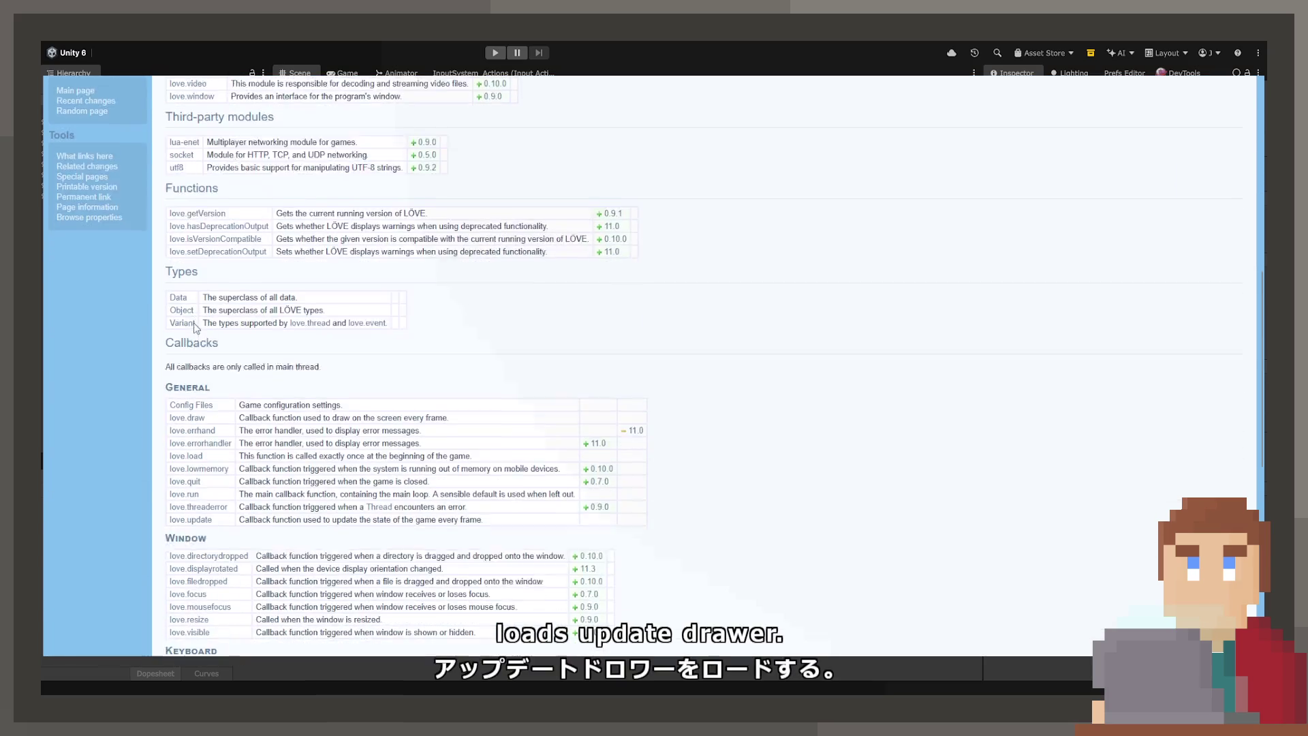
{"action": "scroll", "coordinate": [193, 329], "scroll_direction": "down", "scroll_amount": 7}
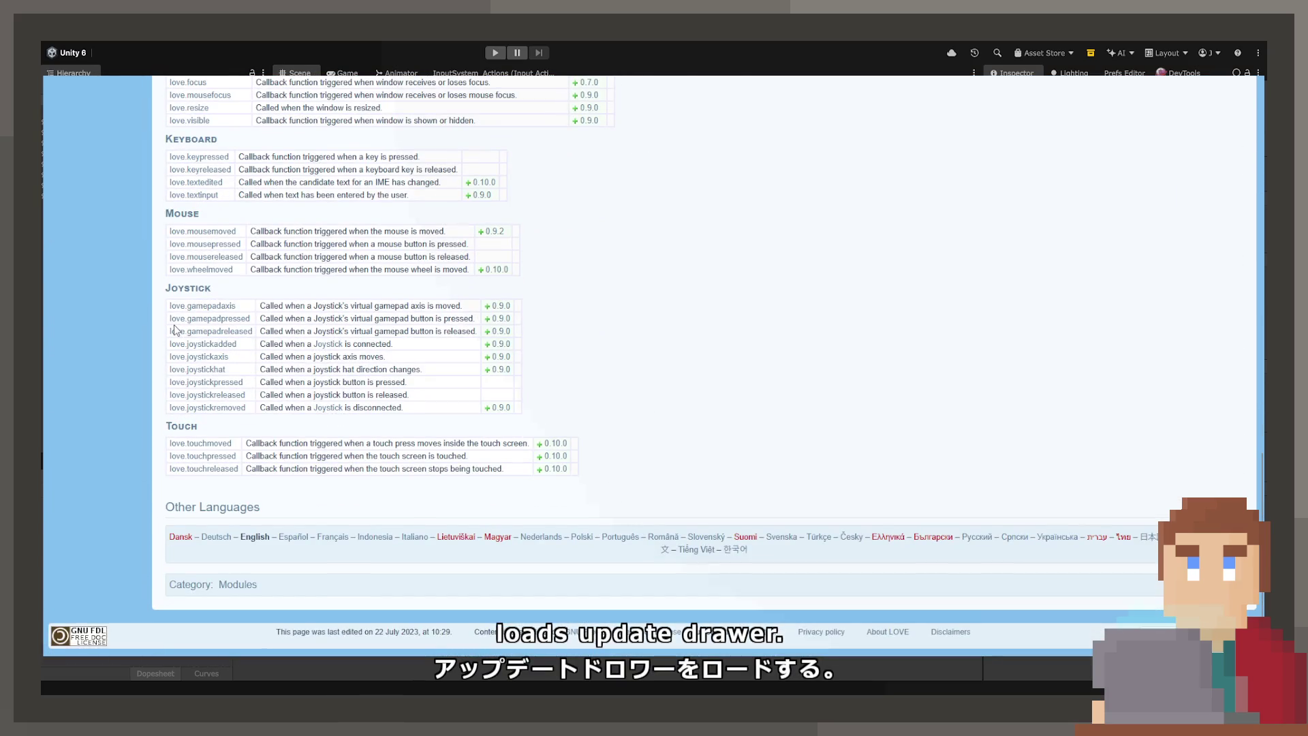
{"action": "scroll", "coordinate": [175, 331], "scroll_direction": "up", "scroll_amount": 15}
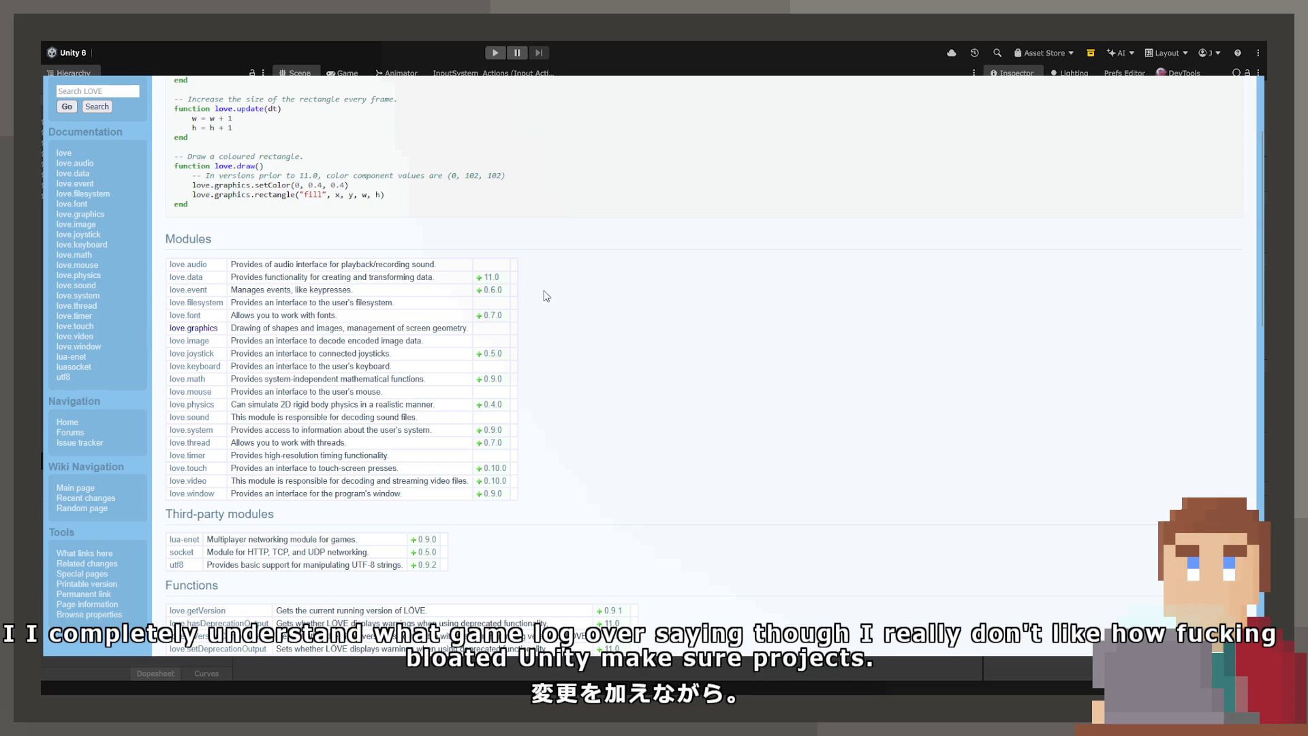
{"action": "left_click", "coordinate": [88, 311]}
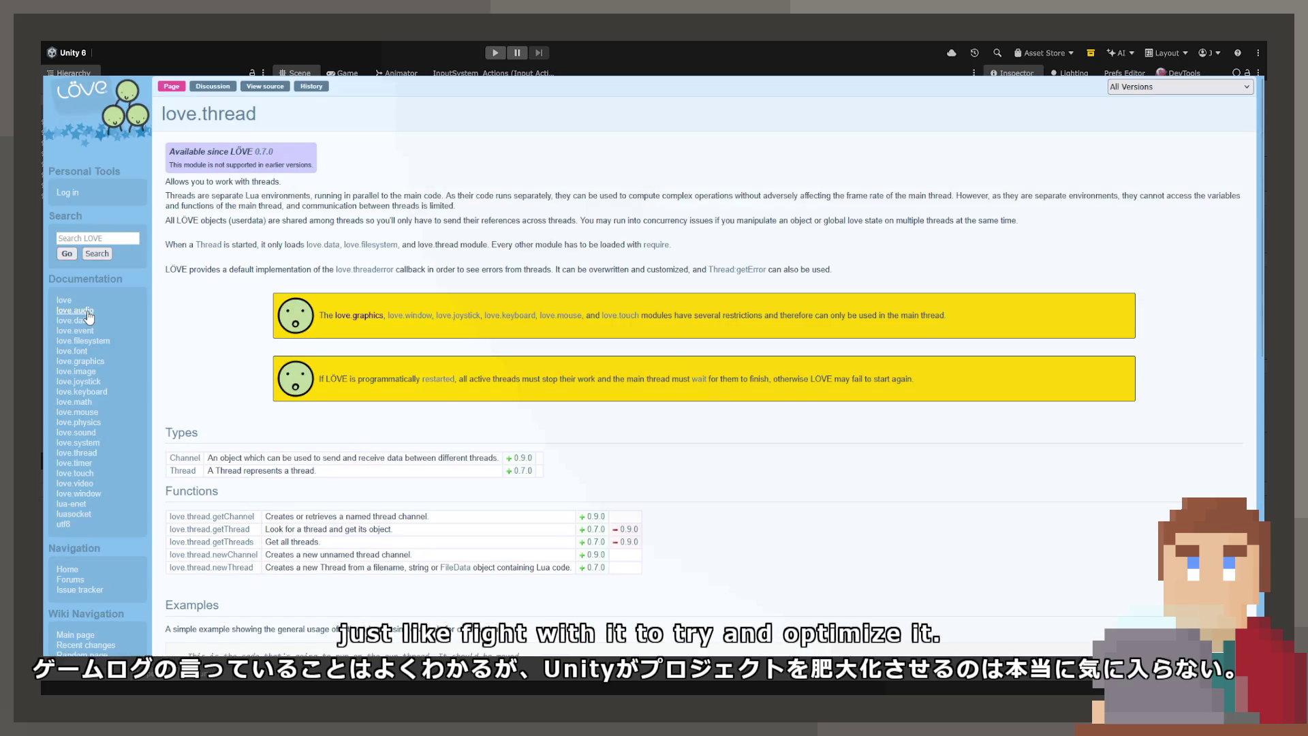
Step: Scroll to the love.thread example and pick out its load, update and draw callbacks
{"action": "scroll", "coordinate": [436, 453], "scroll_direction": "down", "scroll_amount": 2}
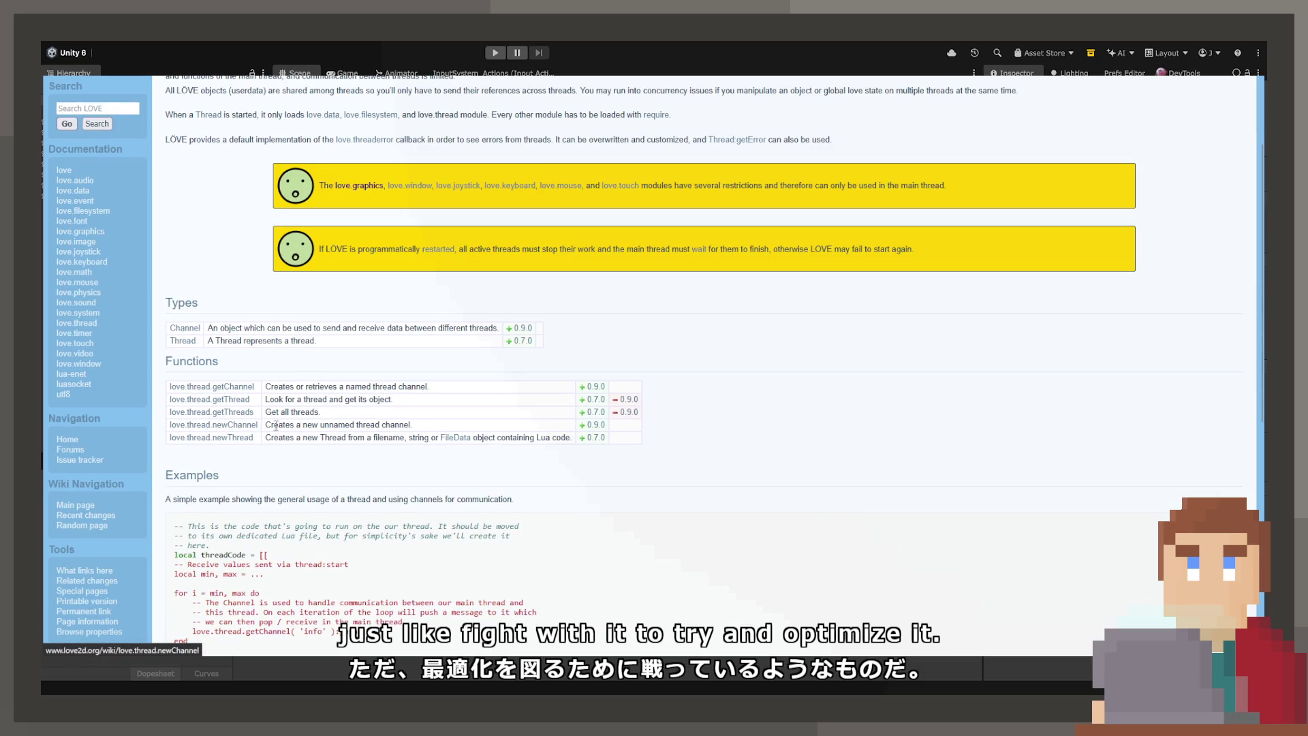
{"action": "scroll", "coordinate": [377, 412], "scroll_direction": "down", "scroll_amount": 3}
{"action": "scroll", "coordinate": [377, 412], "scroll_direction": "down", "scroll_amount": 3}
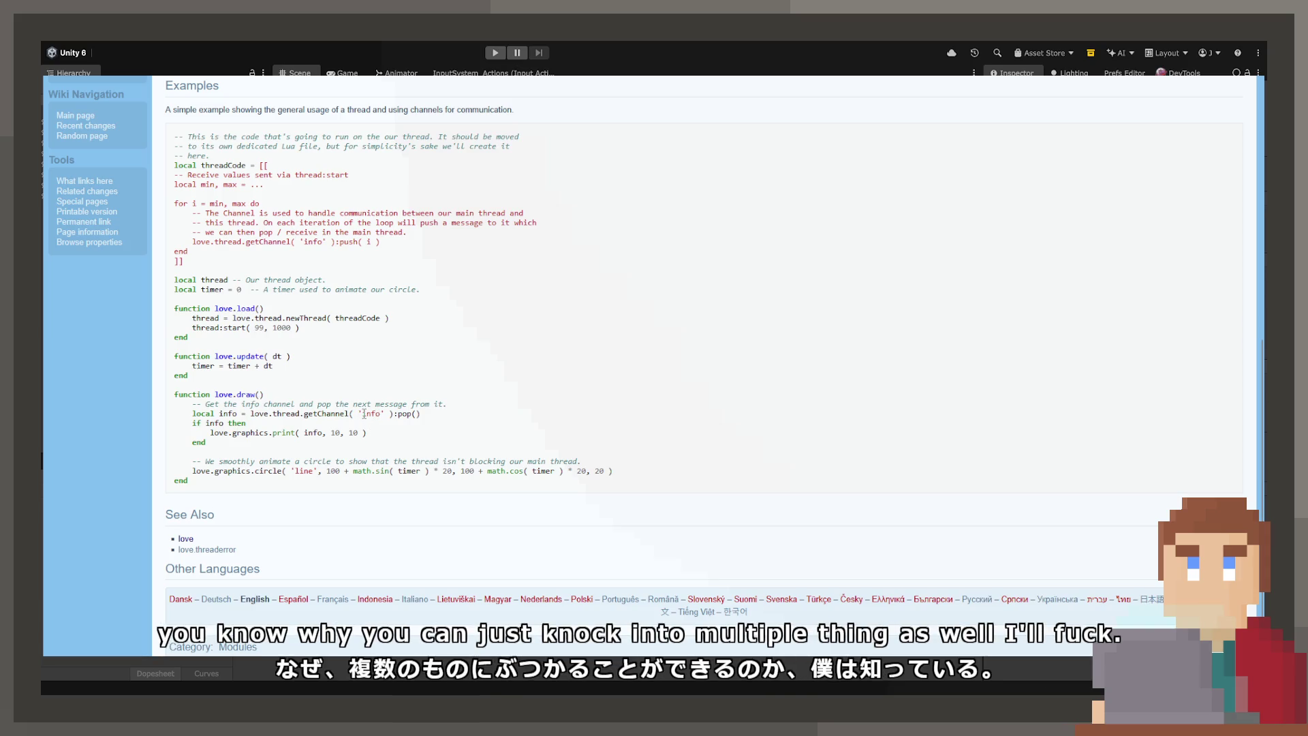
{"action": "double_click", "coordinate": [244, 309]}
{"action": "double_click", "coordinate": [257, 355]}
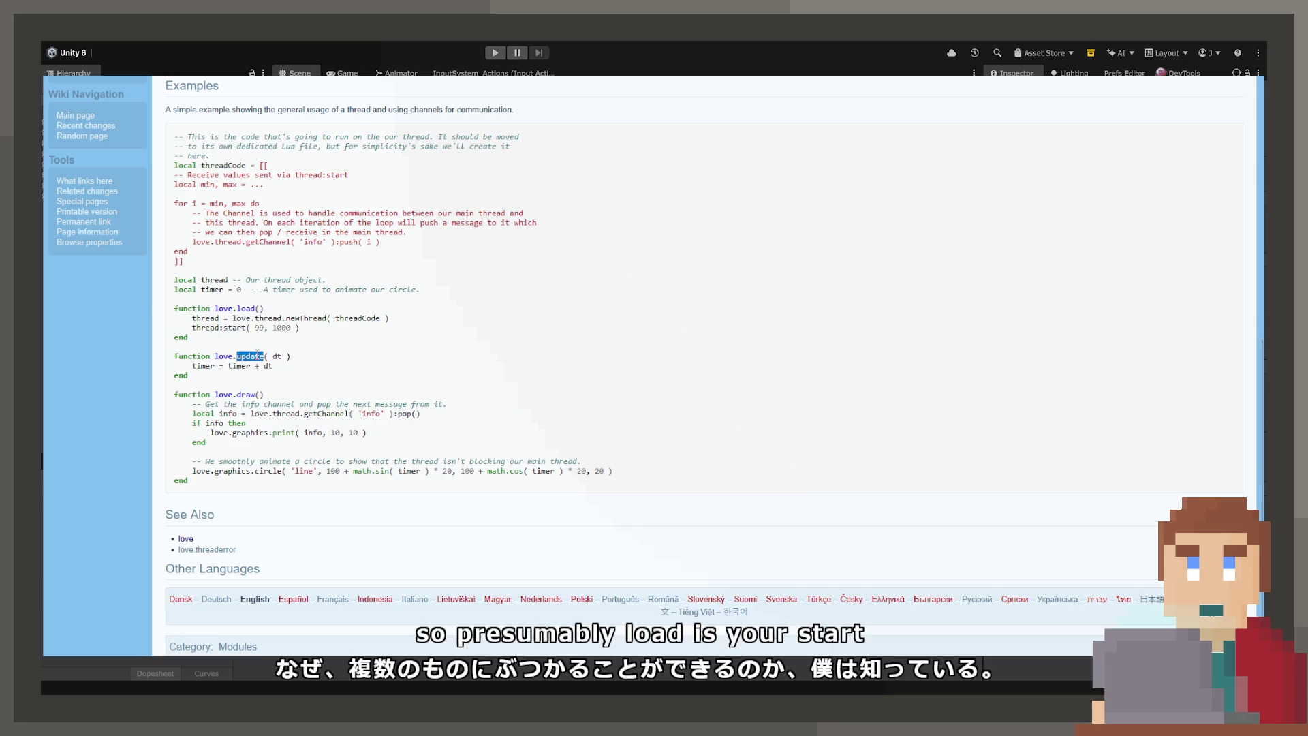
{"action": "double_click", "coordinate": [247, 394]}
{"action": "left_click", "coordinate": [279, 397]}
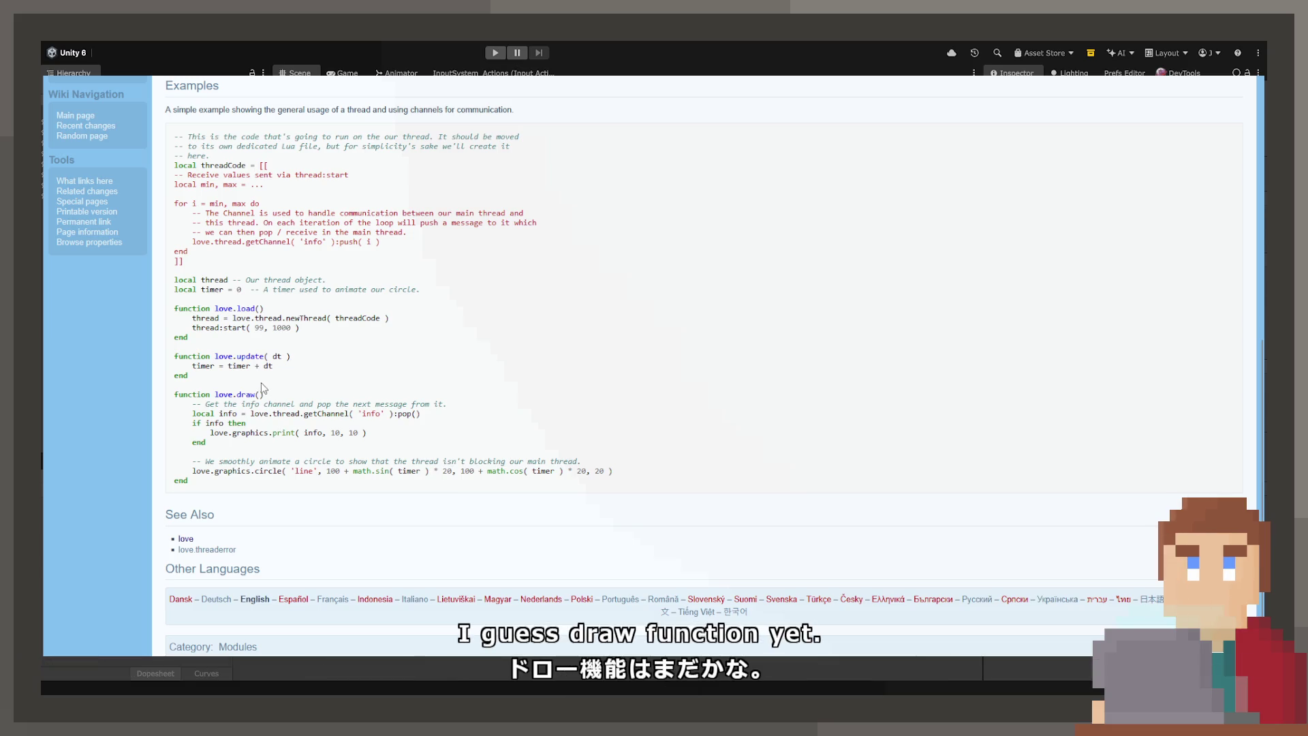
Step: Highlight the timer update, print and circle lines, love.draw, and love.load's thread setup
{"action": "mouse_move", "coordinate": [300, 330]}
{"action": "left_mouse_down"}
{"action": "mouse_move", "coordinate": [175, 319]}
{"action": "mouse_move", "coordinate": [176, 300]}
{"action": "left_mouse_up"}
{"action": "left_click_drag", "start_coordinate": [274, 367], "coordinate": [170, 370]}
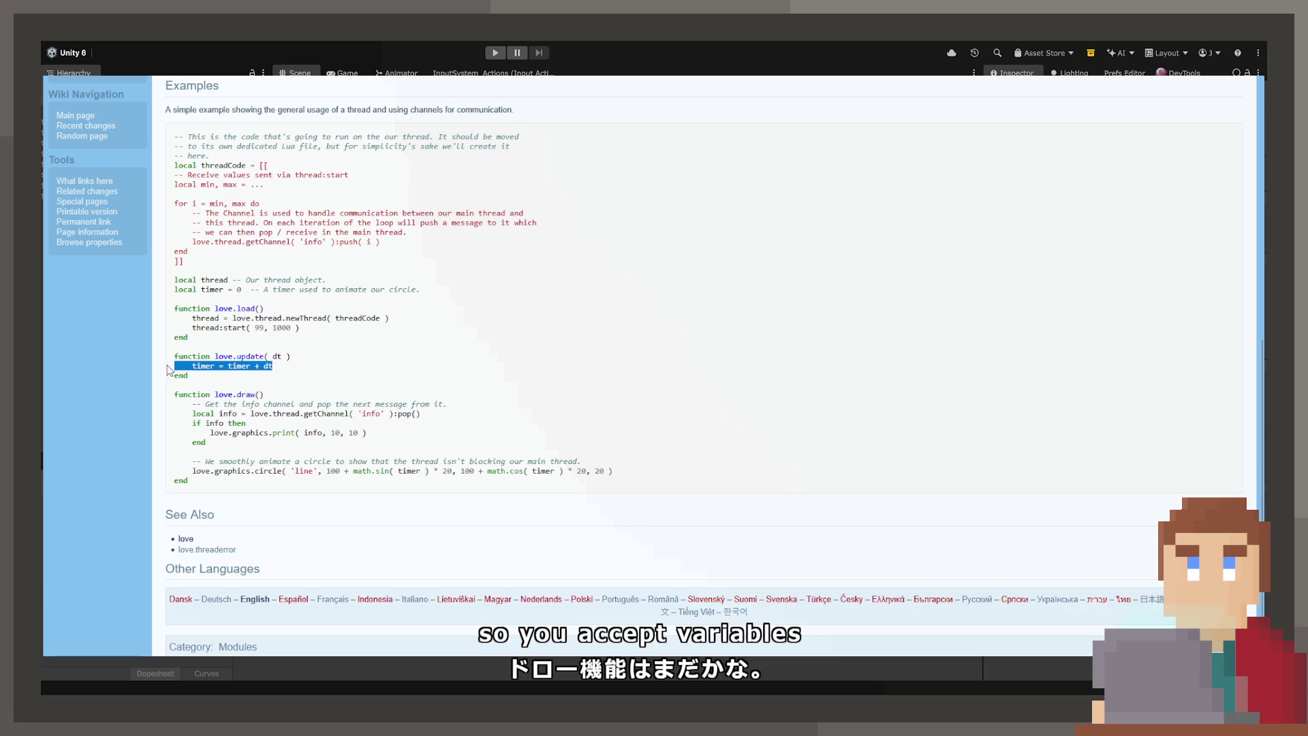
{"action": "triple_click", "coordinate": [282, 433]}
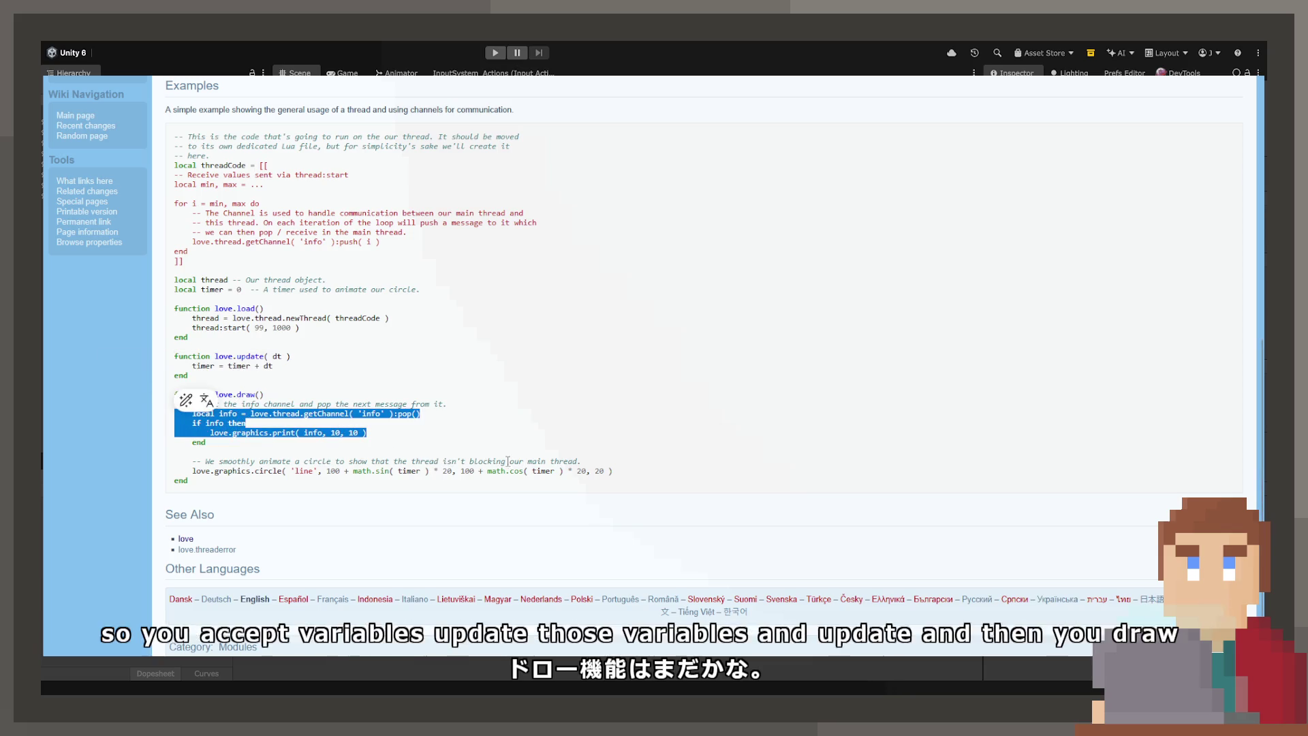
{"action": "left_click_drag", "start_coordinate": [613, 471], "coordinate": [163, 424]}
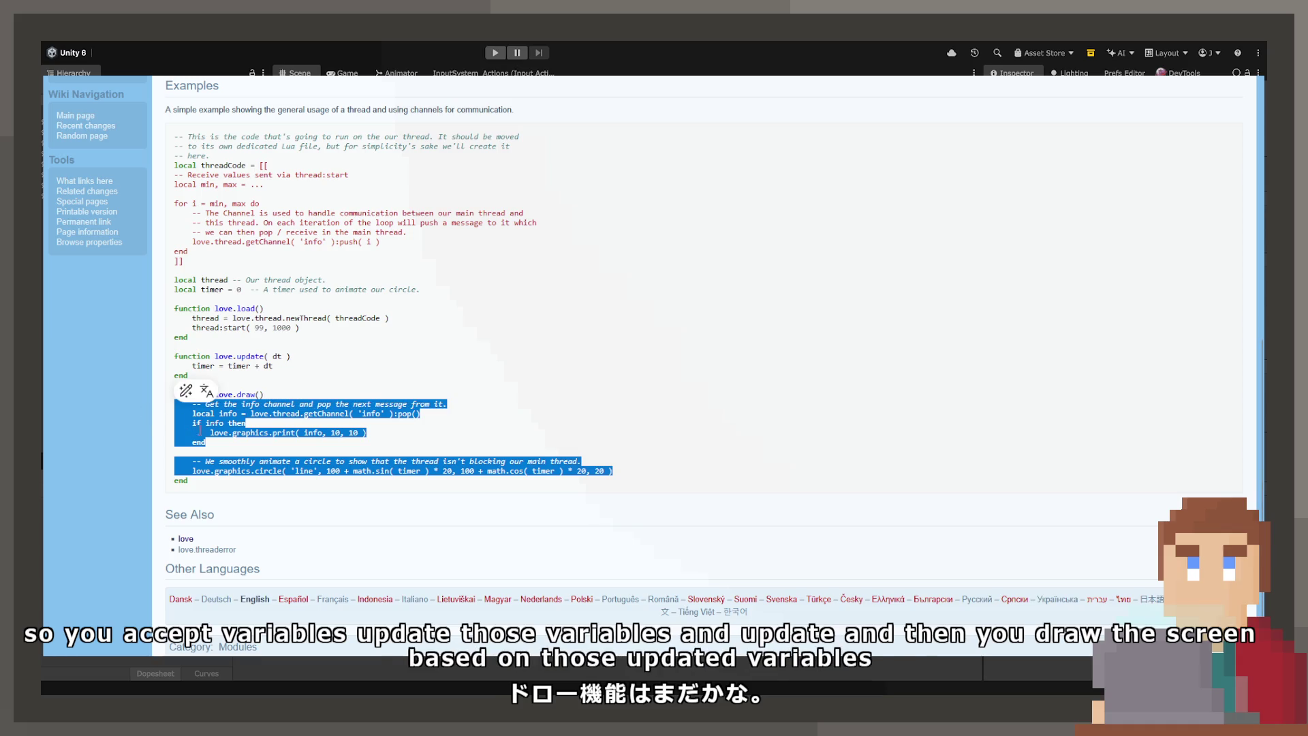
{"action": "left_click", "coordinate": [376, 423]}
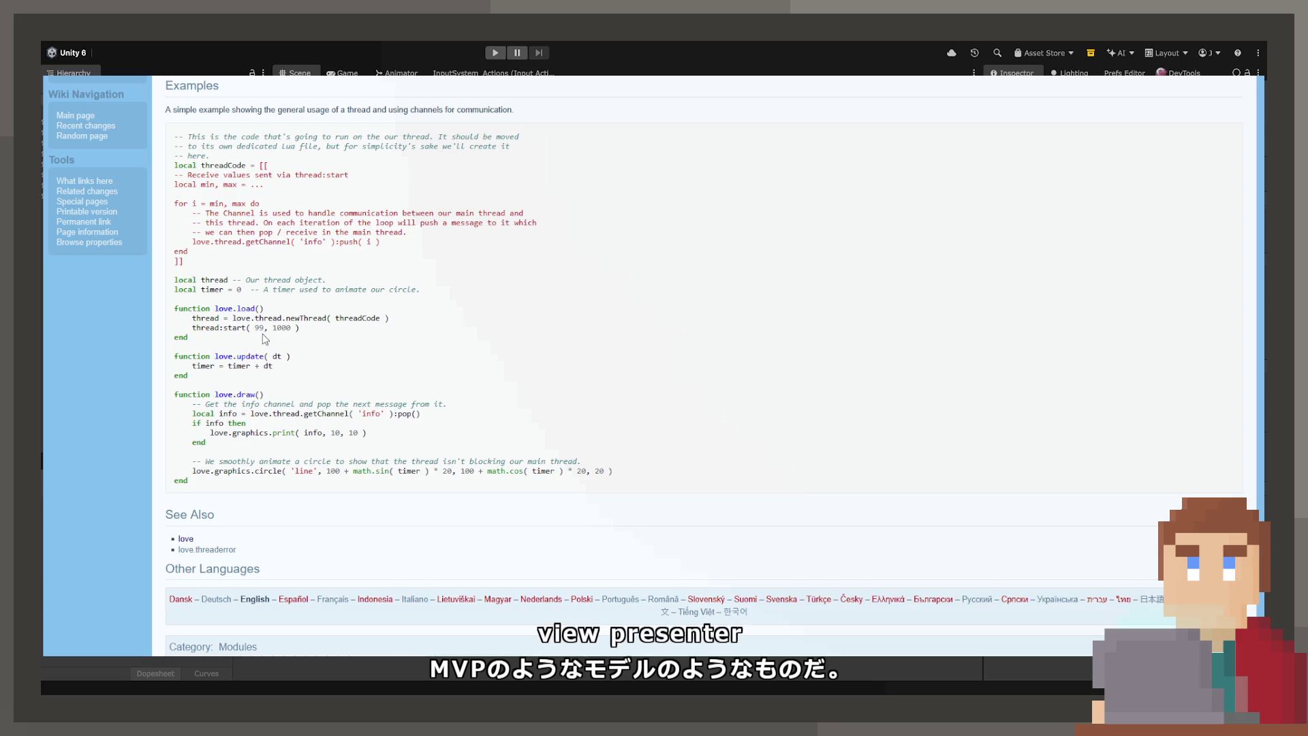
{"action": "left_click_drag", "start_coordinate": [639, 477], "coordinate": [204, 387]}
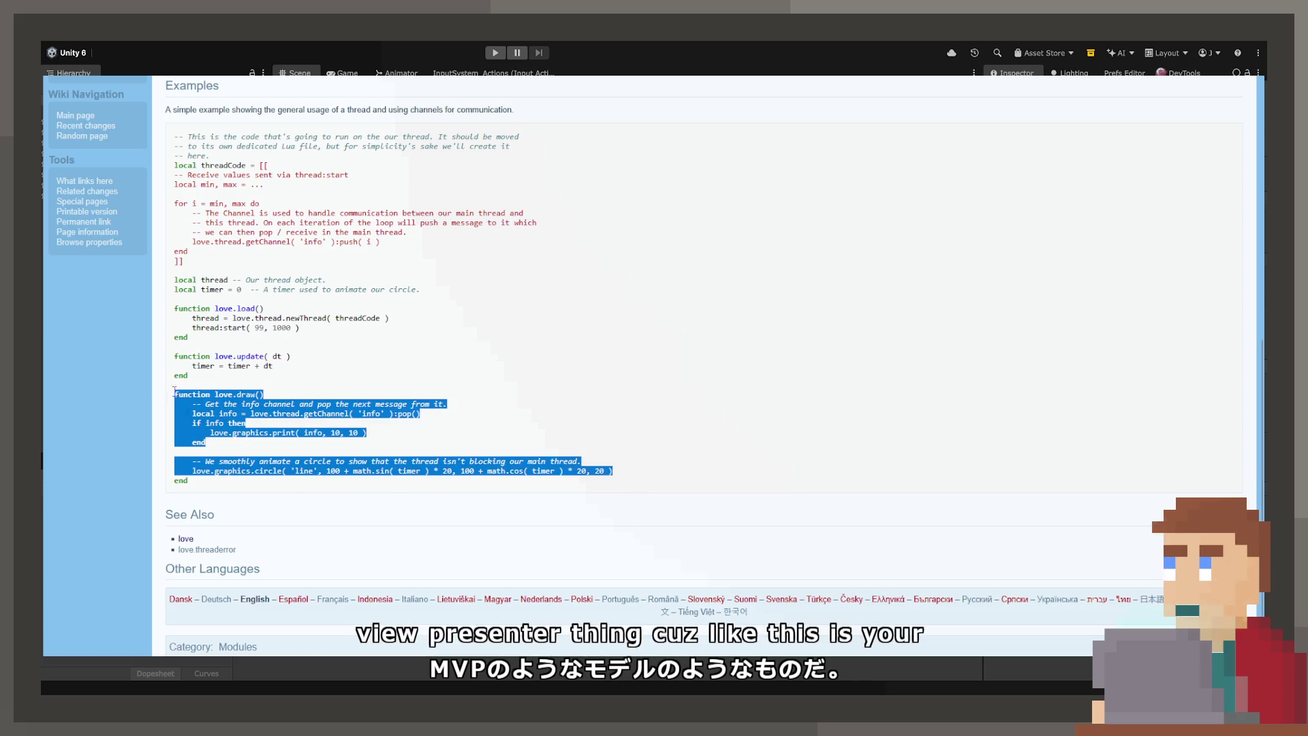
{"action": "left_click", "coordinate": [302, 368]}
{"action": "mouse_move", "coordinate": [299, 327]}
{"action": "left_mouse_down"}
{"action": "mouse_move", "coordinate": [165, 320]}
{"action": "mouse_move", "coordinate": [170, 308]}
{"action": "left_mouse_up"}
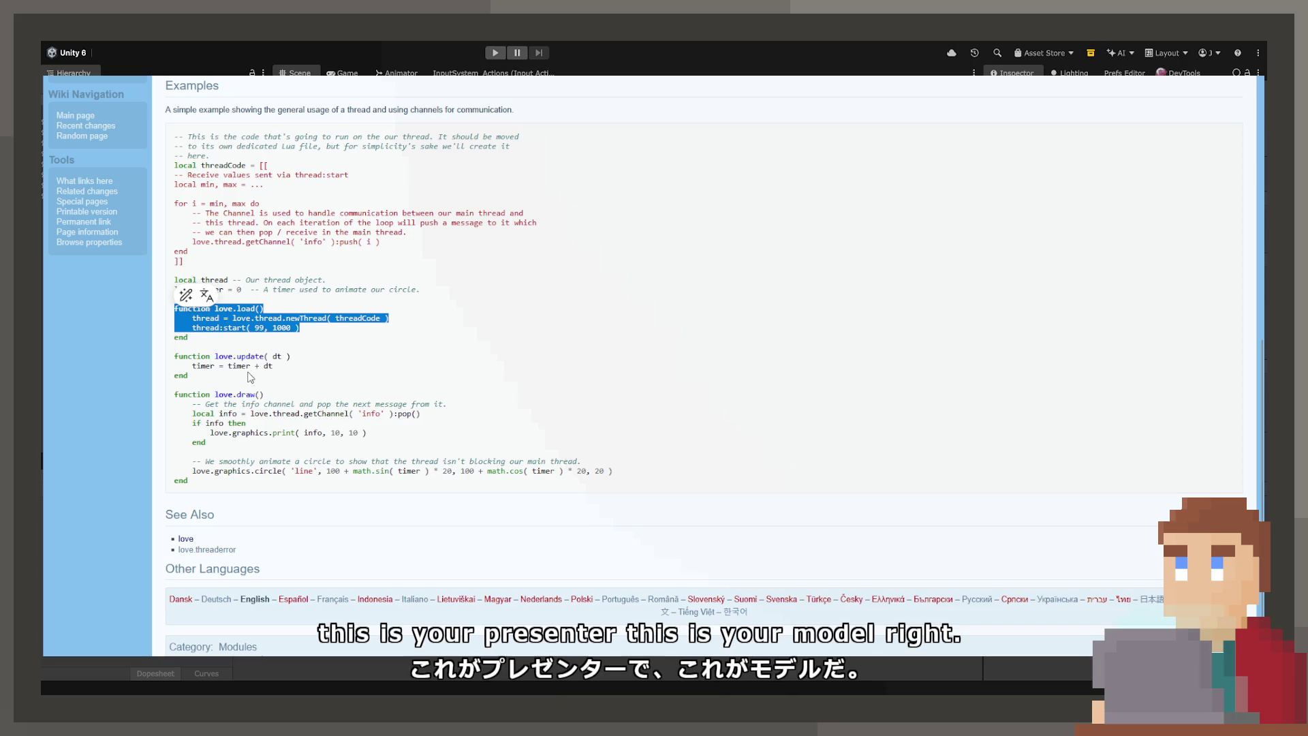
{"action": "left_click", "coordinate": [224, 387]}
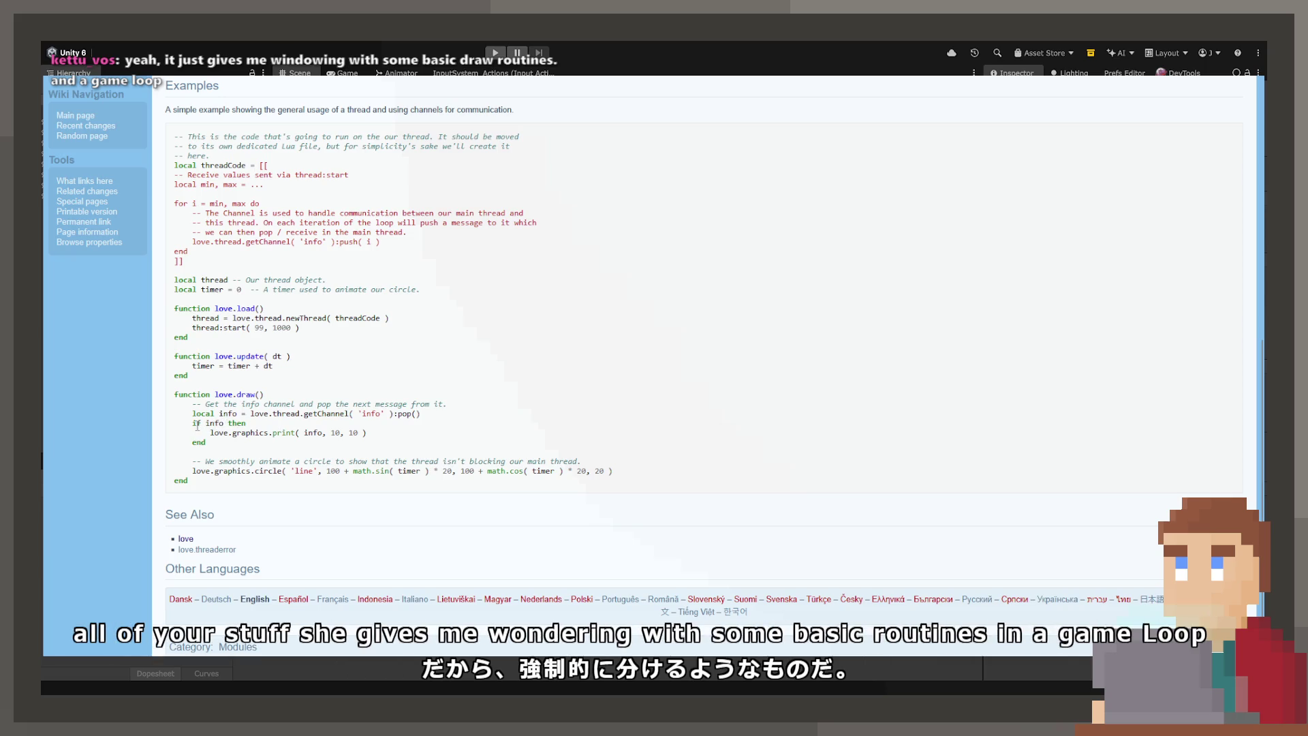
Step: Scroll the love.thread page up and down to review it
{"action": "scroll", "coordinate": [197, 426], "scroll_direction": "up", "scroll_amount": 6}
{"action": "scroll", "coordinate": [189, 413], "scroll_direction": "up", "scroll_amount": 2}
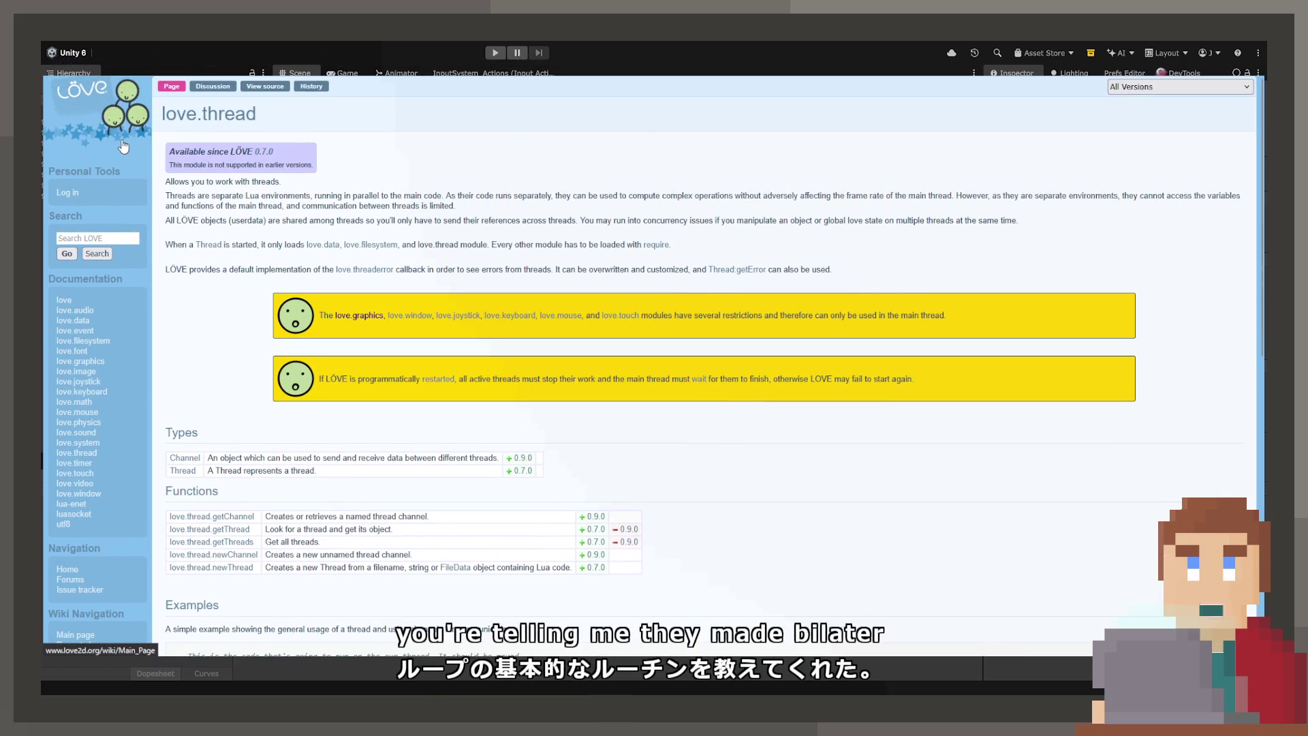
{"action": "scroll", "coordinate": [99, 283], "scroll_direction": "down", "scroll_amount": 4}
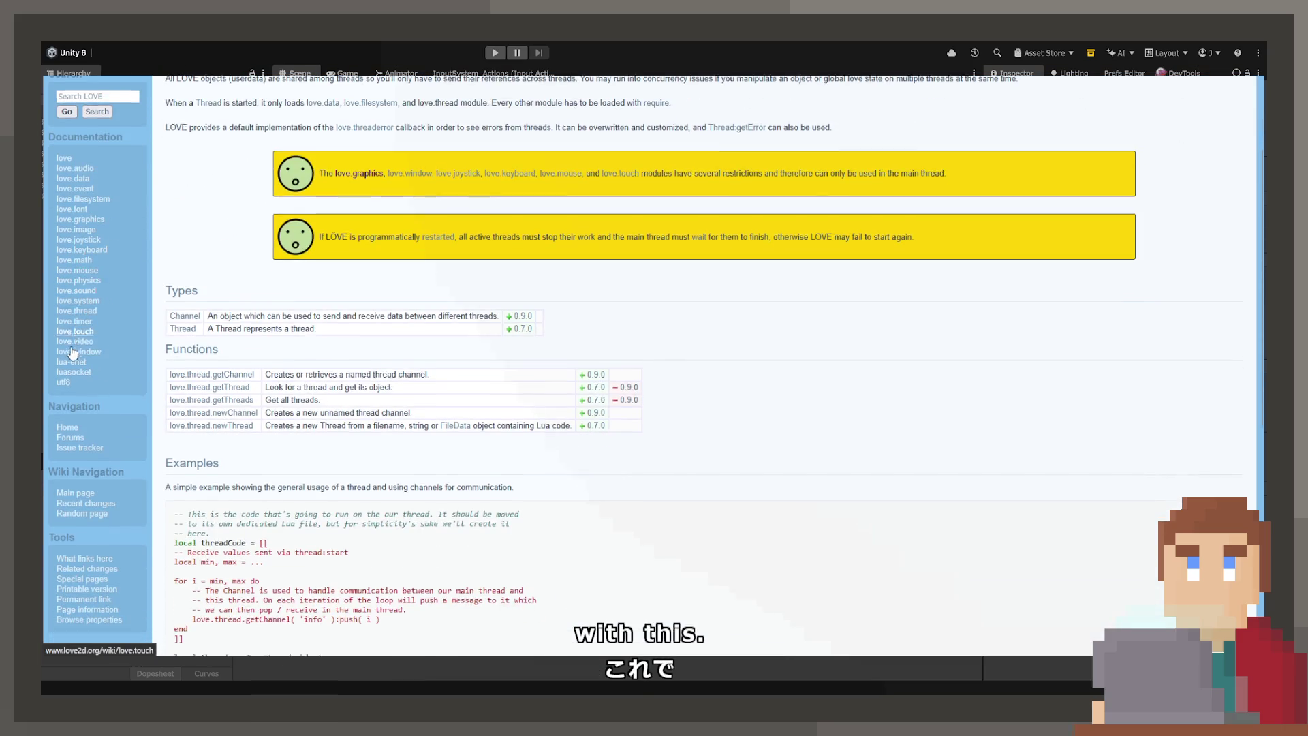
{"action": "scroll", "coordinate": [63, 341], "scroll_direction": "up", "scroll_amount": 2}
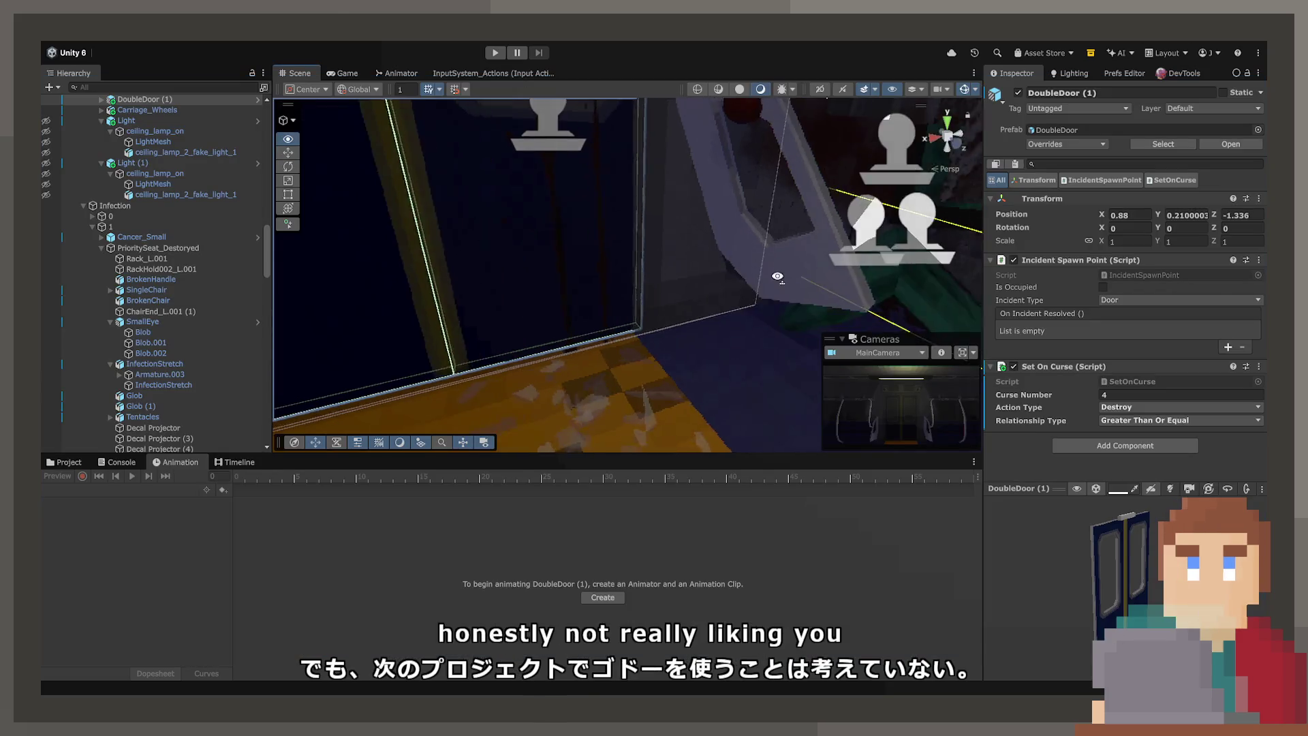
Step: Orbit around the carriage interior and select the Carriage_Mid2(2) section
{"action": "mouse_move", "coordinate": [761, 304]}
{"action": "left_mouse_down"}
{"action": "mouse_move", "coordinate": [661, 275]}
{"action": "mouse_move", "coordinate": [572, 179]}
{"action": "mouse_move", "coordinate": [577, 228]}
{"action": "mouse_move", "coordinate": [544, 216]}
{"action": "mouse_move", "coordinate": [563, 196]}
{"action": "left_mouse_up"}
{"action": "left_click", "coordinate": [577, 227]}
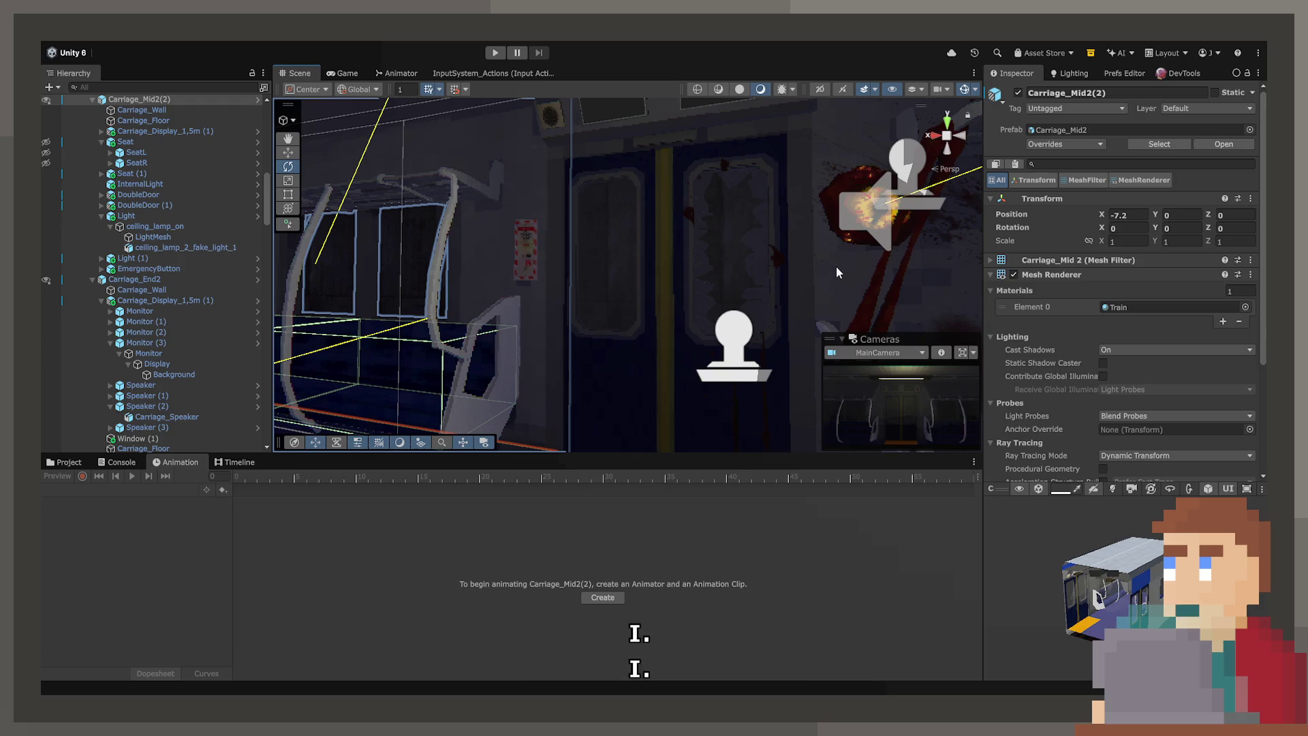
{"action": "mouse_move", "coordinate": [831, 260]}
{"action": "left_mouse_down"}
{"action": "mouse_move", "coordinate": [855, 212]}
{"action": "mouse_move", "coordinate": [802, 292]}
{"action": "mouse_move", "coordinate": [823, 289]}
{"action": "left_mouse_up"}
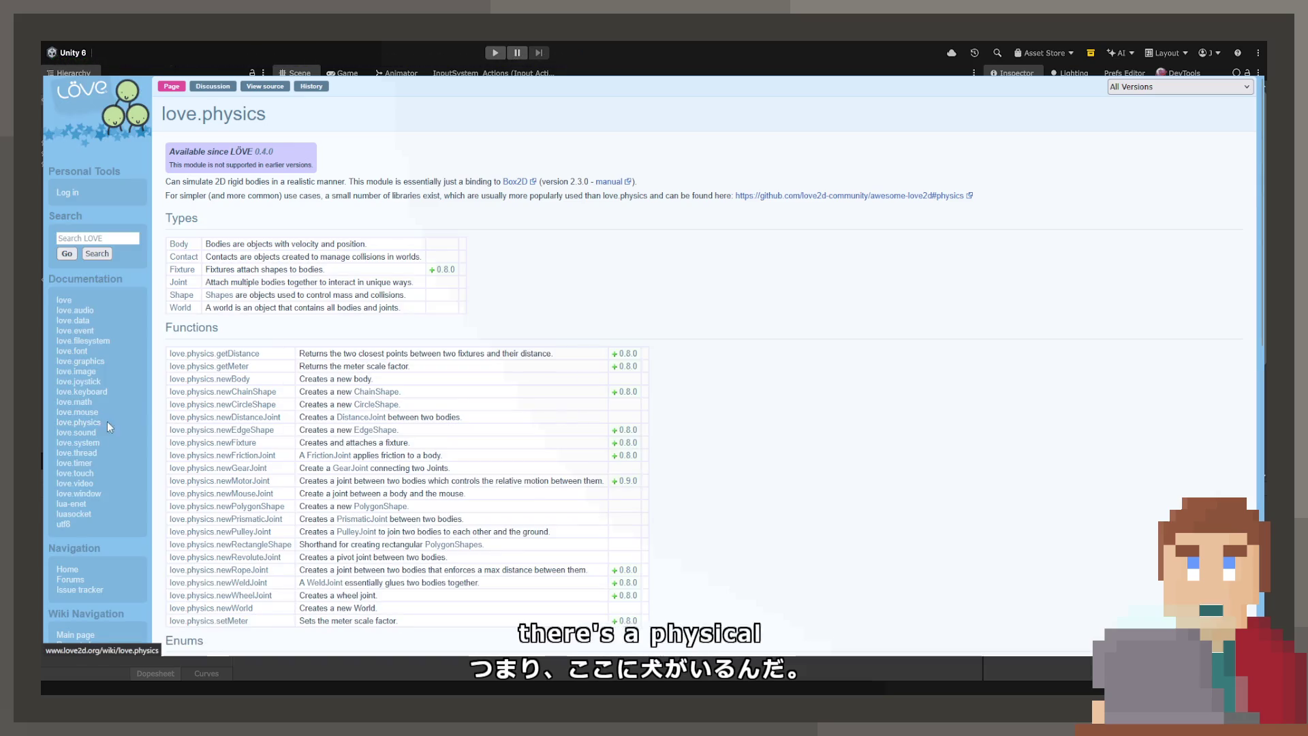
Step: Scroll love.physics down to the Box2D overview diagram, open it, then scroll back up
{"action": "scroll", "coordinate": [324, 382], "scroll_direction": "down", "scroll_amount": 1}
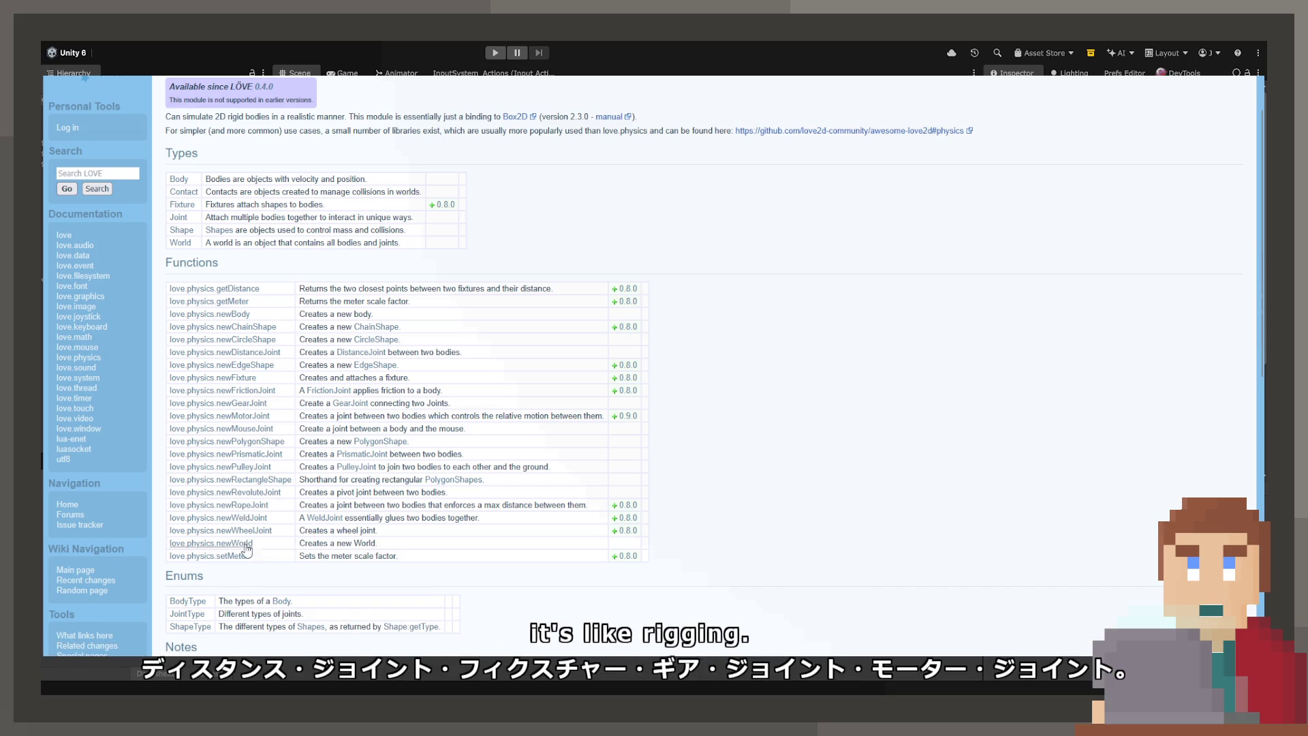
{"action": "scroll", "coordinate": [293, 544], "scroll_direction": "down", "scroll_amount": 7}
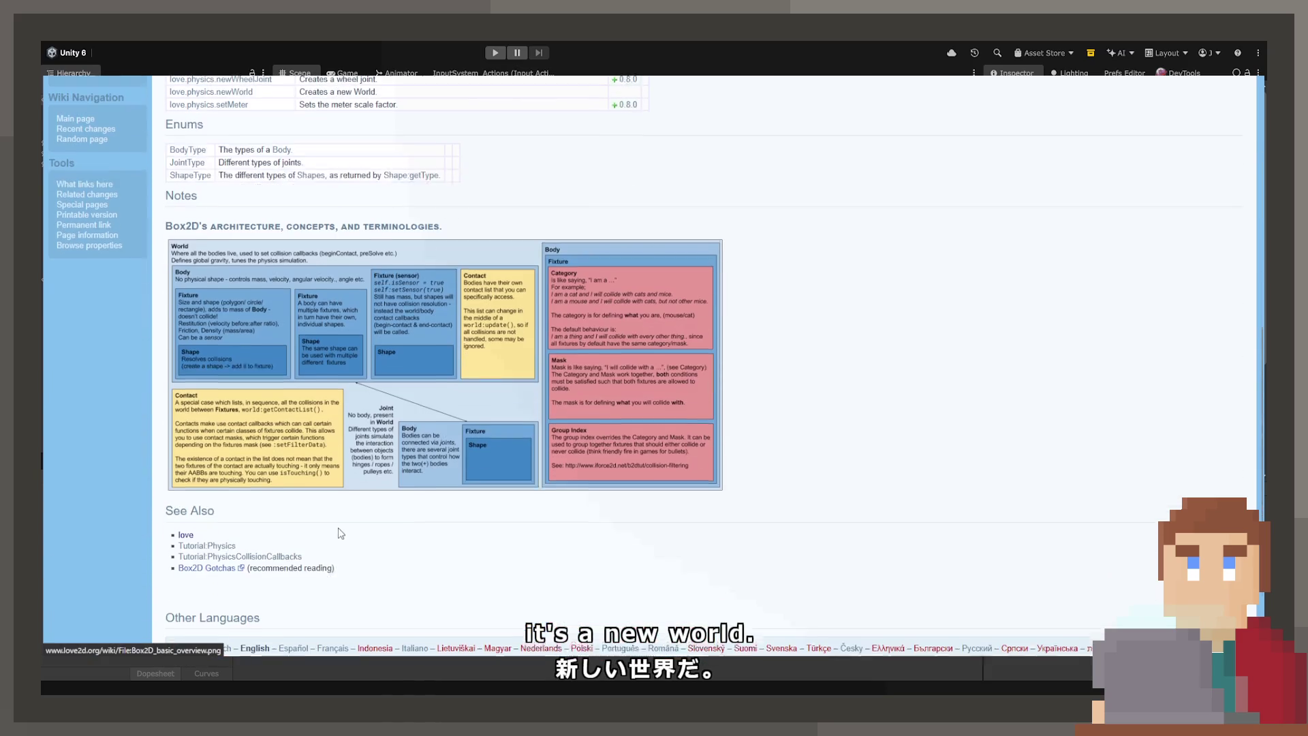
{"action": "left_click", "coordinate": [447, 315]}
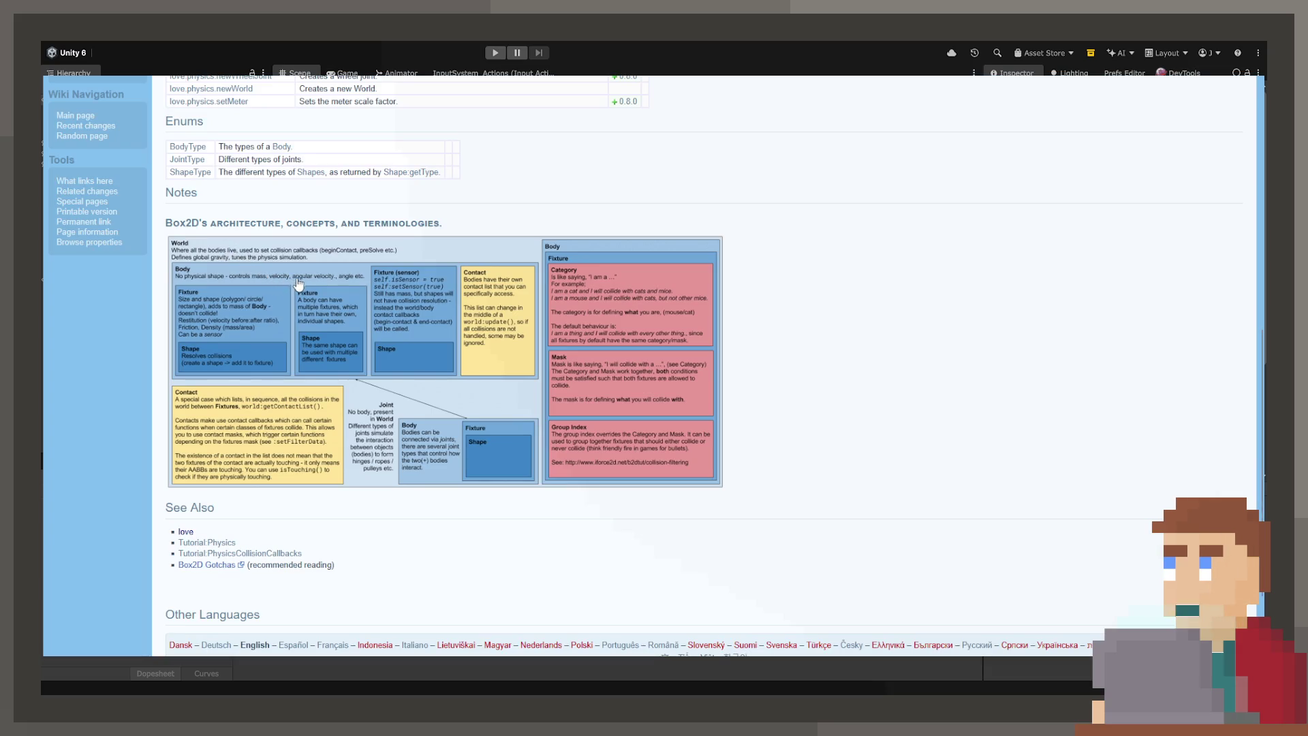
{"action": "scroll", "coordinate": [298, 285], "scroll_direction": "down", "scroll_amount": 1}
{"action": "scroll", "coordinate": [293, 273], "scroll_direction": "up", "scroll_amount": 7}
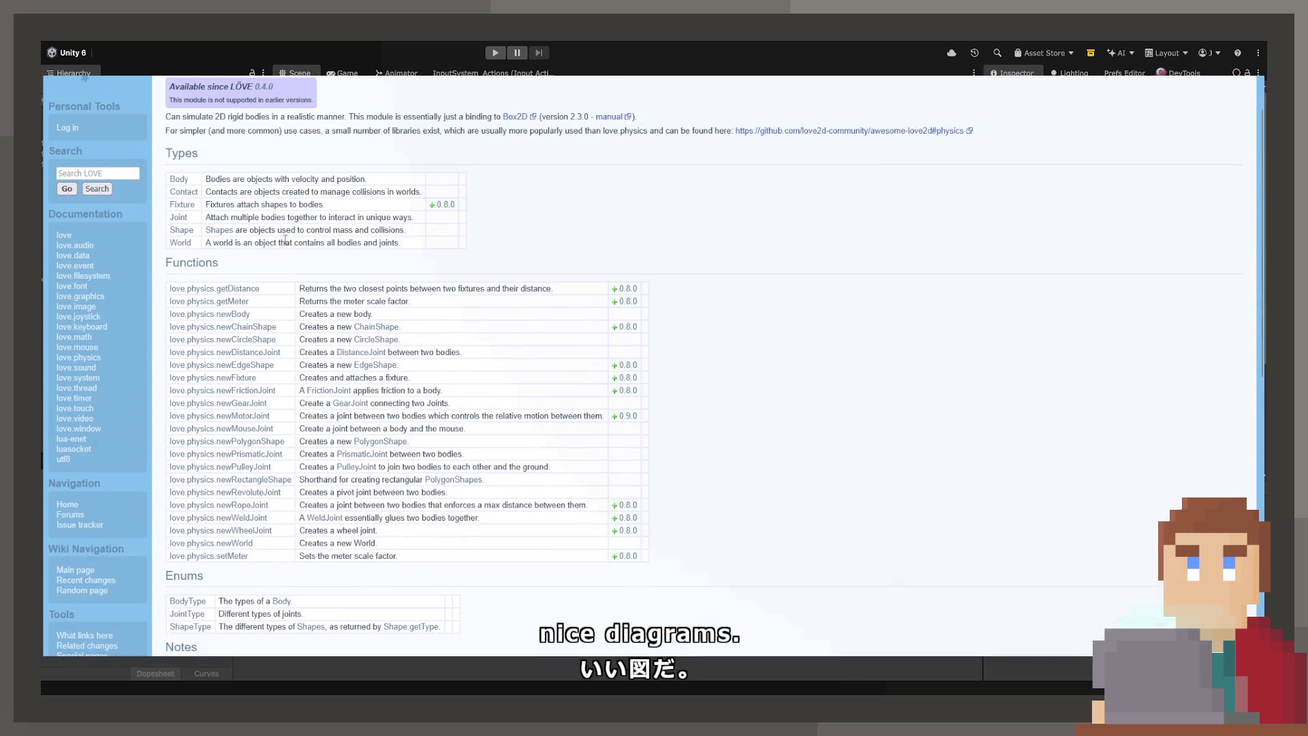
{"action": "scroll", "coordinate": [278, 227], "scroll_direction": "up", "scroll_amount": 1}
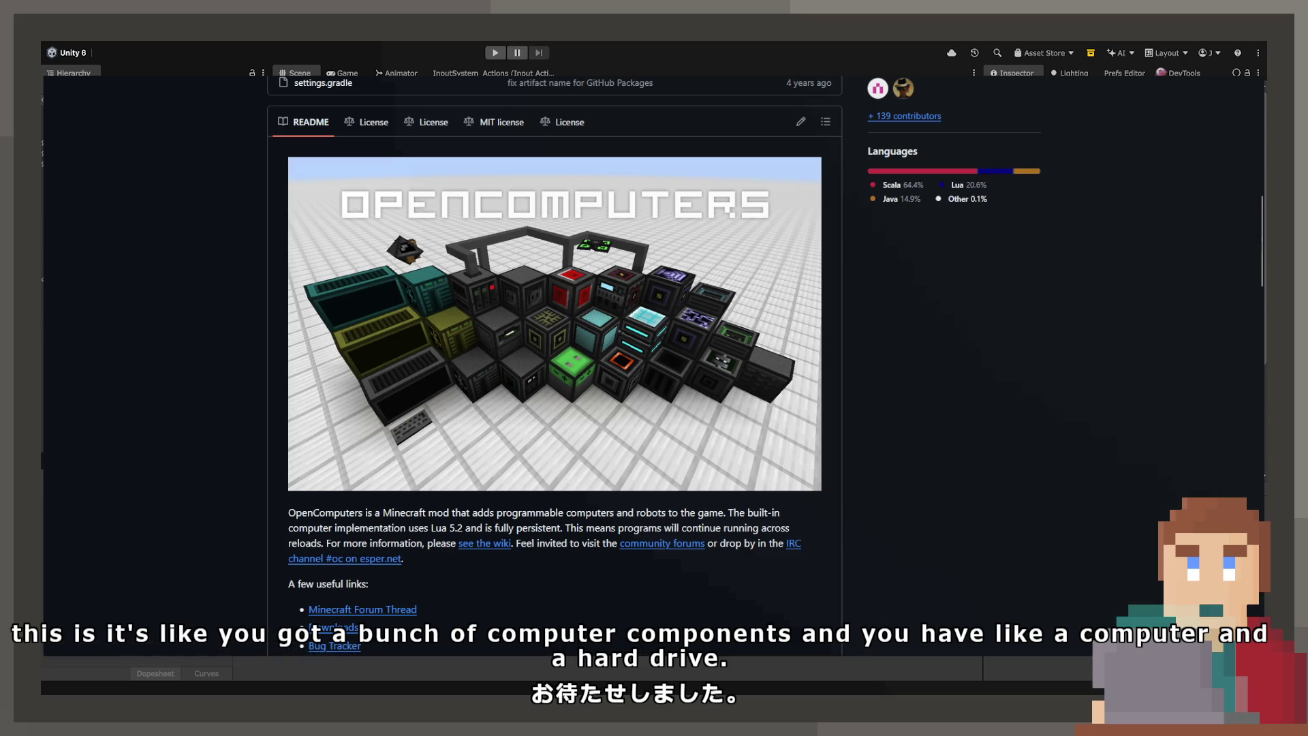
Step: Clear the README highlight and scroll down and back up the OpenComputers README
{"action": "left_click", "coordinate": [471, 528]}
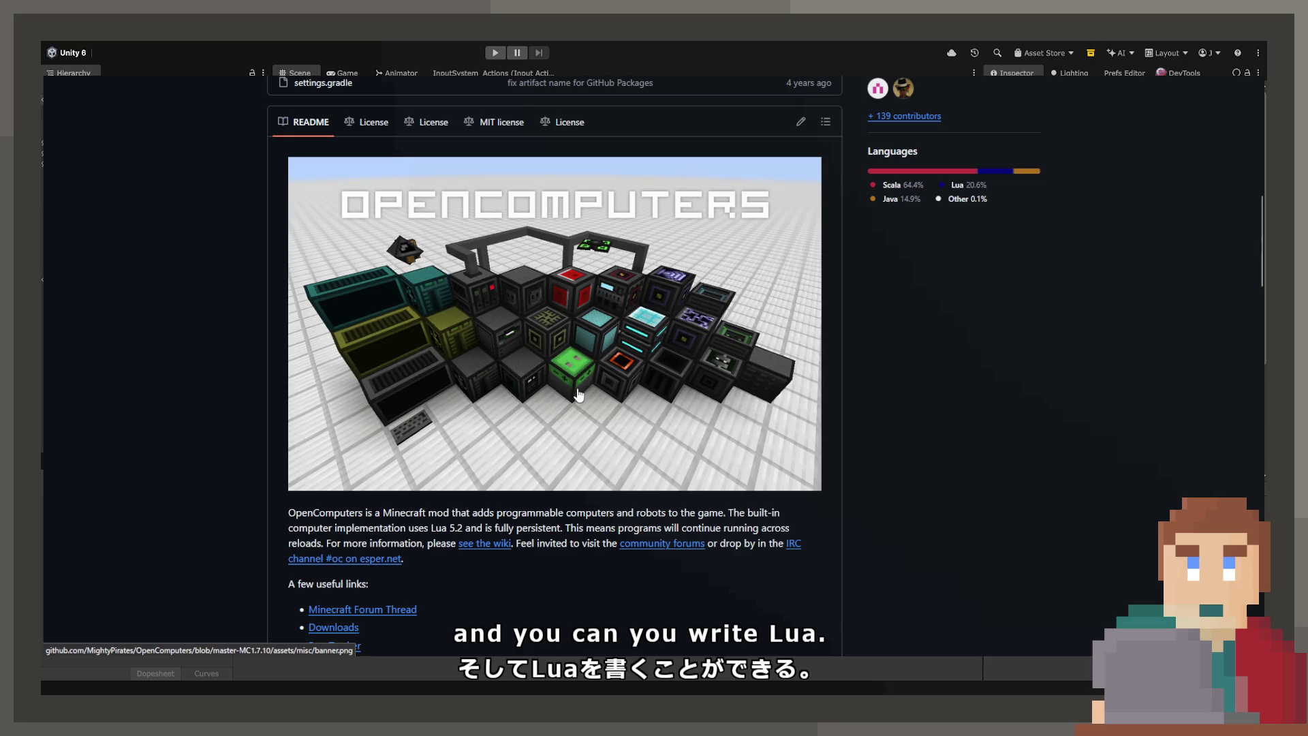
{"action": "scroll", "coordinate": [578, 394], "scroll_direction": "down", "scroll_amount": 10}
{"action": "scroll", "coordinate": [578, 394], "scroll_direction": "down", "scroll_amount": 5}
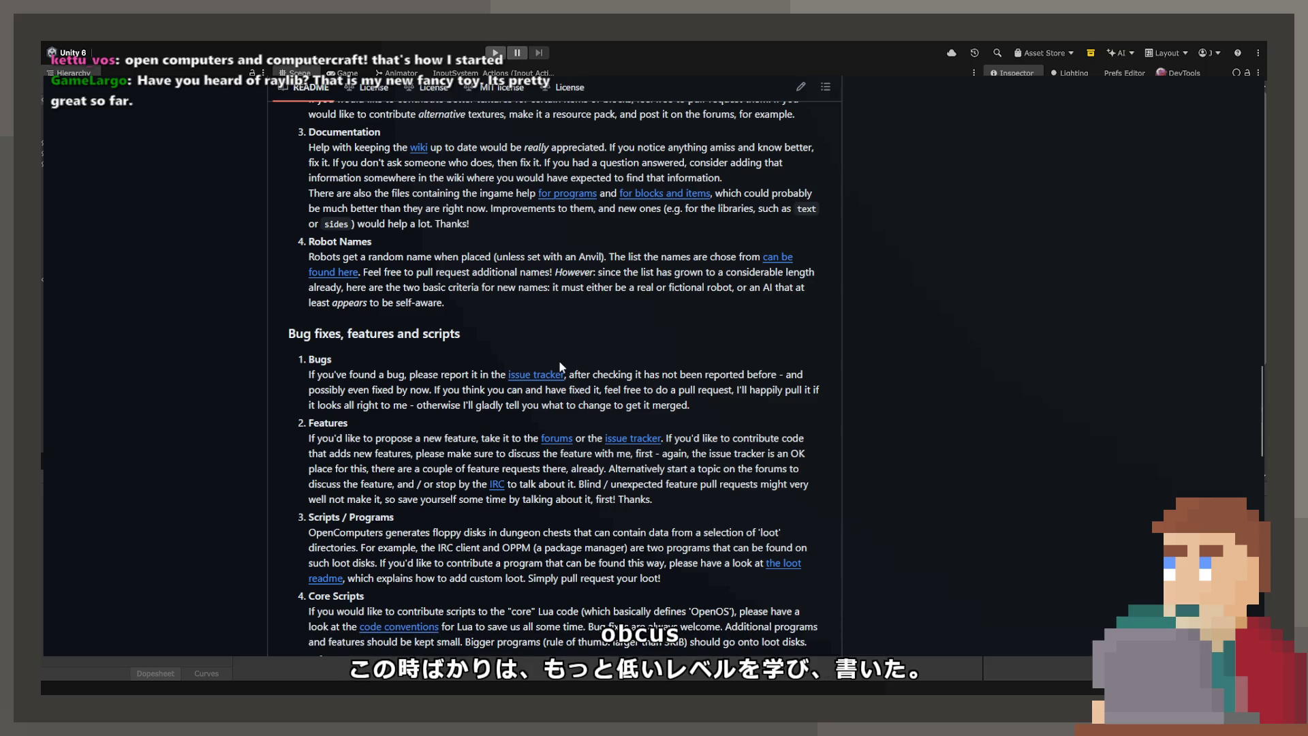
{"action": "scroll", "coordinate": [561, 366], "scroll_direction": "up", "scroll_amount": 4}
{"action": "scroll", "coordinate": [560, 362], "scroll_direction": "up", "scroll_amount": 15}
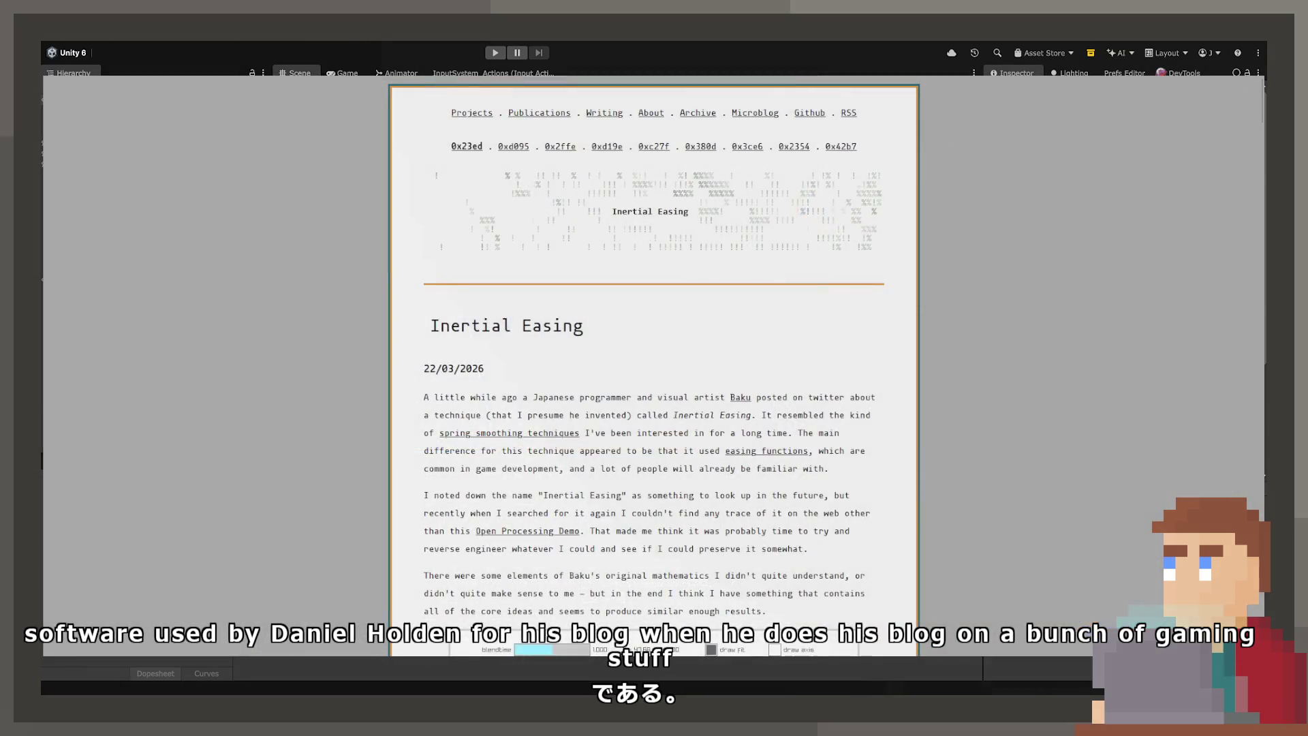
Step: Move the easing demo's target point up and down repeatedly to watch it re-ease
{"action": "scroll", "coordinate": [829, 548], "scroll_direction": "down", "scroll_amount": 3}
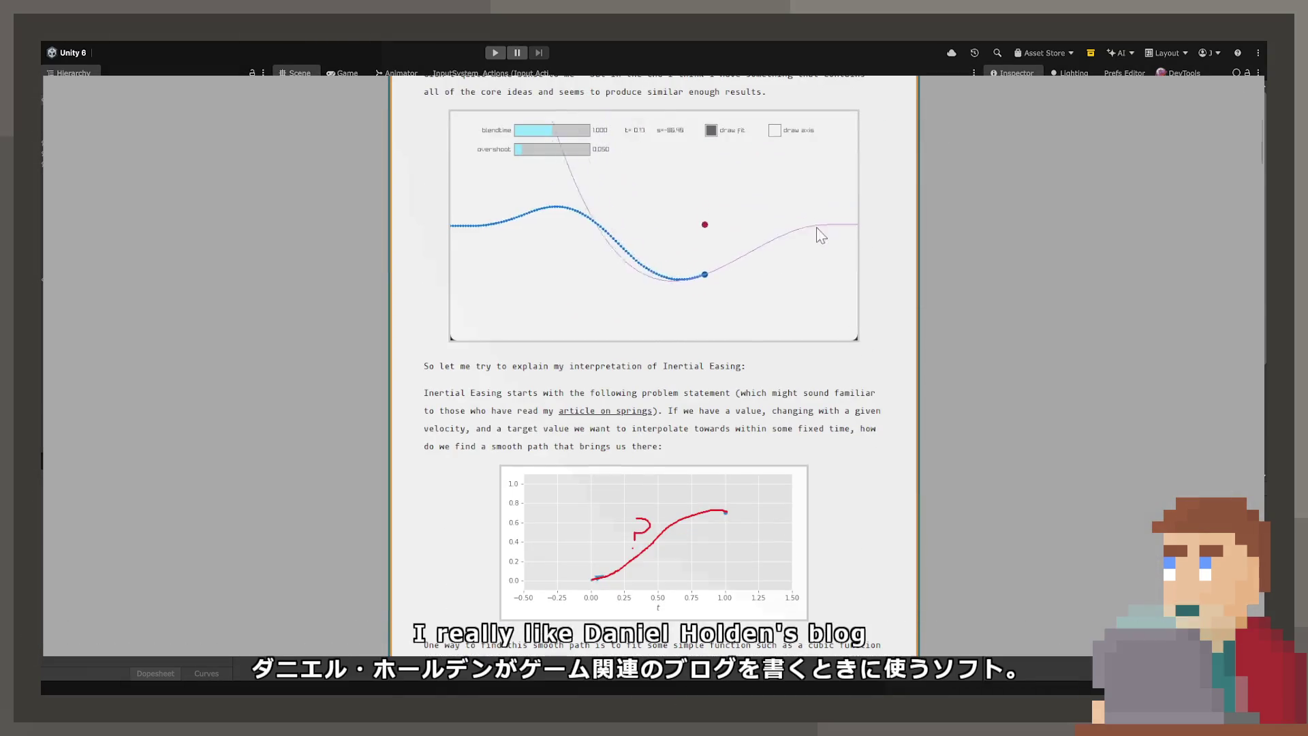
{"action": "left_click", "coordinate": [735, 375]}
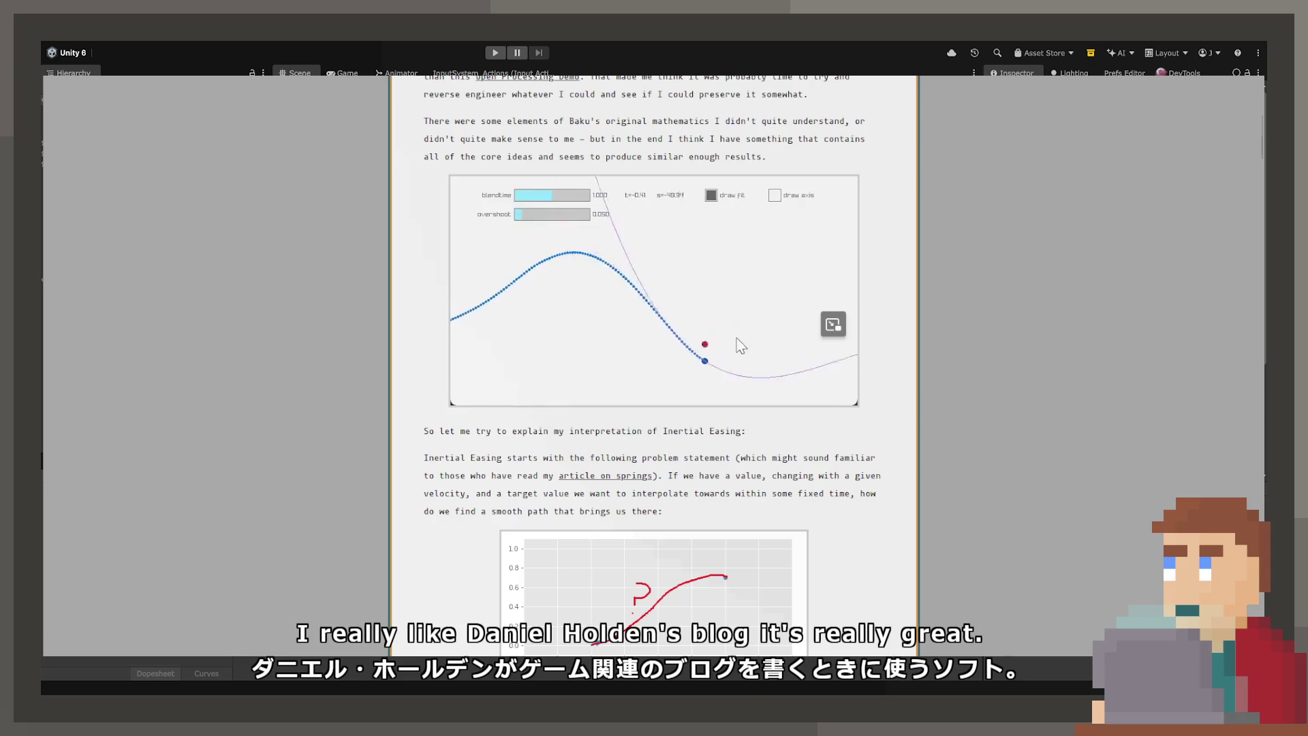
{"action": "left_click", "coordinate": [734, 278]}
{"action": "left_click", "coordinate": [720, 369]}
{"action": "left_click", "coordinate": [743, 303]}
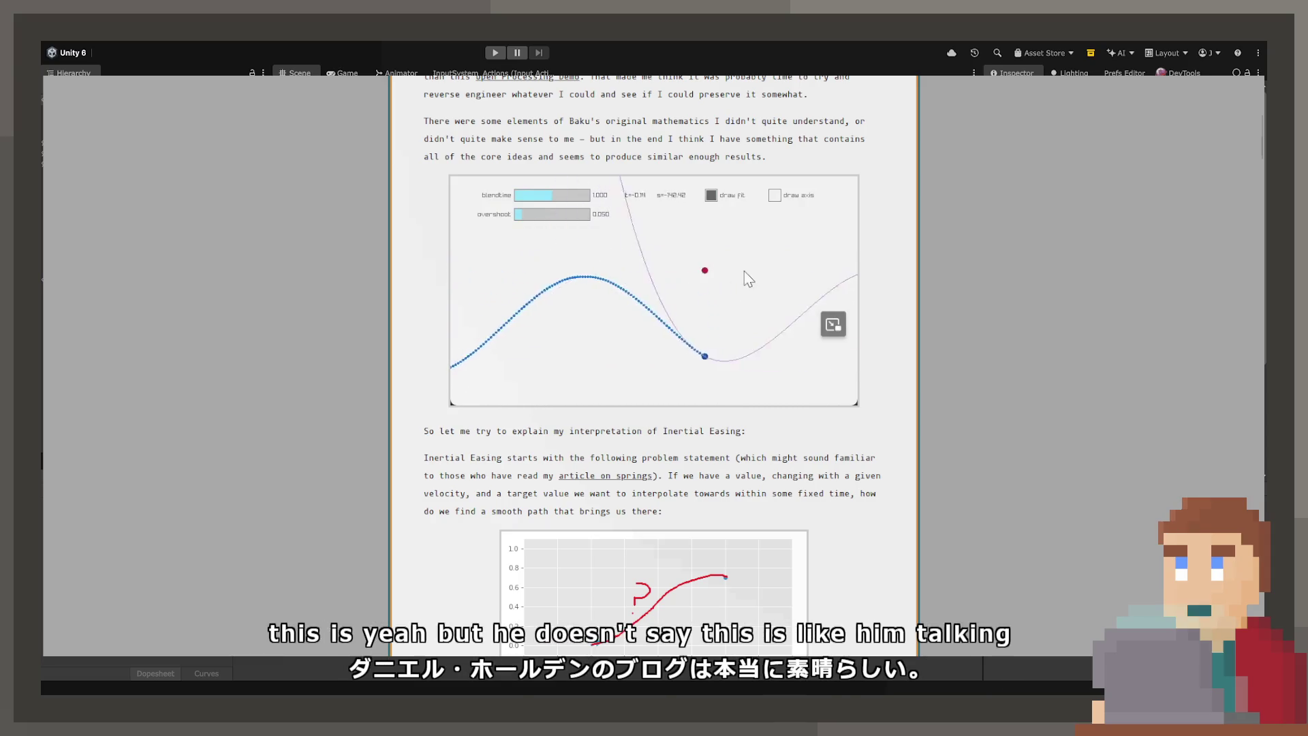
{"action": "left_click", "coordinate": [754, 378]}
{"action": "left_click", "coordinate": [763, 252]}
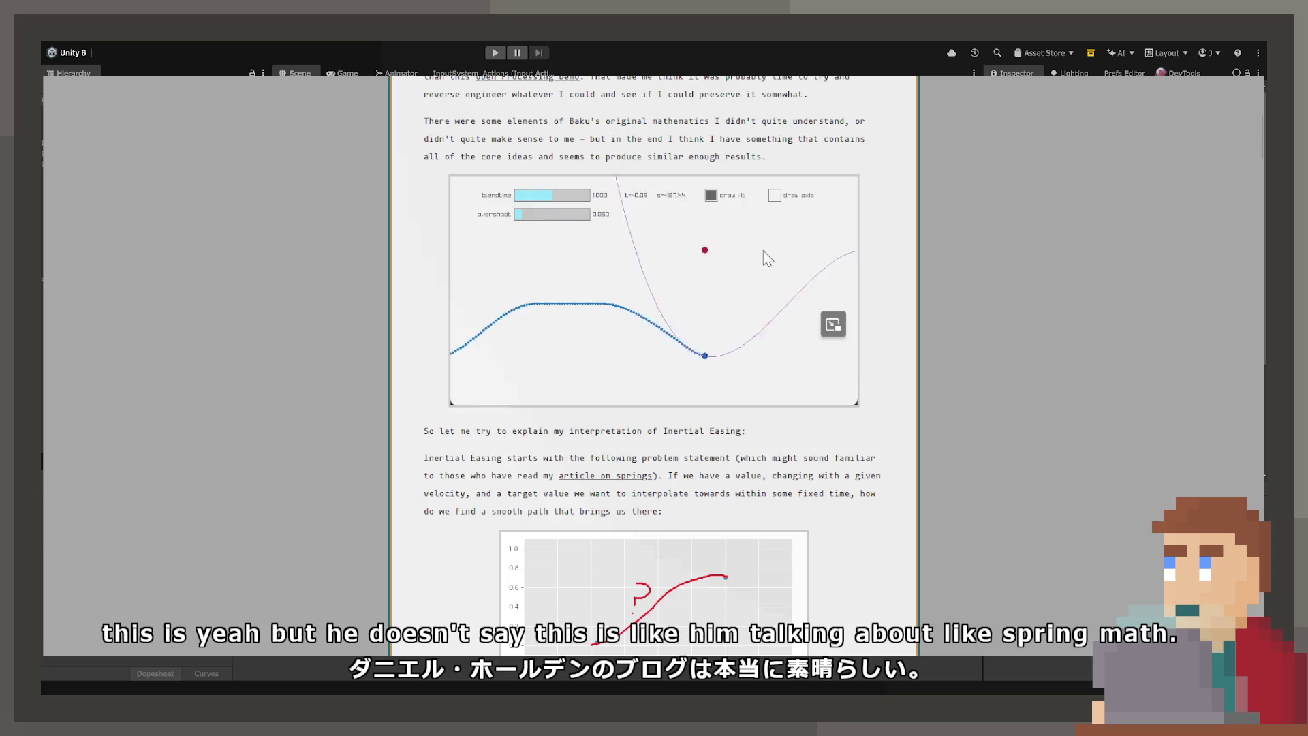
Step: Read further down the Inertial Easing post, then return to its title and introduction
{"action": "scroll", "coordinate": [763, 409], "scroll_direction": "up", "scroll_amount": 5}
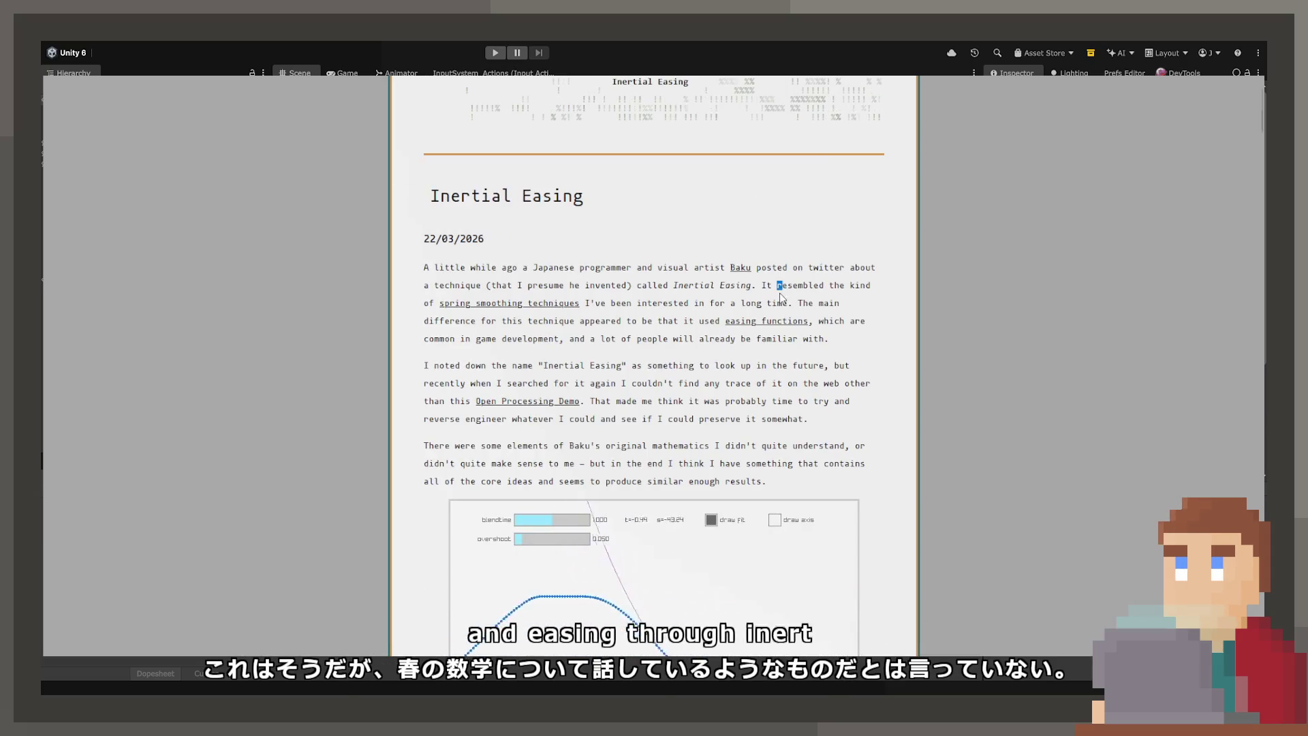
{"action": "scroll", "coordinate": [682, 341], "scroll_direction": "down", "scroll_amount": 5}
{"action": "scroll", "coordinate": [749, 263], "scroll_direction": "up", "scroll_amount": 3}
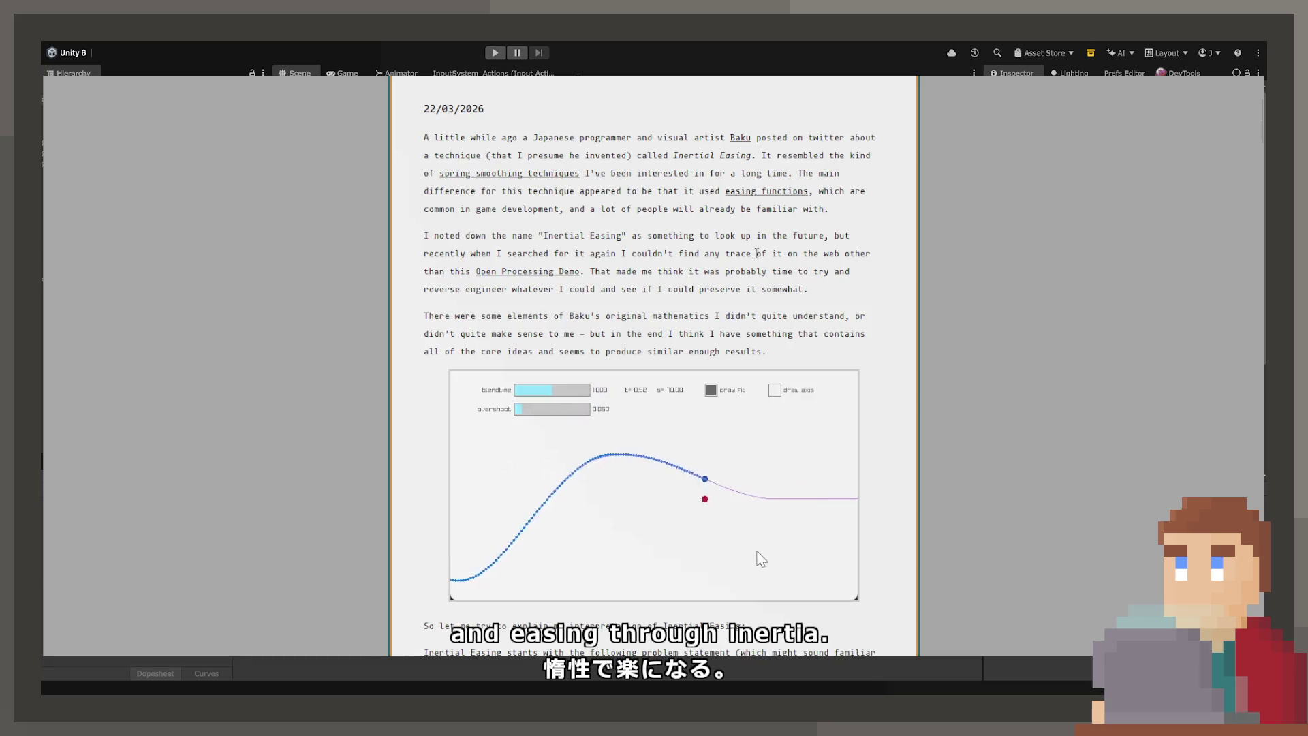
{"action": "scroll", "coordinate": [753, 265], "scroll_direction": "down", "scroll_amount": 8}
{"action": "scroll", "coordinate": [754, 265], "scroll_direction": "down", "scroll_amount": 9}
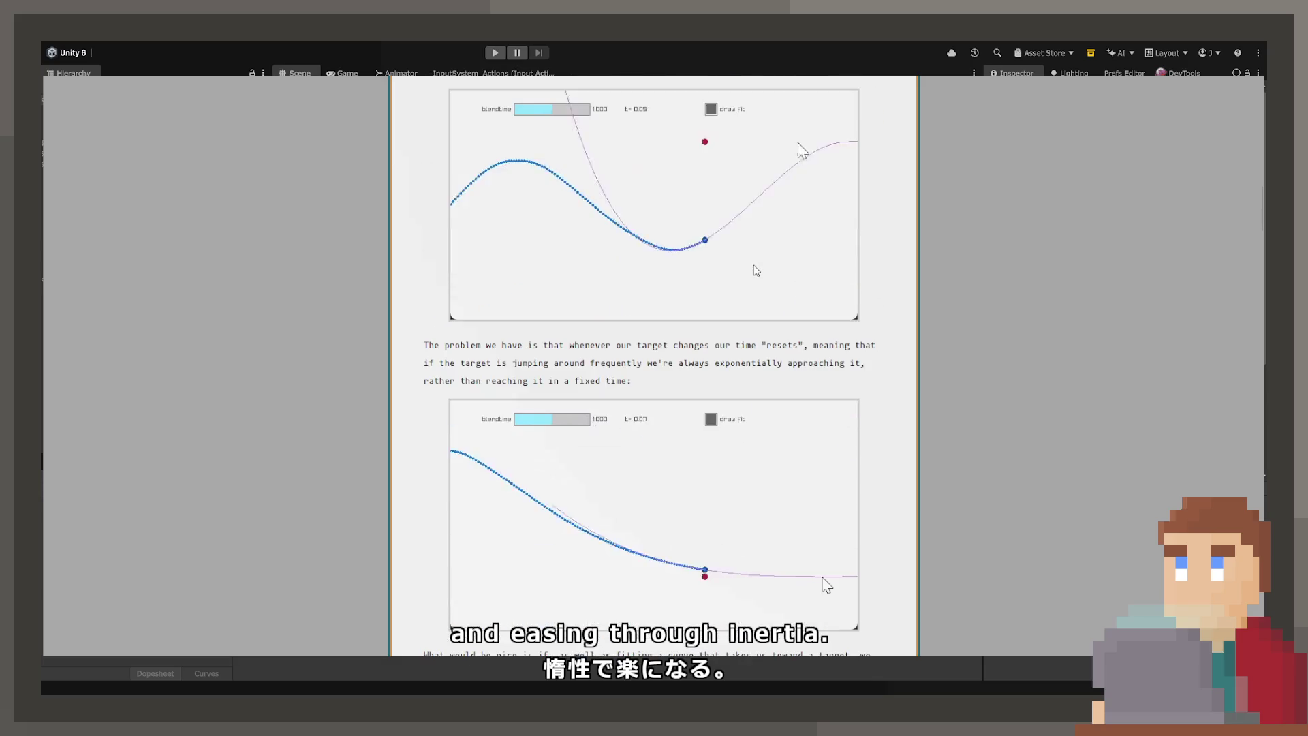
{"action": "scroll", "coordinate": [587, 417], "scroll_direction": "down", "scroll_amount": 14}
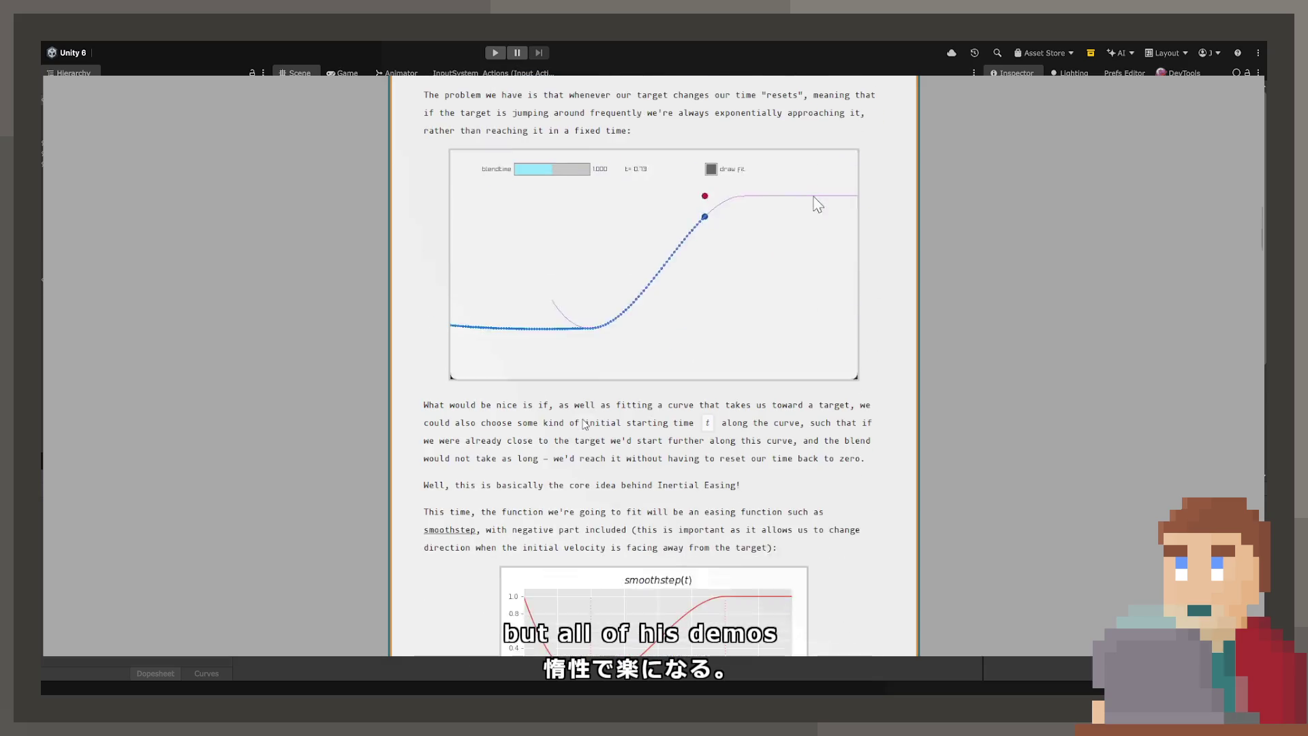
{"action": "scroll", "coordinate": [586, 413], "scroll_direction": "down", "scroll_amount": 20}
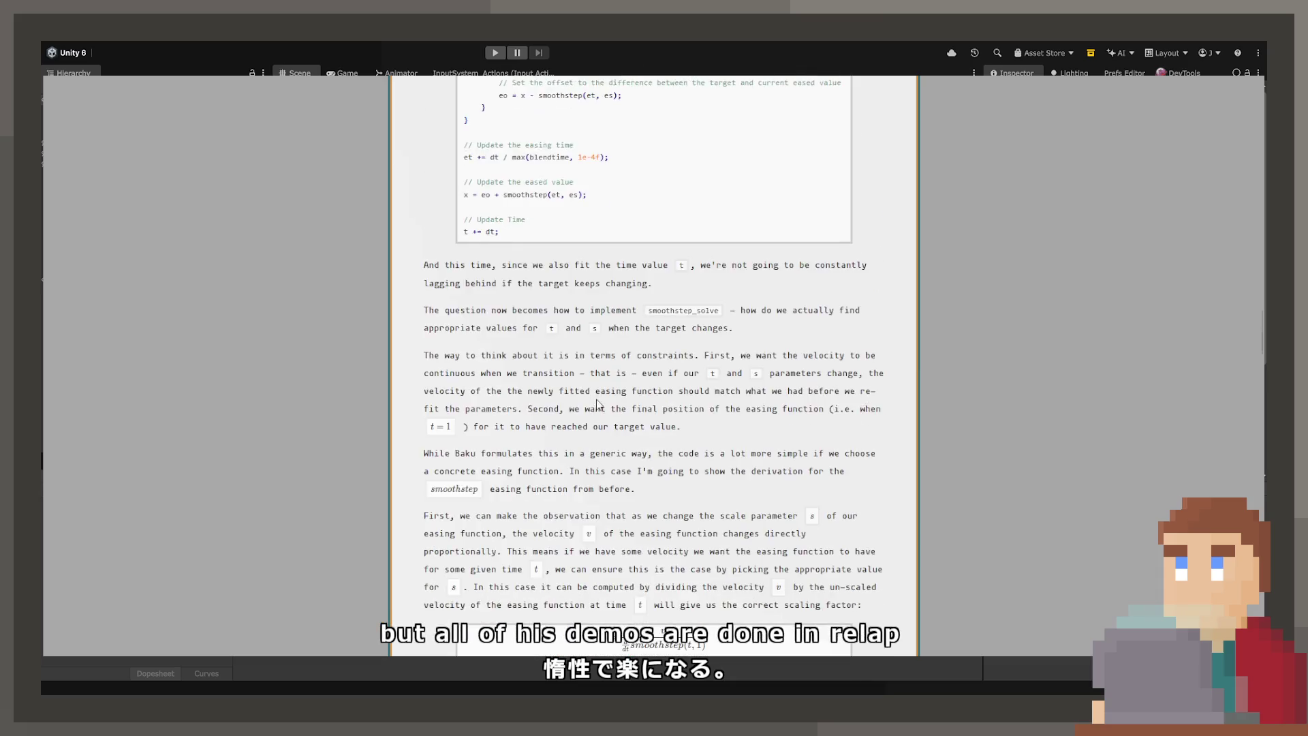
{"action": "scroll", "coordinate": [600, 396], "scroll_direction": "down", "scroll_amount": 20}
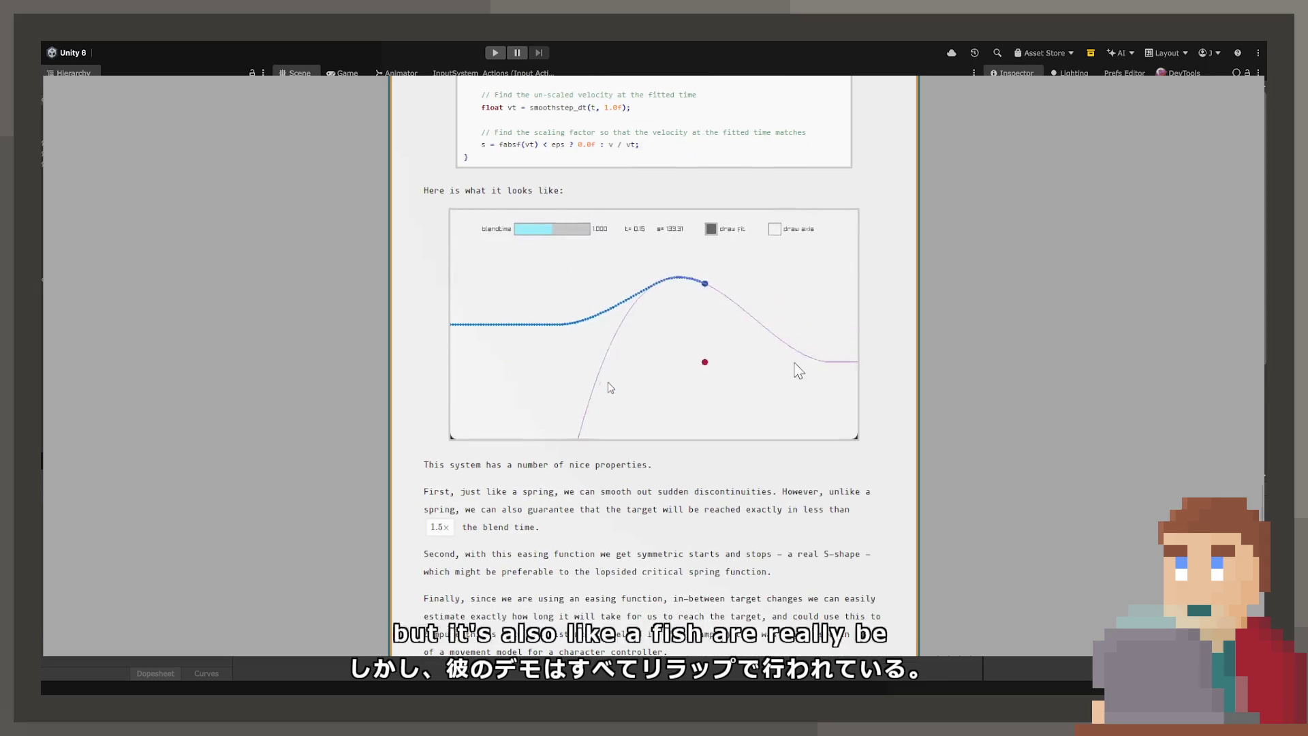
{"action": "scroll", "coordinate": [610, 388], "scroll_direction": "up", "scroll_amount": 3}
{"action": "scroll", "coordinate": [611, 388], "scroll_direction": "up", "scroll_amount": 3}
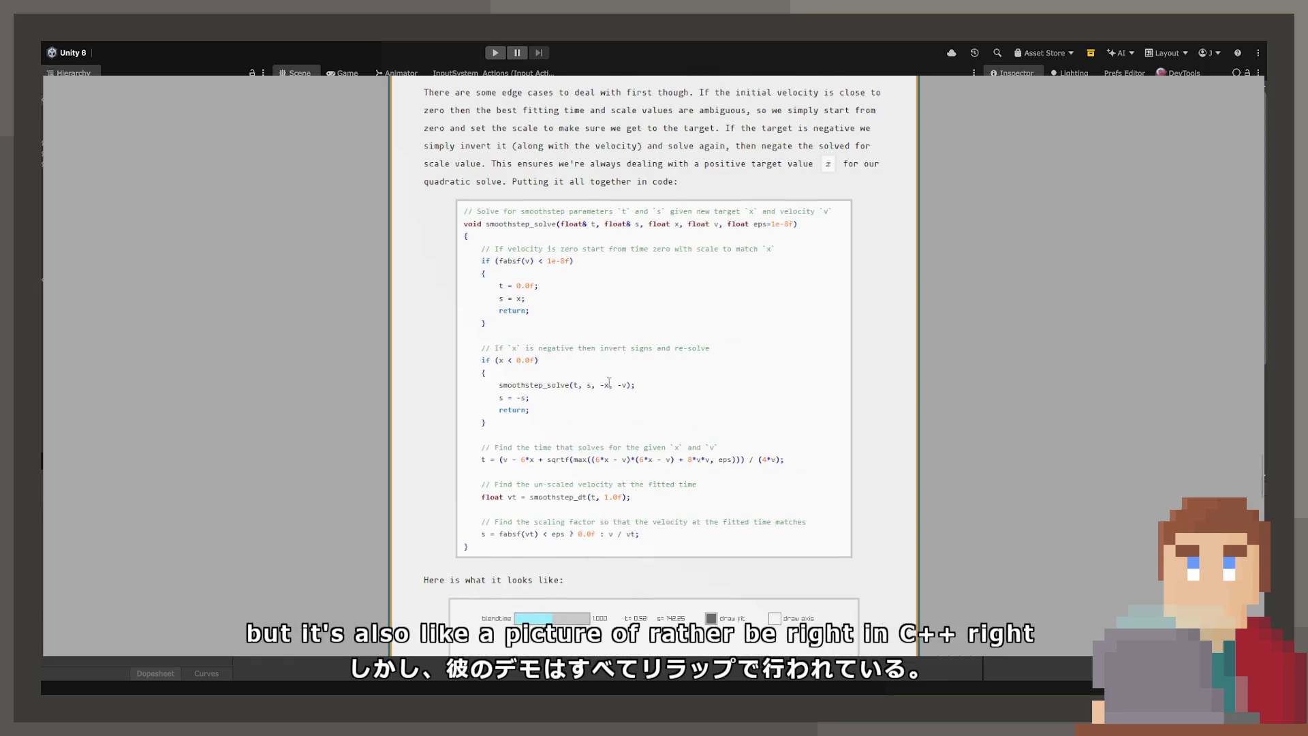
{"action": "scroll", "coordinate": [611, 388], "scroll_direction": "down", "scroll_amount": 9}
{"action": "scroll", "coordinate": [611, 387], "scroll_direction": "down", "scroll_amount": 15}
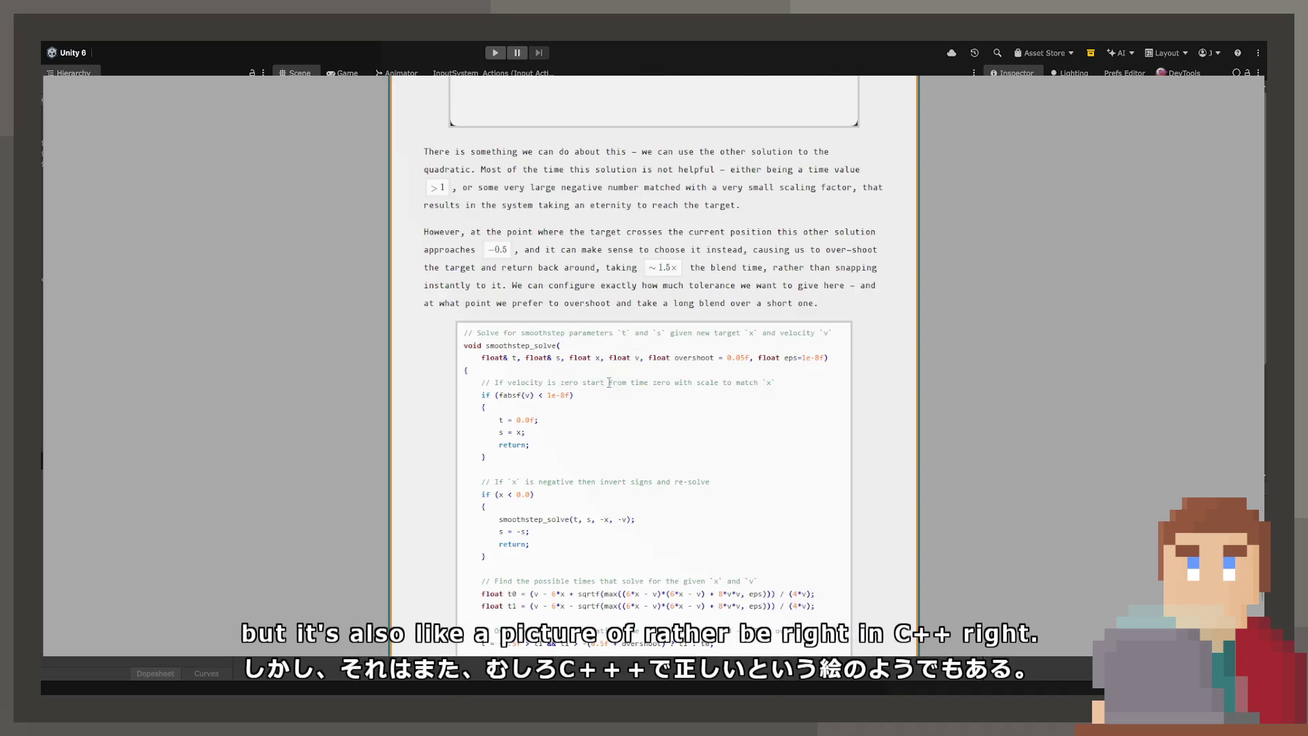
{"action": "scroll", "coordinate": [611, 388], "scroll_direction": "up", "scroll_amount": 20}
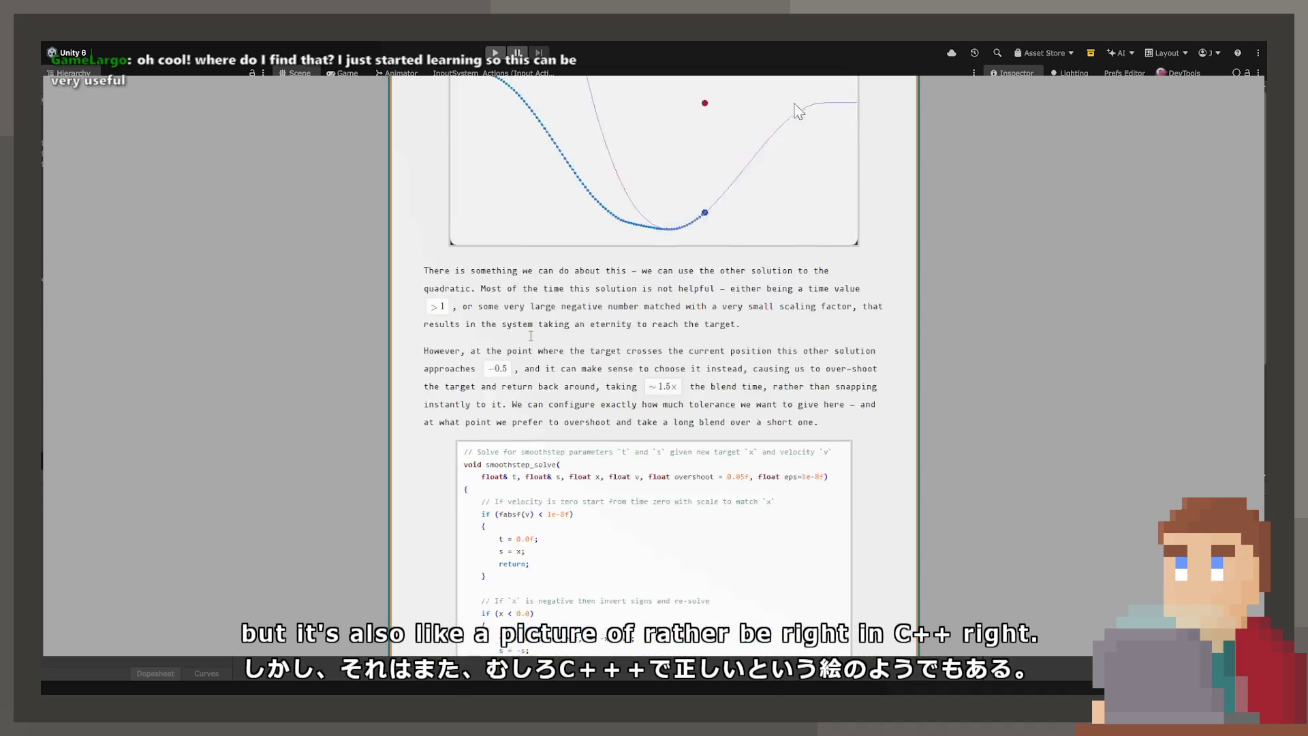
{"action": "scroll", "coordinate": [531, 336], "scroll_direction": "up", "scroll_amount": 15}
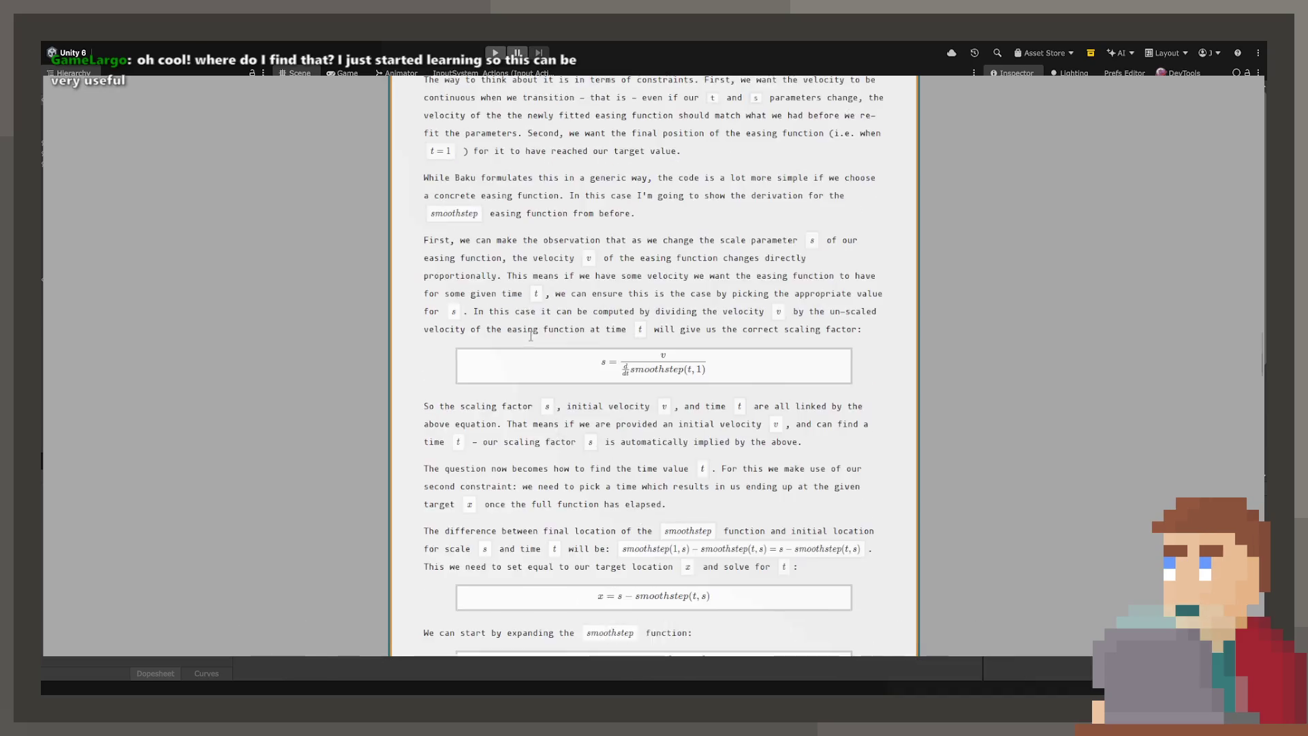
{"action": "scroll", "coordinate": [529, 335], "scroll_direction": "up", "scroll_amount": 15}
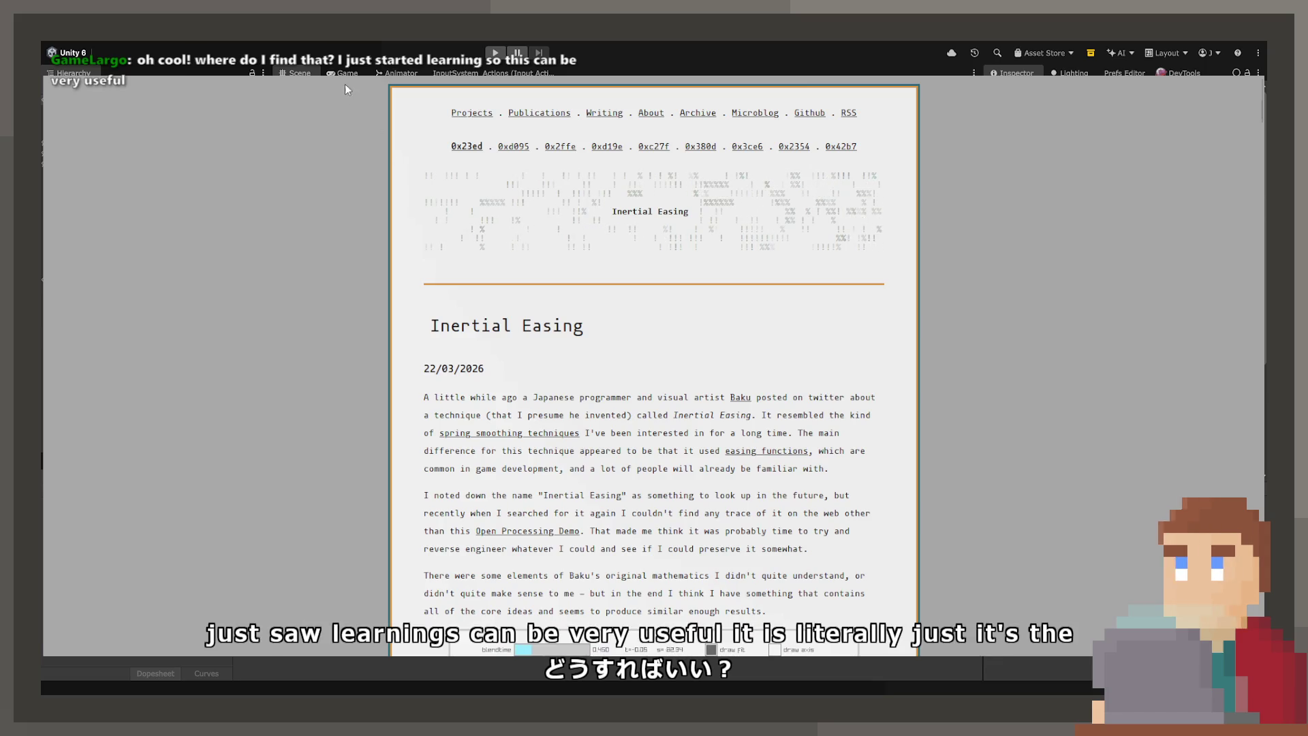
{"action": "key", "text": "ctrl+l"}
{"action": "left_click", "coordinate": [1005, 413]}
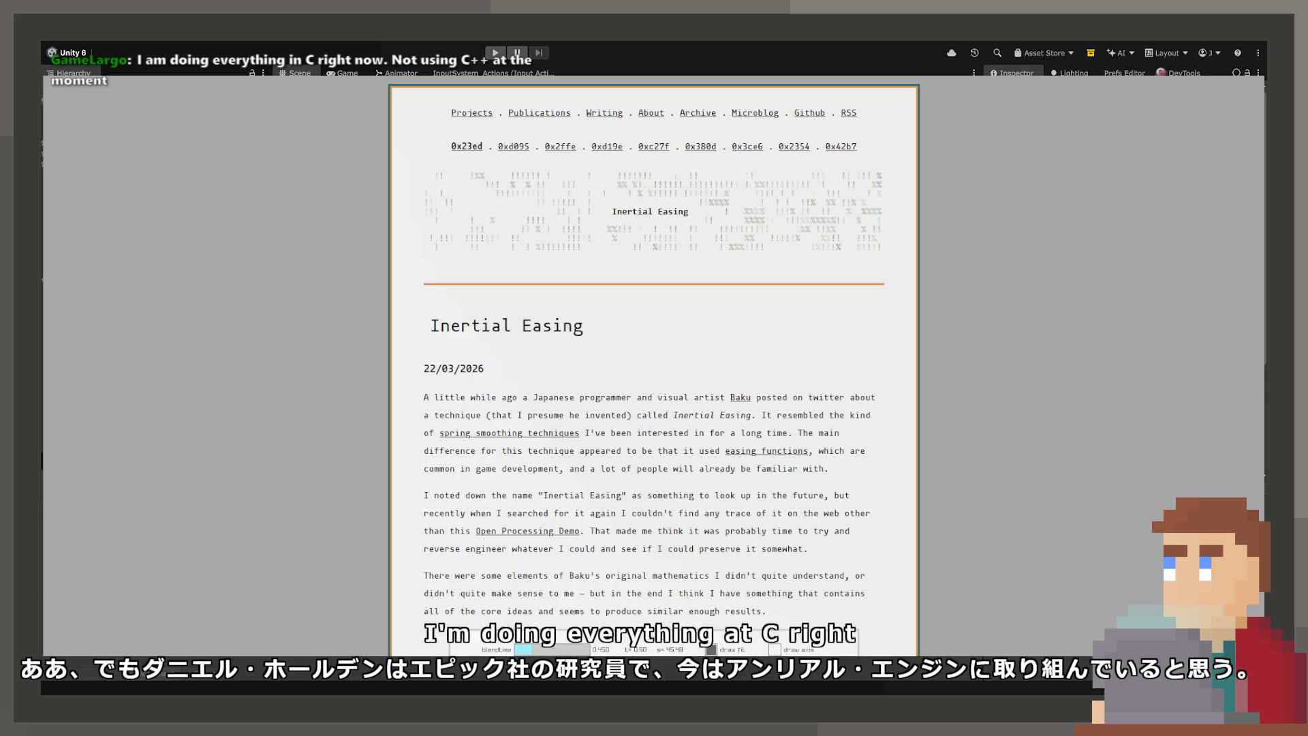
Step: Read the Fitting Code Driven Displacement Revisited article, then jump back to its top
{"action": "left_click", "coordinate": [523, 157]}
{"action": "scroll", "coordinate": [616, 506], "scroll_direction": "down", "scroll_amount": 10}
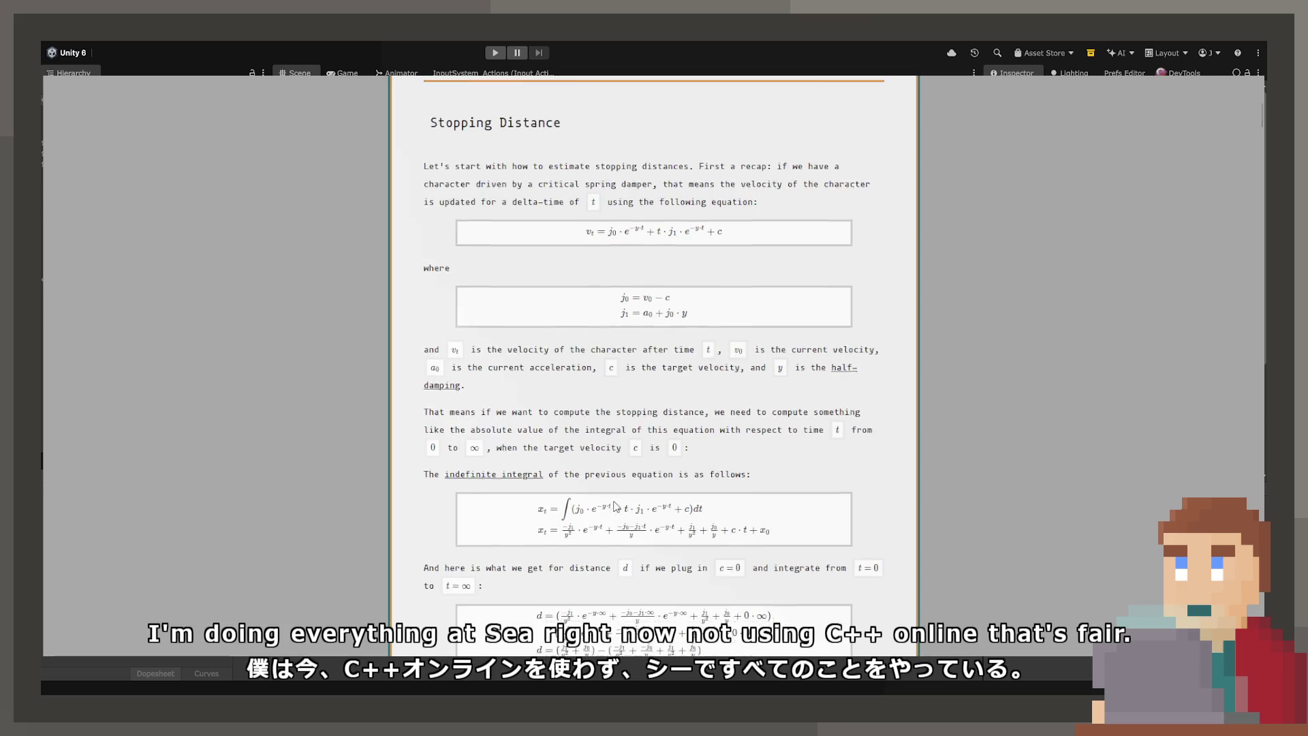
{"action": "scroll", "coordinate": [616, 506], "scroll_direction": "down", "scroll_amount": 20}
{"action": "scroll", "coordinate": [568, 475], "scroll_direction": "down", "scroll_amount": 20}
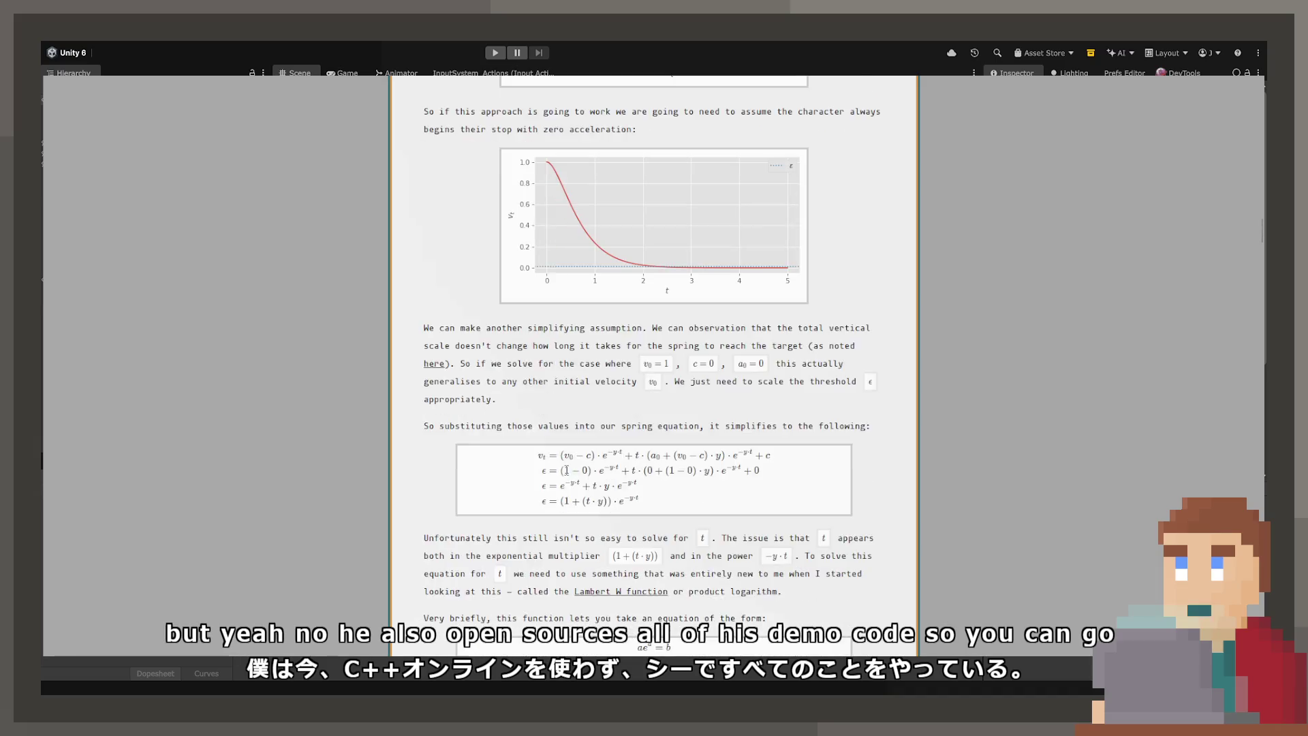
{"action": "scroll", "coordinate": [567, 470], "scroll_direction": "down", "scroll_amount": 20}
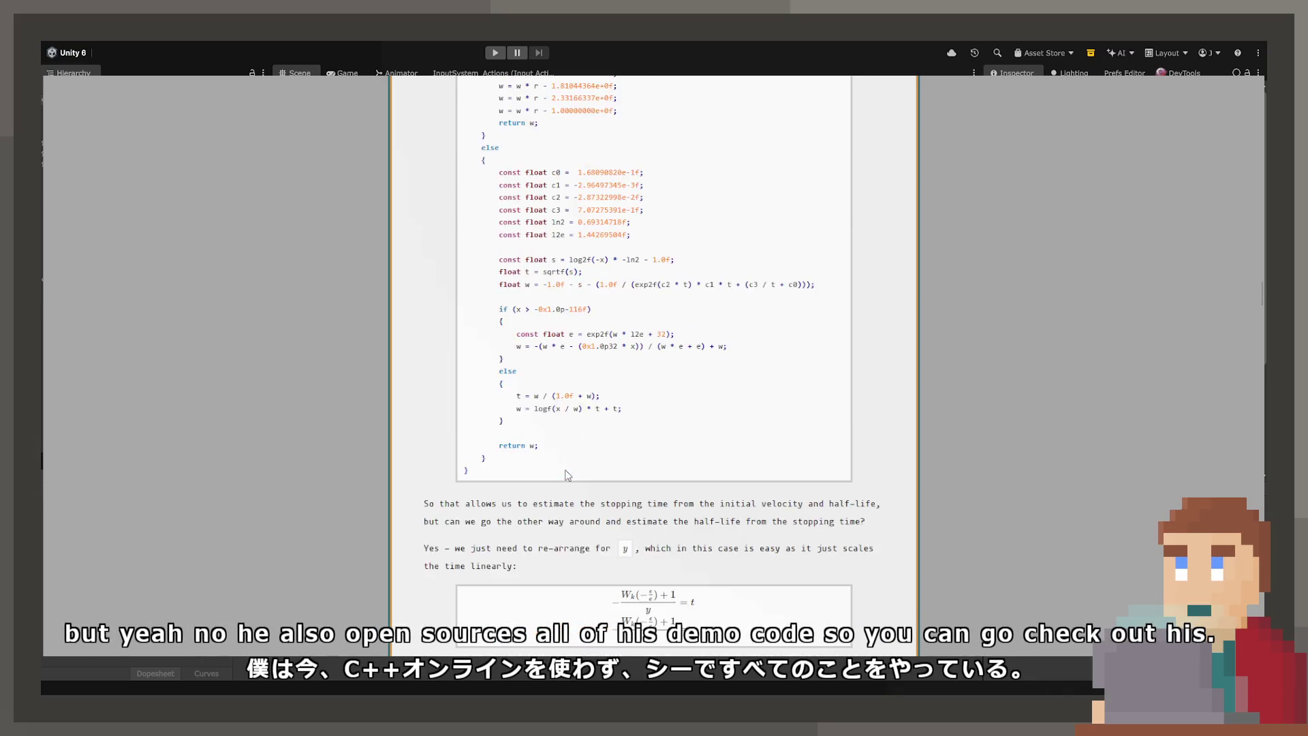
{"action": "scroll", "coordinate": [568, 475], "scroll_direction": "down", "scroll_amount": 20}
{"action": "scroll", "coordinate": [568, 475], "scroll_direction": "down", "scroll_amount": 20}
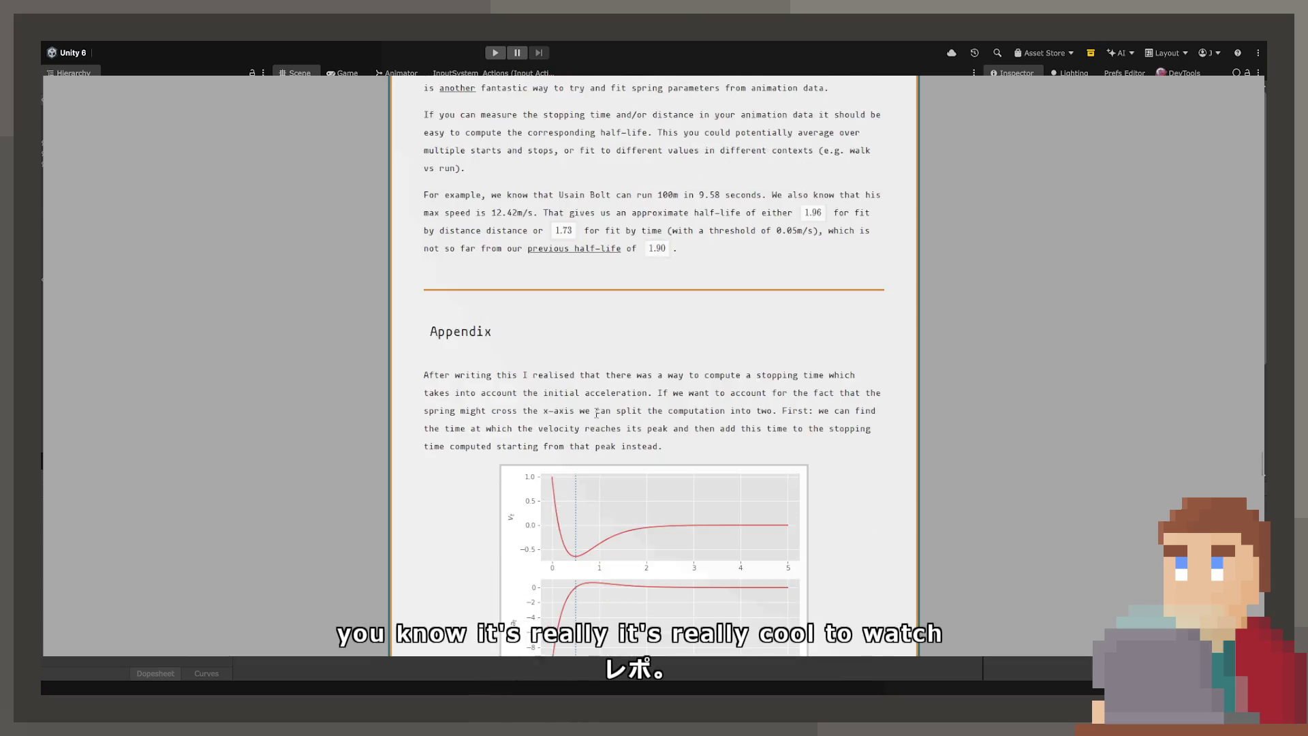
{"action": "scroll", "coordinate": [597, 412], "scroll_direction": "down", "scroll_amount": 6}
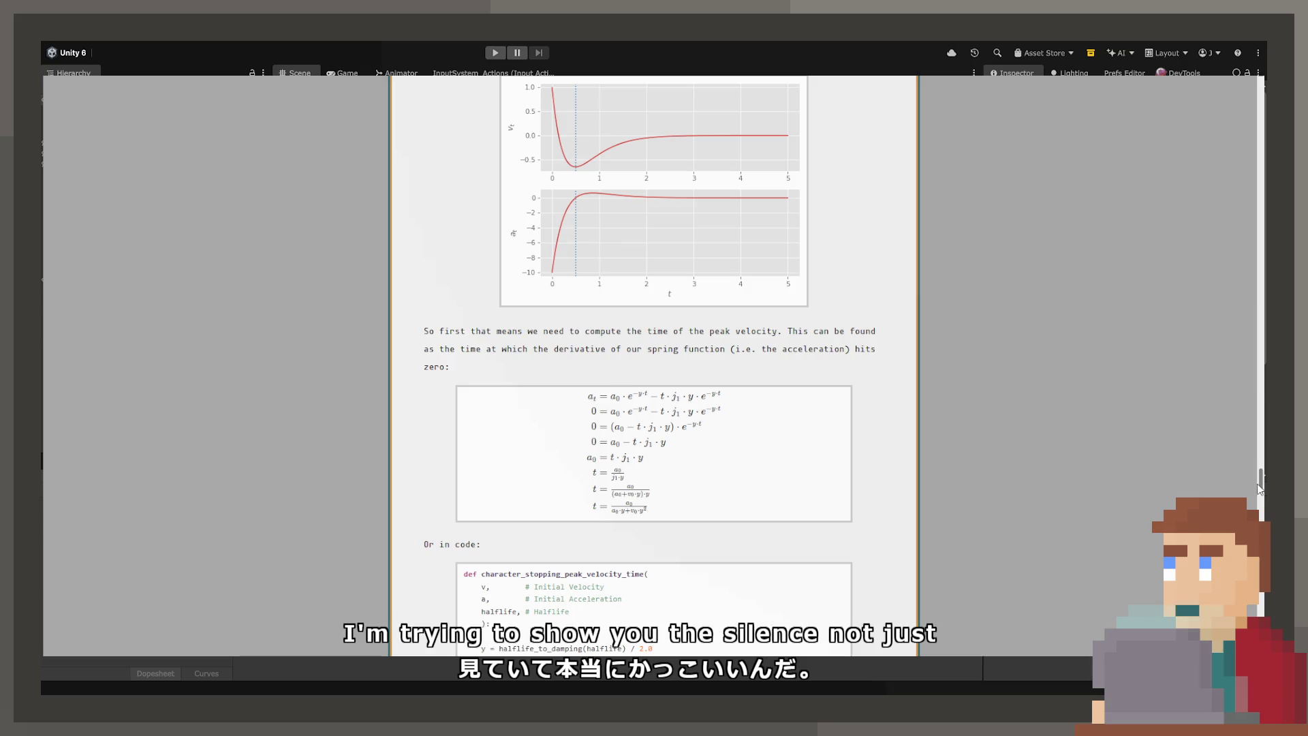
{"action": "key", "text": "Home"}
Step: Open the New Movement Model article and read through its Smooth Walking Mode description
{"action": "left_click", "coordinate": [570, 147]}
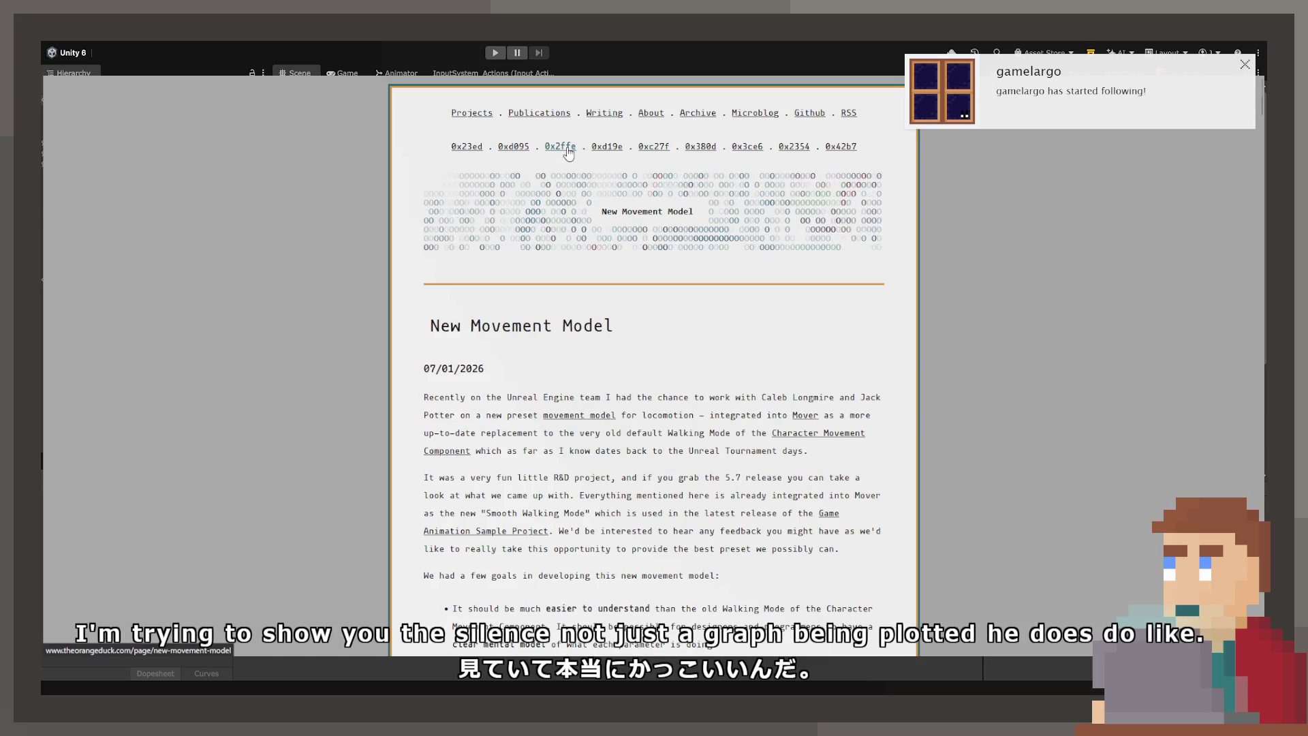
{"action": "scroll", "coordinate": [626, 456], "scroll_direction": "down", "scroll_amount": 15}
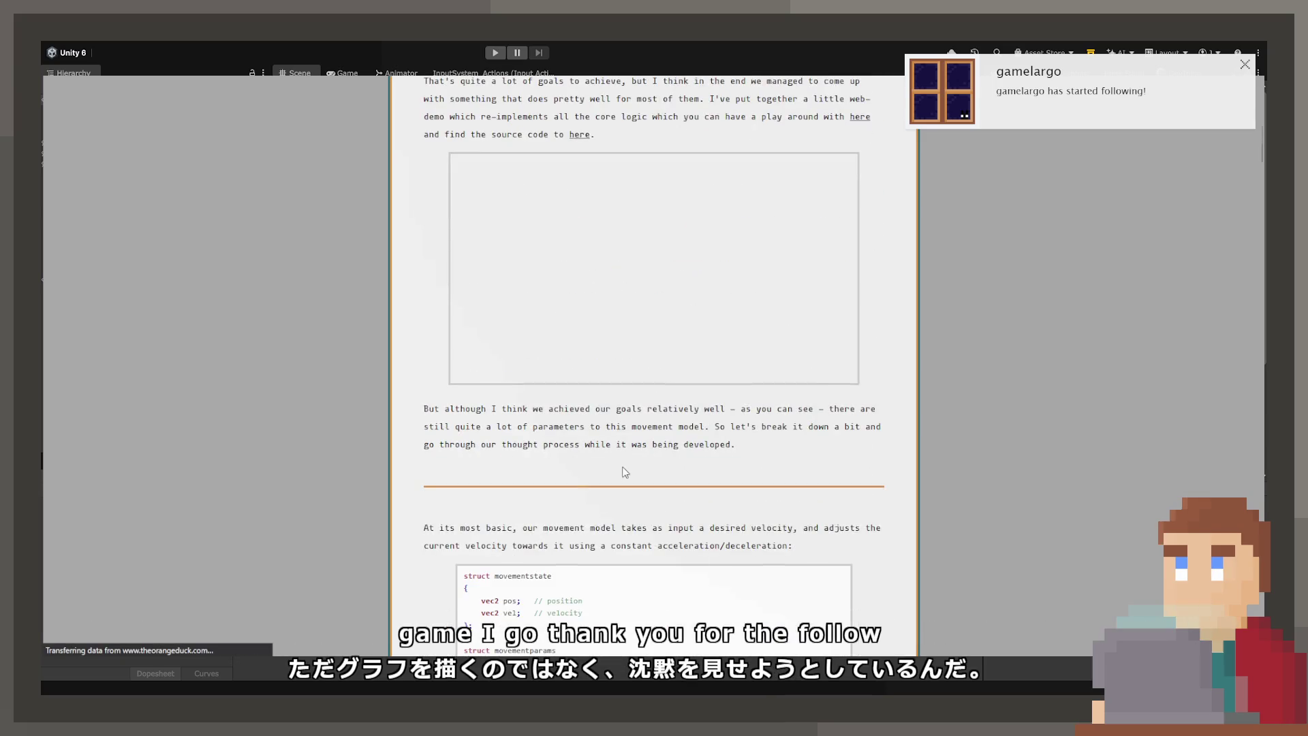
{"action": "scroll", "coordinate": [684, 305], "scroll_direction": "down", "scroll_amount": 15}
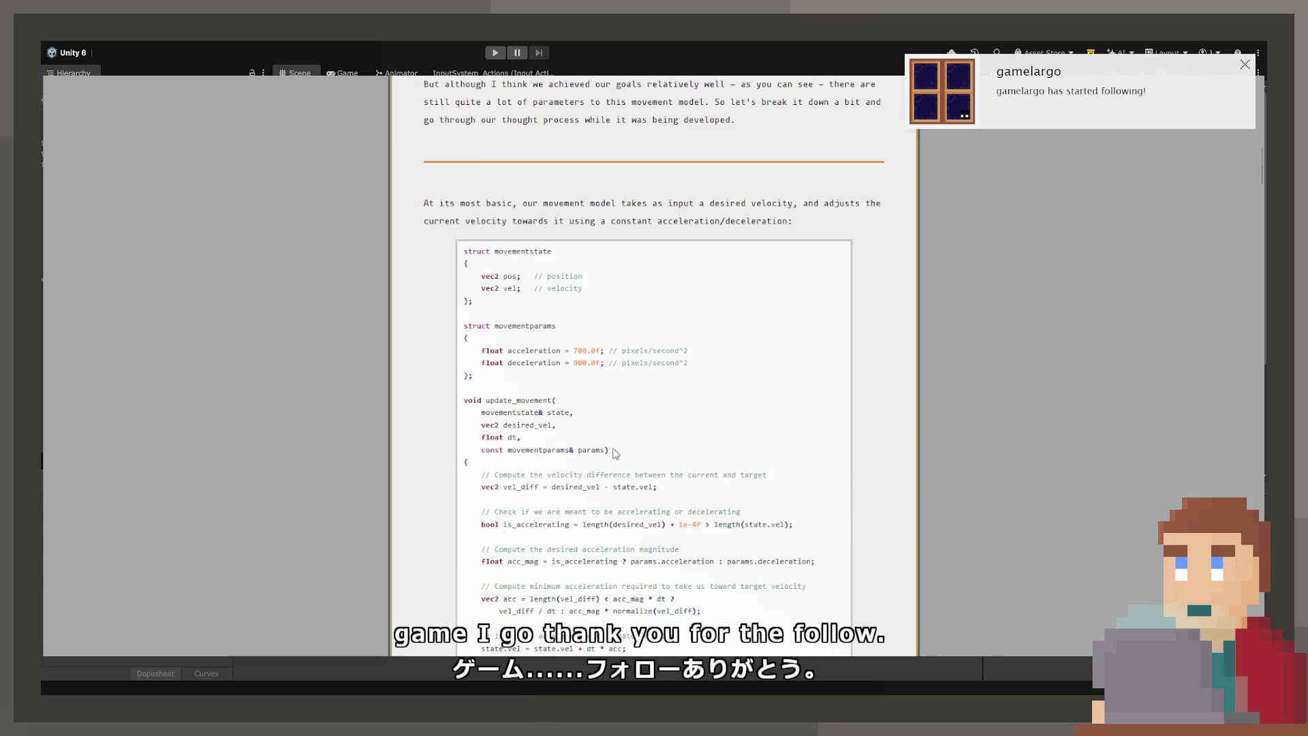
{"action": "scroll", "coordinate": [610, 450], "scroll_direction": "up", "scroll_amount": 8}
{"action": "scroll", "coordinate": [611, 455], "scroll_direction": "down", "scroll_amount": 20}
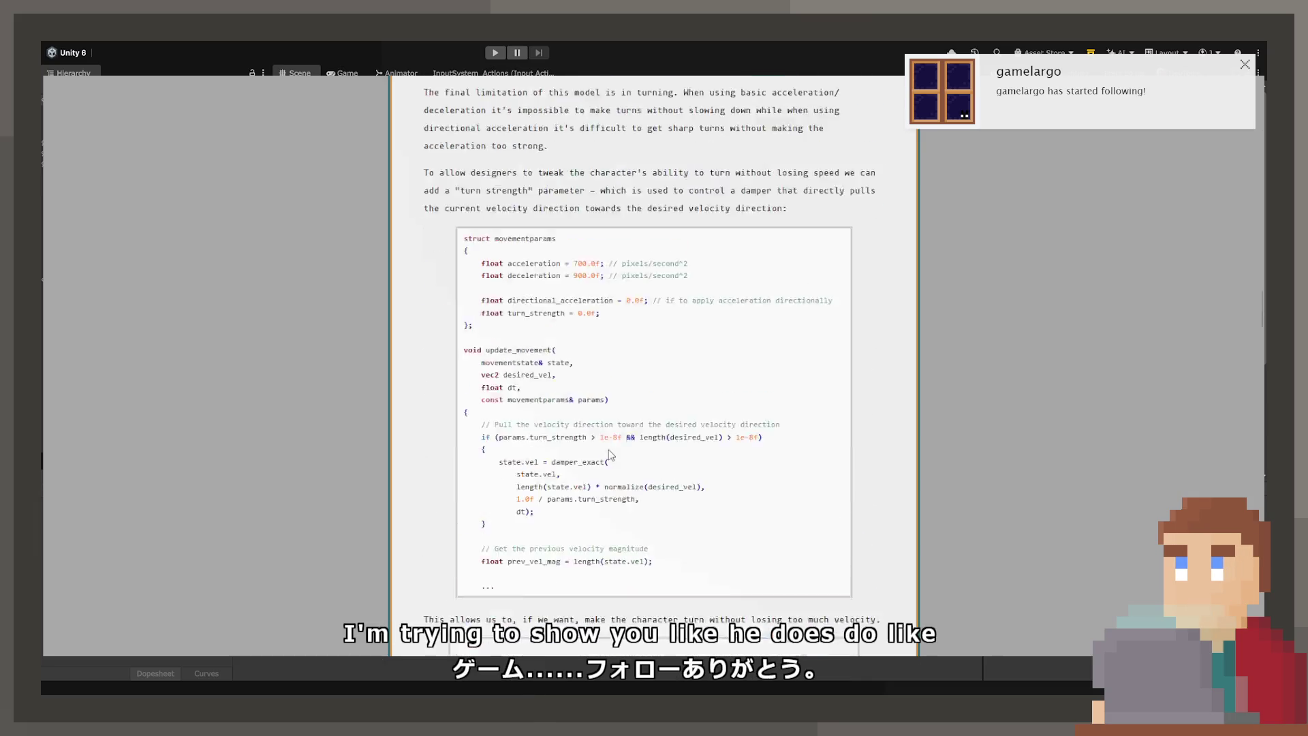
{"action": "scroll", "coordinate": [640, 402], "scroll_direction": "down", "scroll_amount": 20}
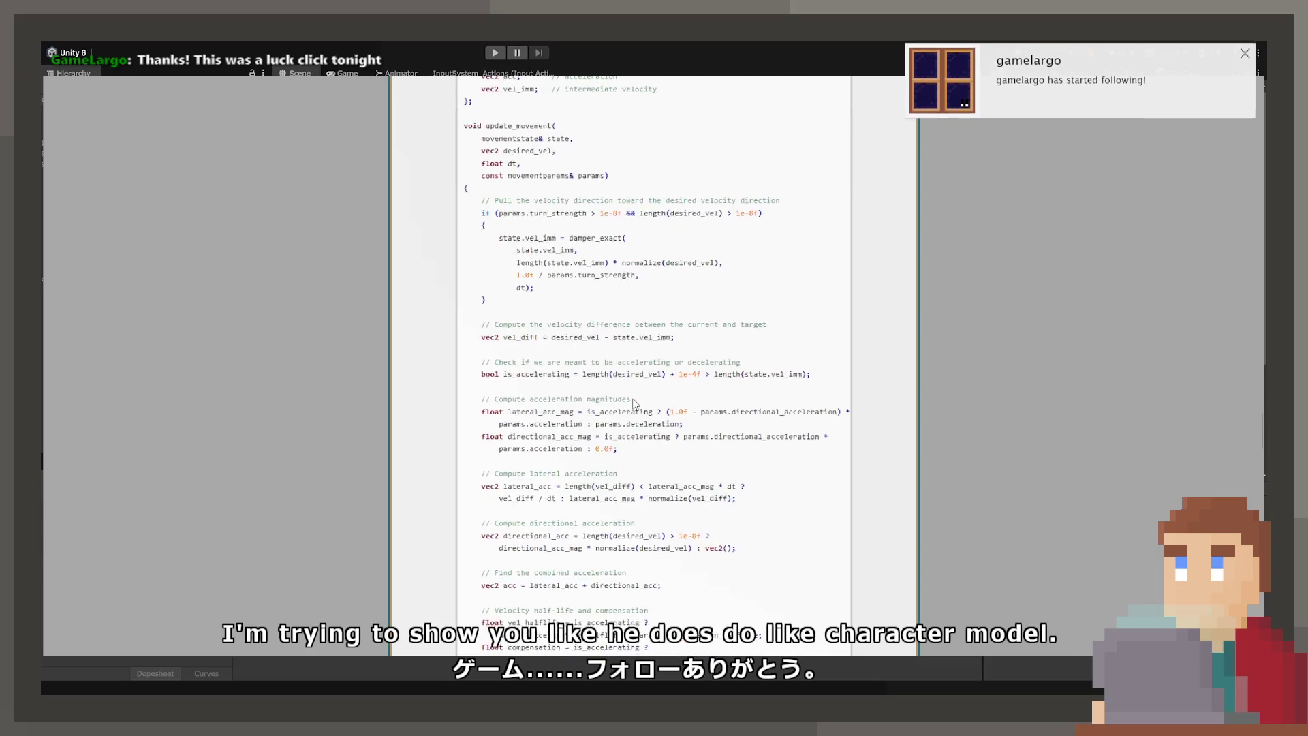
{"action": "scroll", "coordinate": [658, 390], "scroll_direction": "down", "scroll_amount": 15}
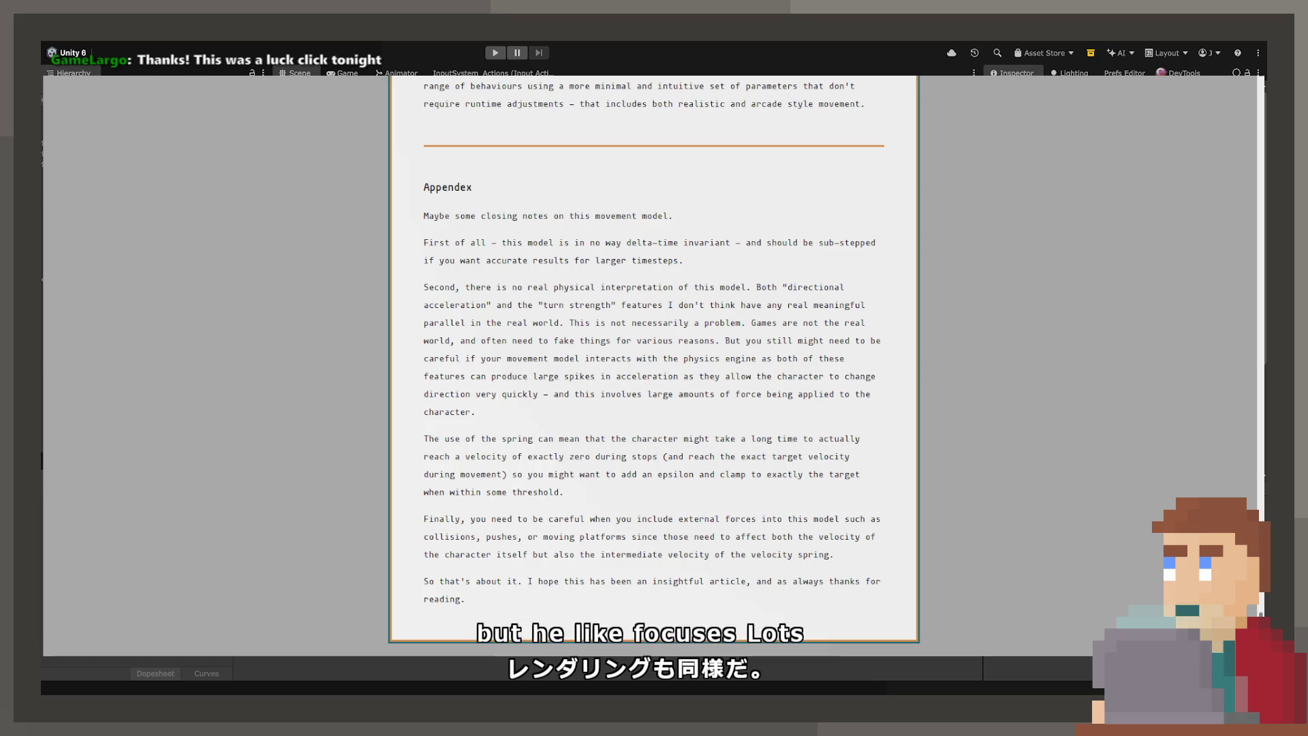
{"action": "scroll", "coordinate": [958, 285], "scroll_direction": "up", "scroll_amount": 20}
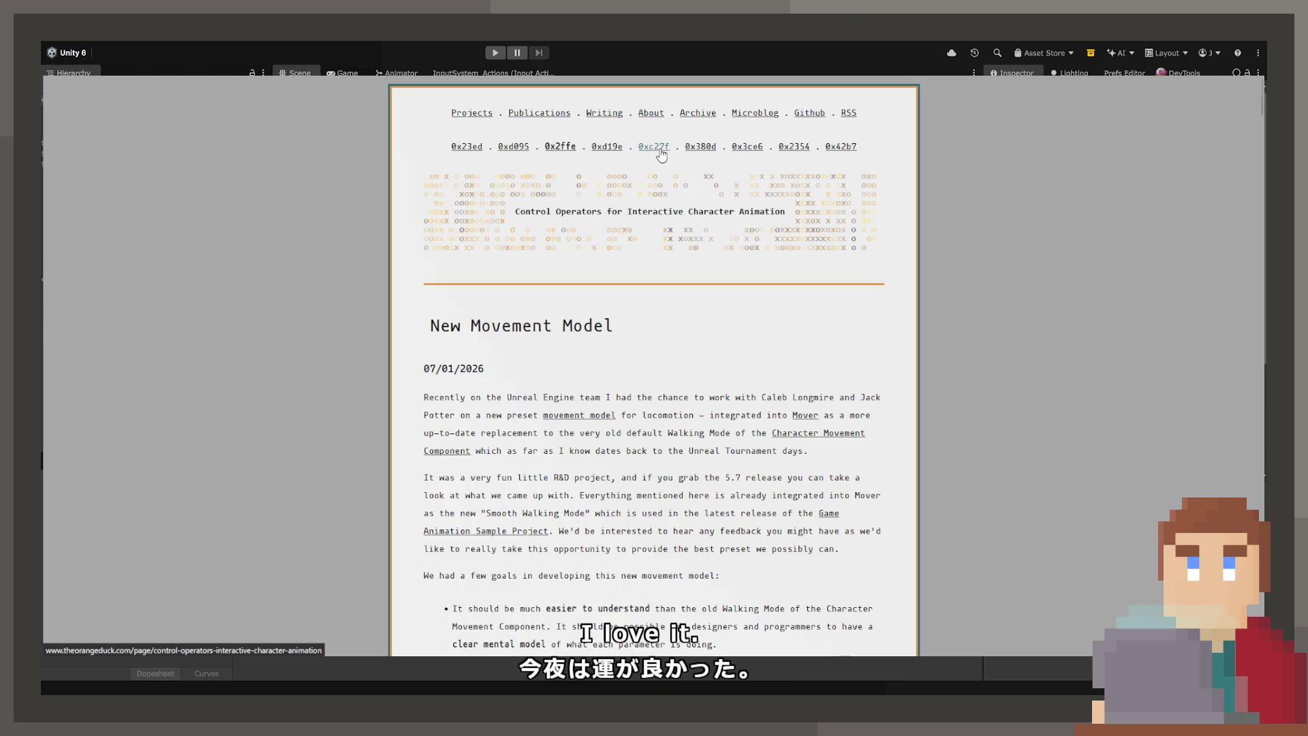
Step: Skim the Control Operators for Interactive Character Animation article
{"action": "left_click", "coordinate": [660, 151]}
{"action": "scroll", "coordinate": [702, 368], "scroll_direction": "down", "scroll_amount": 5}
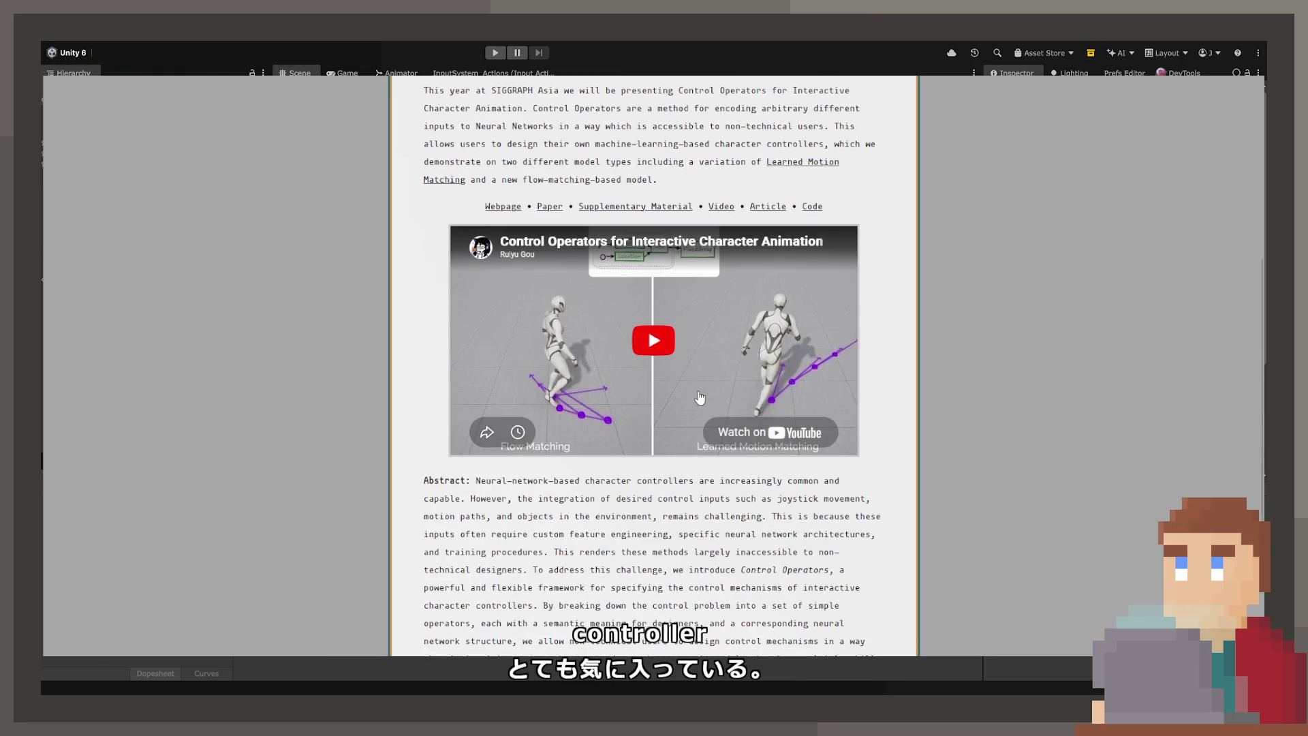
{"action": "scroll", "coordinate": [701, 398], "scroll_direction": "down", "scroll_amount": 2}
{"action": "scroll", "coordinate": [709, 273], "scroll_direction": "up", "scroll_amount": 7}
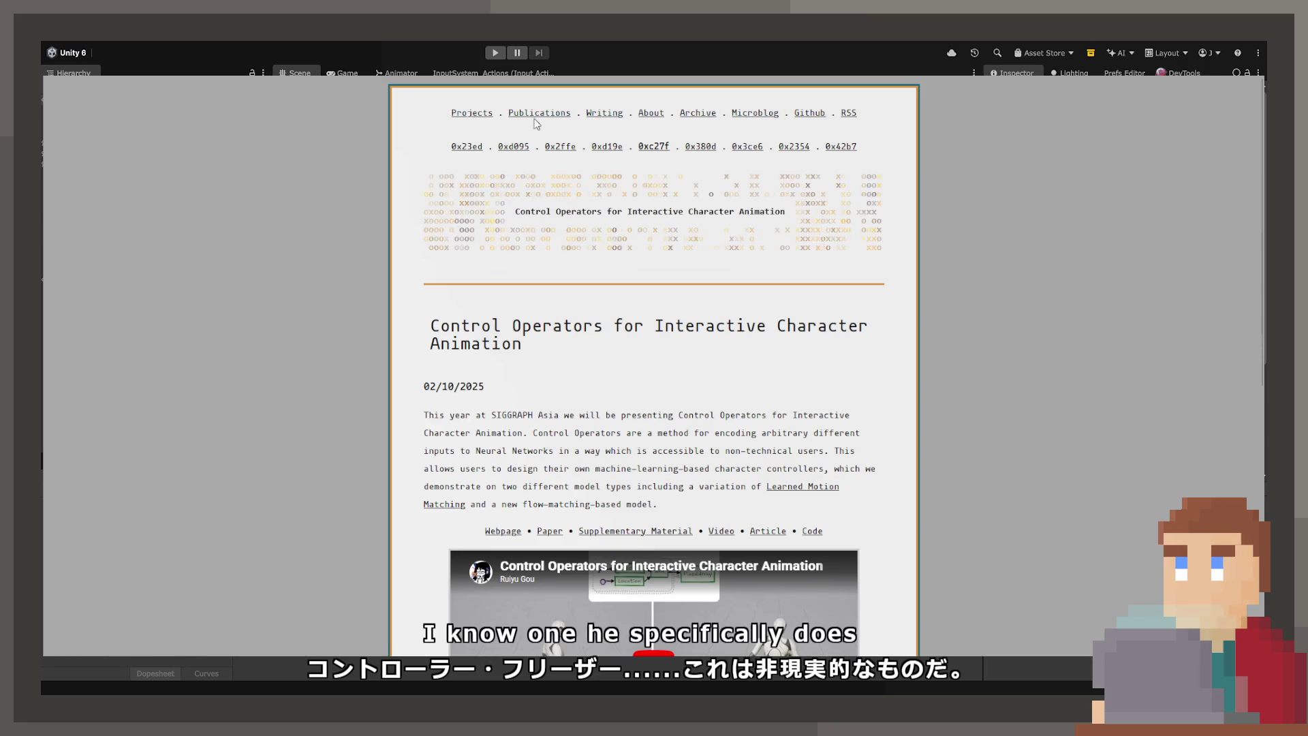
Step: Browse the Projects page to find the GenoView project
{"action": "left_click", "coordinate": [486, 123]}
{"action": "scroll", "coordinate": [537, 395], "scroll_direction": "down", "scroll_amount": 2}
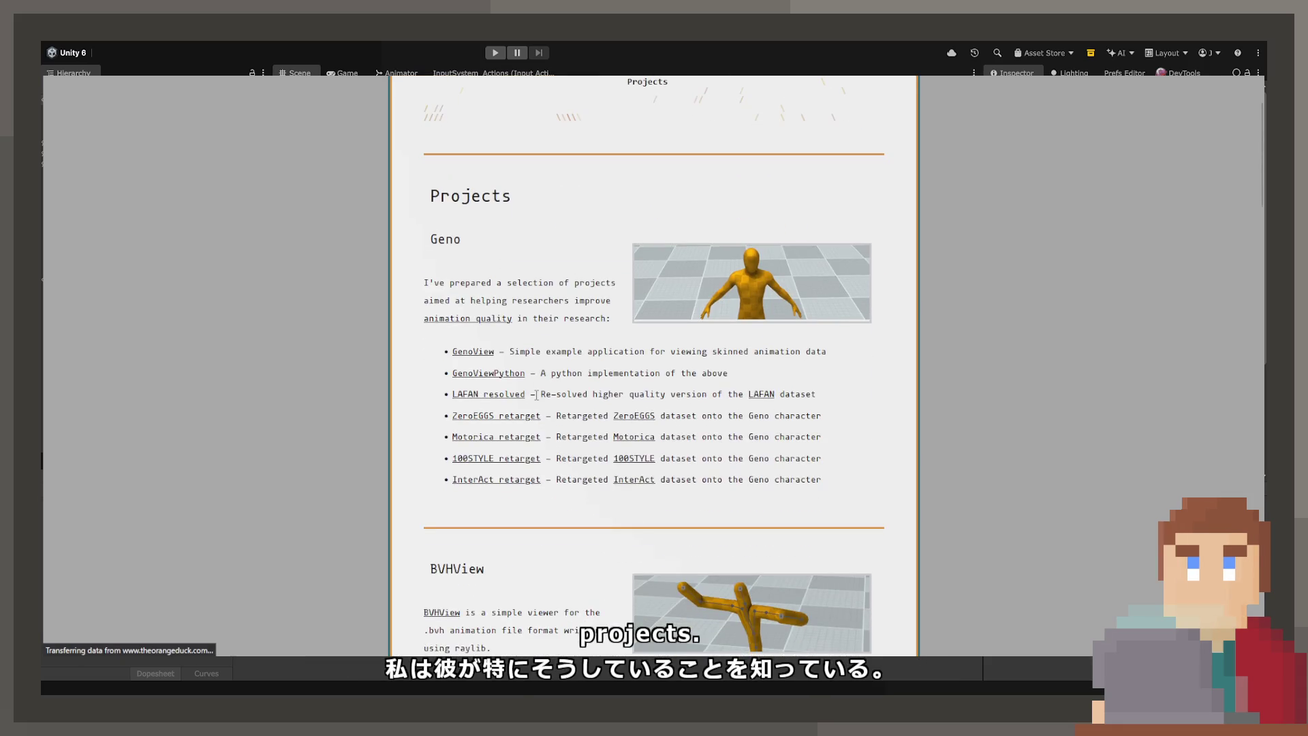
{"action": "scroll", "coordinate": [647, 443], "scroll_direction": "down", "scroll_amount": 3}
{"action": "scroll", "coordinate": [753, 344], "scroll_direction": "up", "scroll_amount": 4}
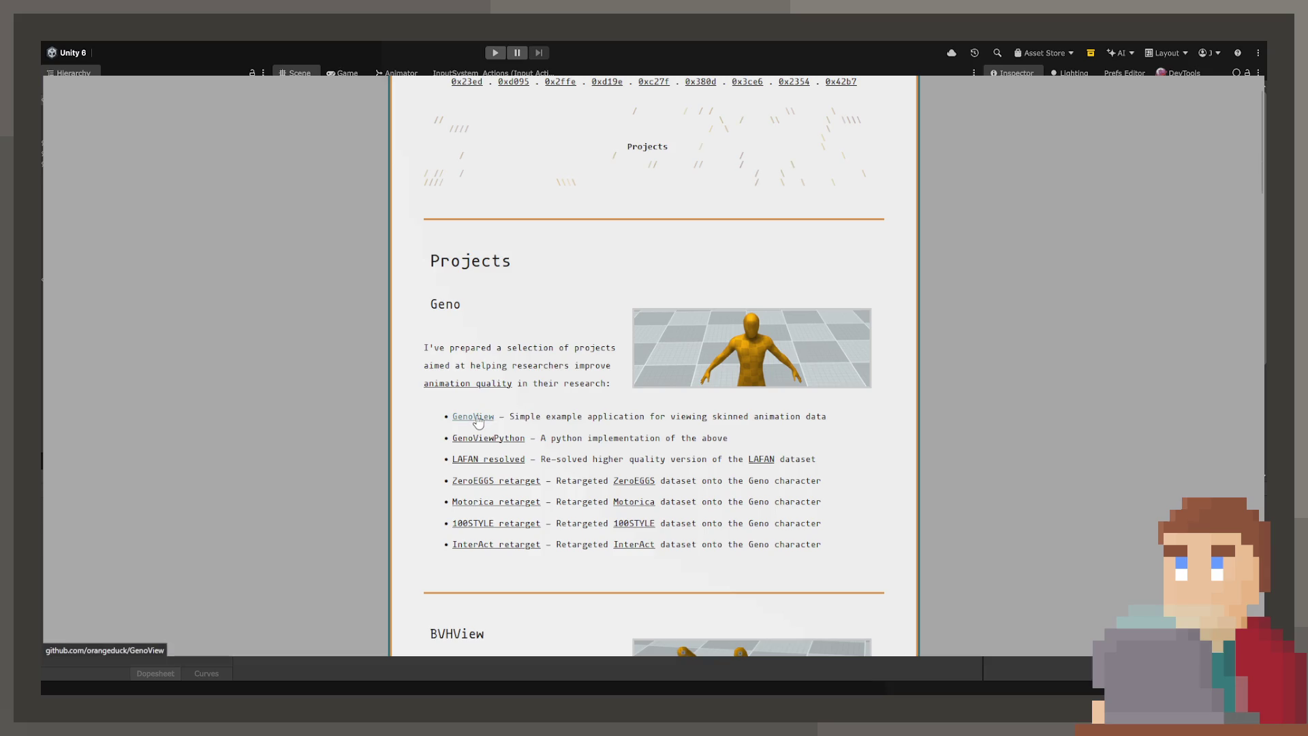
{"action": "scroll", "coordinate": [476, 403], "scroll_direction": "down", "scroll_amount": 5}
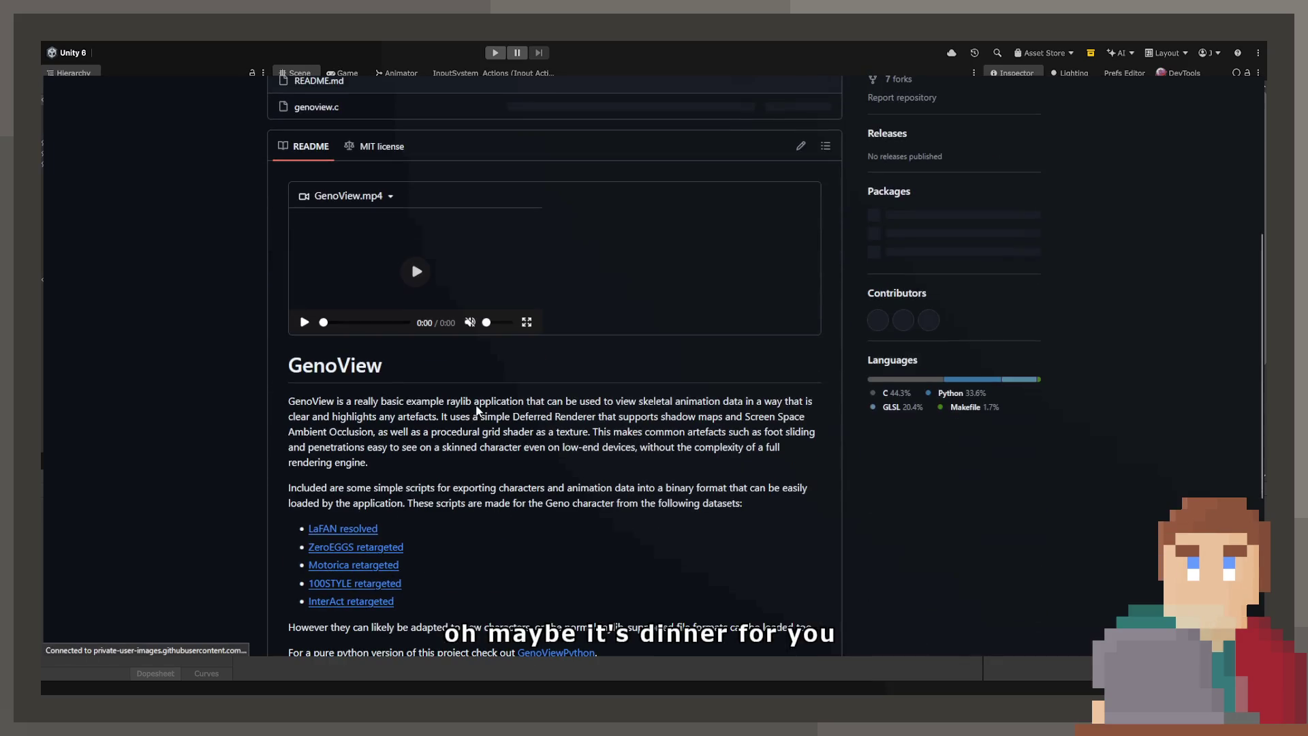
Step: Play the GenoView.mp4 demo video and scroll the README to its Getting Started steps
{"action": "left_click", "coordinate": [417, 273]}
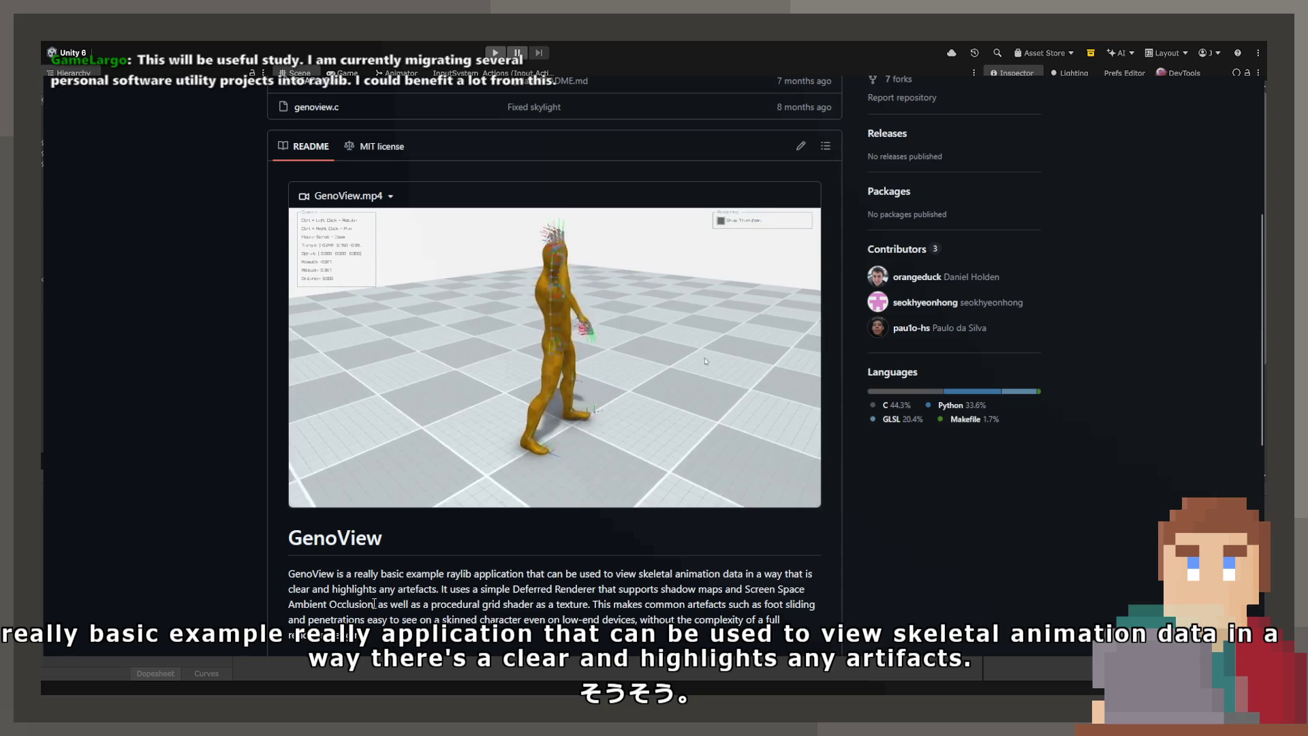
{"action": "mouse_move", "coordinate": [620, 442]}
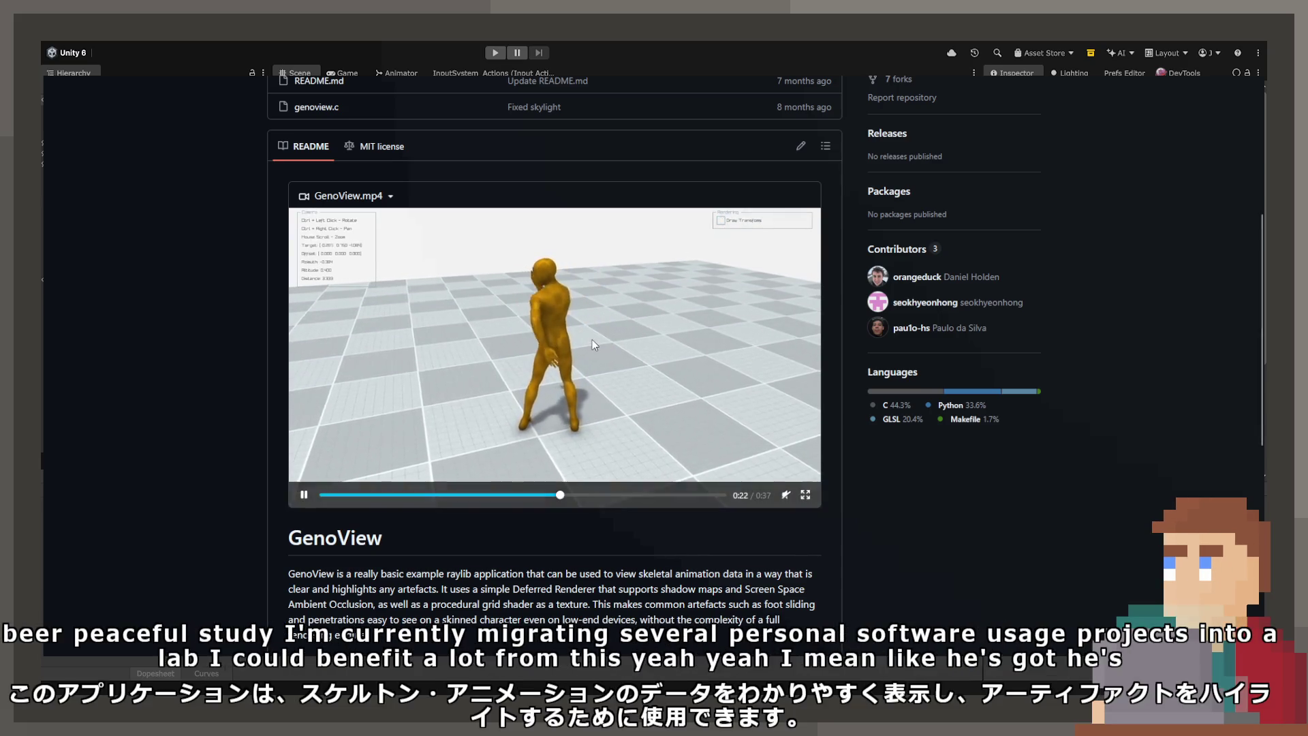
{"action": "scroll", "coordinate": [373, 174], "scroll_direction": "up", "scroll_amount": 5}
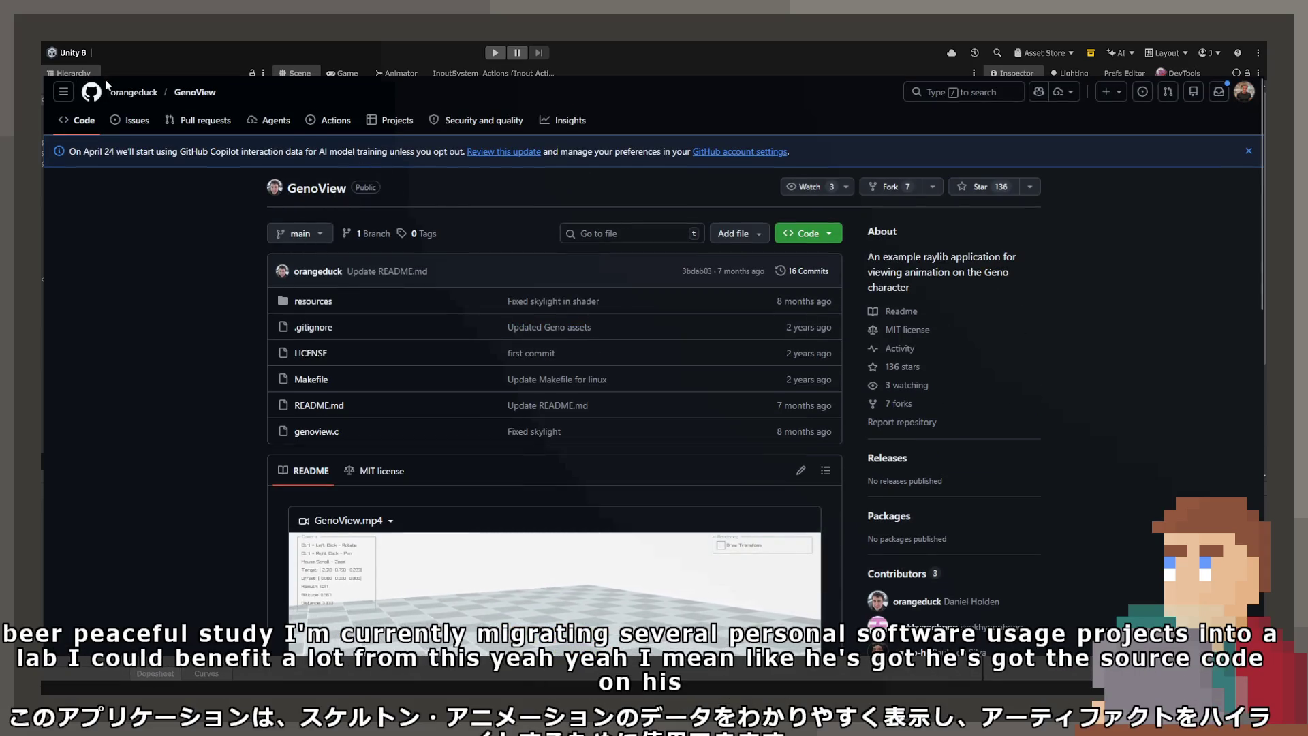
{"action": "scroll", "coordinate": [361, 361], "scroll_direction": "down", "scroll_amount": 5}
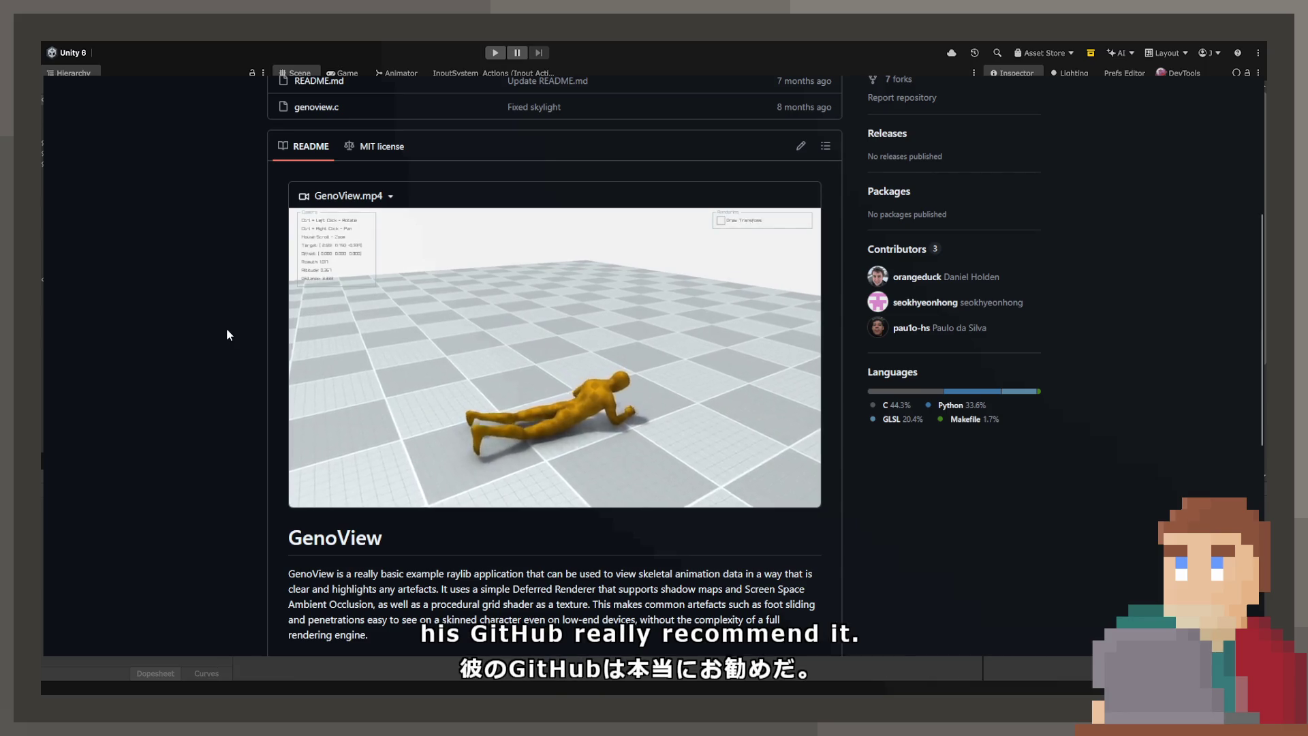
{"action": "scroll", "coordinate": [226, 329], "scroll_direction": "down", "scroll_amount": 4}
{"action": "scroll", "coordinate": [226, 329], "scroll_direction": "down", "scroll_amount": 4}
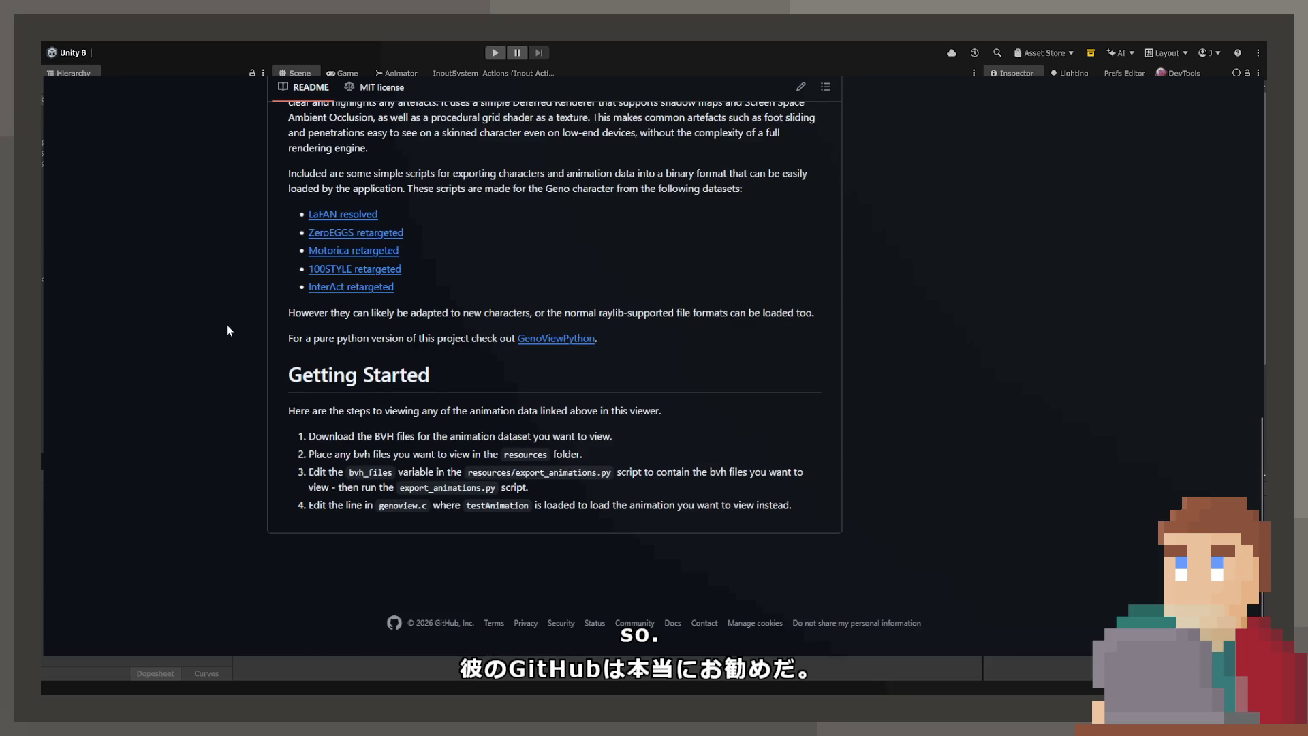
{"action": "scroll", "coordinate": [226, 328], "scroll_direction": "up", "scroll_amount": 11}
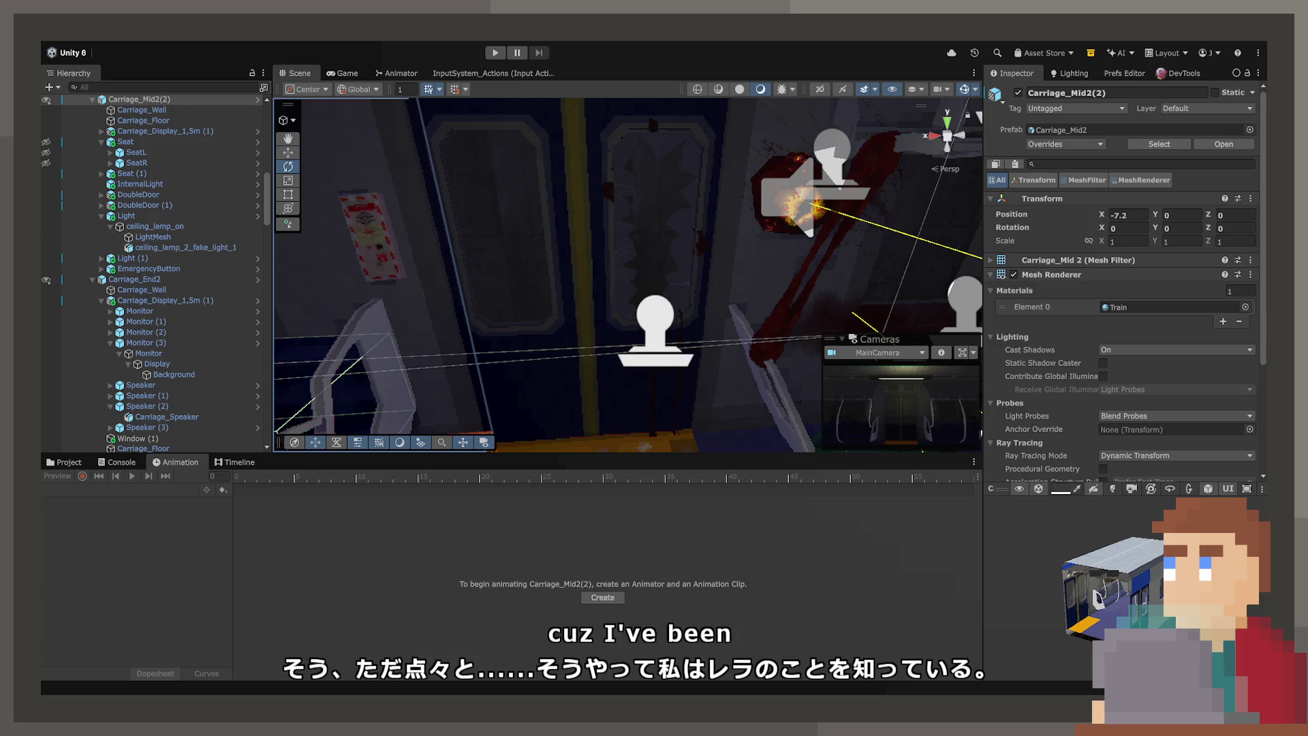
Step: Select Decal Projector (12), move it into group 4 and frame it in the Scene view
{"action": "mouse_move", "coordinate": [736, 257]}
{"action": "left_mouse_down"}
{"action": "mouse_move", "coordinate": [725, 310]}
{"action": "mouse_move", "coordinate": [775, 300]}
{"action": "mouse_move", "coordinate": [780, 248]}
{"action": "mouse_move", "coordinate": [798, 251]}
{"action": "mouse_move", "coordinate": [610, 146]}
{"action": "mouse_move", "coordinate": [620, 140]}
{"action": "mouse_move", "coordinate": [682, 223]}
{"action": "mouse_move", "coordinate": [633, 330]}
{"action": "left_mouse_up"}
{"action": "mouse_move", "coordinate": [202, 350]}
{"action": "left_mouse_down"}
{"action": "mouse_move", "coordinate": [721, 374]}
{"action": "mouse_move", "coordinate": [722, 341]}
{"action": "mouse_move", "coordinate": [793, 332]}
{"action": "left_mouse_up"}
{"action": "left_click", "coordinate": [722, 341]}
{"action": "left_click", "coordinate": [786, 354]}
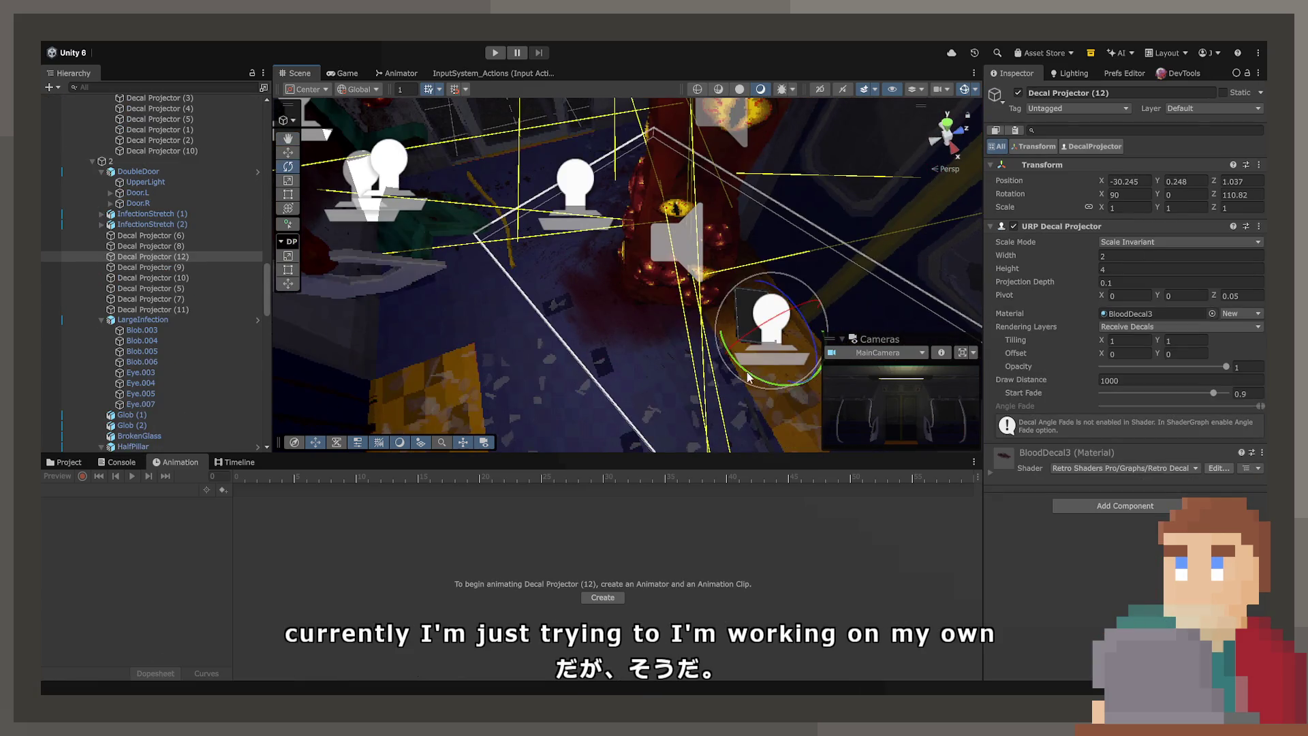
{"action": "left_click", "coordinate": [186, 256]}
{"action": "scroll", "coordinate": [182, 315], "scroll_direction": "down", "scroll_amount": 10}
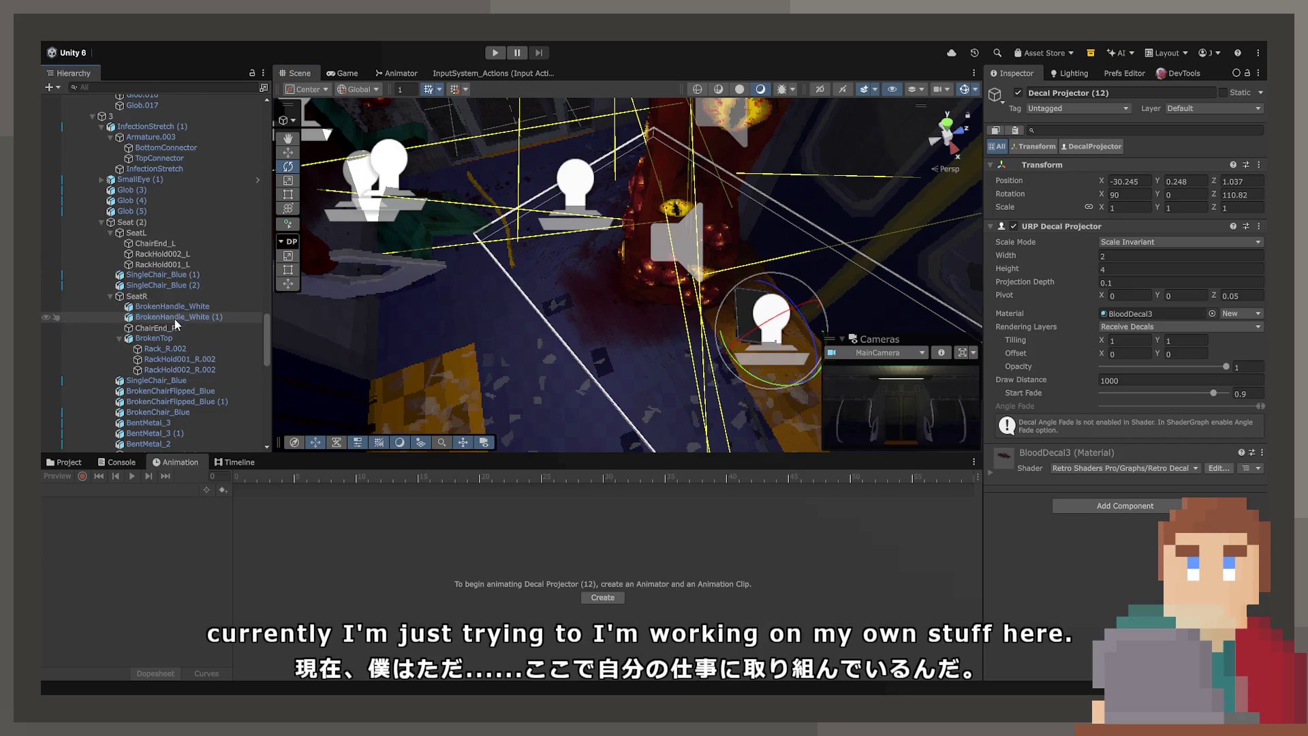
{"action": "scroll", "coordinate": [176, 359], "scroll_direction": "down", "scroll_amount": 5}
{"action": "left_click", "coordinate": [165, 319]}
{"action": "key", "text": "ctrl+z"}
{"action": "left_click_drag", "start_coordinate": [106, 343], "coordinate": [106, 343]}
{"action": "key", "text": "f"}
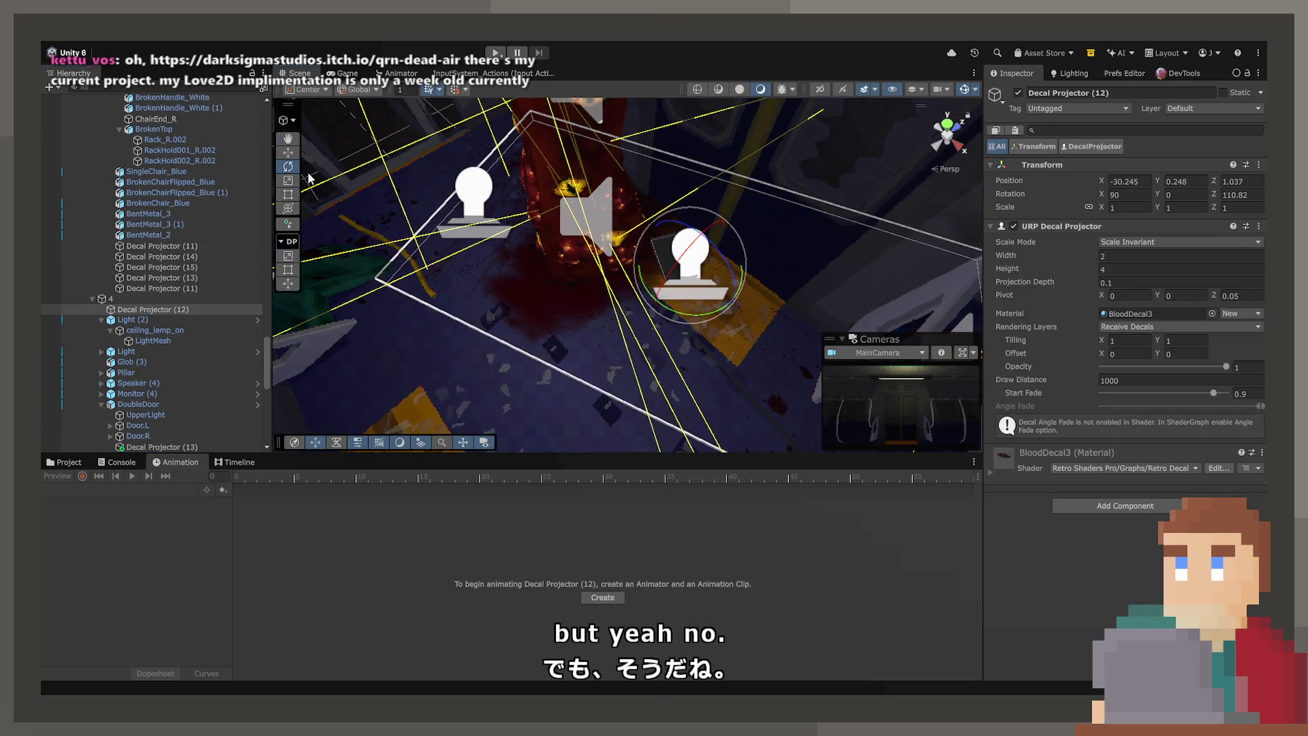
Step: Slide the blood decal to a new floor spot, set its Z rotation to 200, and nudge it
{"action": "left_click", "coordinate": [289, 153]}
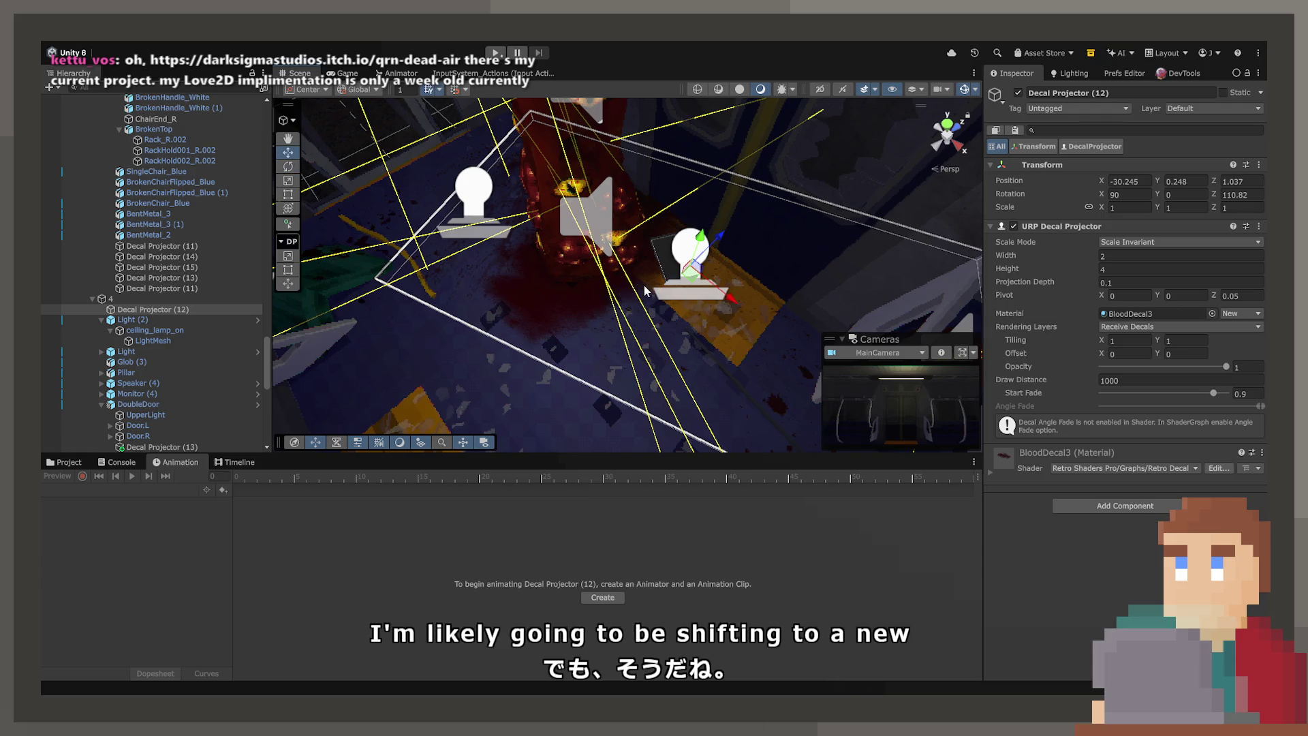
{"action": "mouse_move", "coordinate": [693, 280]}
{"action": "left_mouse_down"}
{"action": "mouse_move", "coordinate": [559, 395]}
{"action": "mouse_move", "coordinate": [468, 379]}
{"action": "mouse_move", "coordinate": [295, 207]}
{"action": "left_mouse_up"}
{"action": "key", "text": "e"}
{"action": "mouse_move", "coordinate": [642, 327]}
{"action": "left_mouse_down"}
{"action": "mouse_move", "coordinate": [742, 264]}
{"action": "mouse_move", "coordinate": [750, 199]}
{"action": "mouse_move", "coordinate": [723, 173]}
{"action": "mouse_move", "coordinate": [779, 195]}
{"action": "mouse_move", "coordinate": [764, 208]}
{"action": "left_mouse_up"}
{"action": "left_click", "coordinate": [1254, 198]}
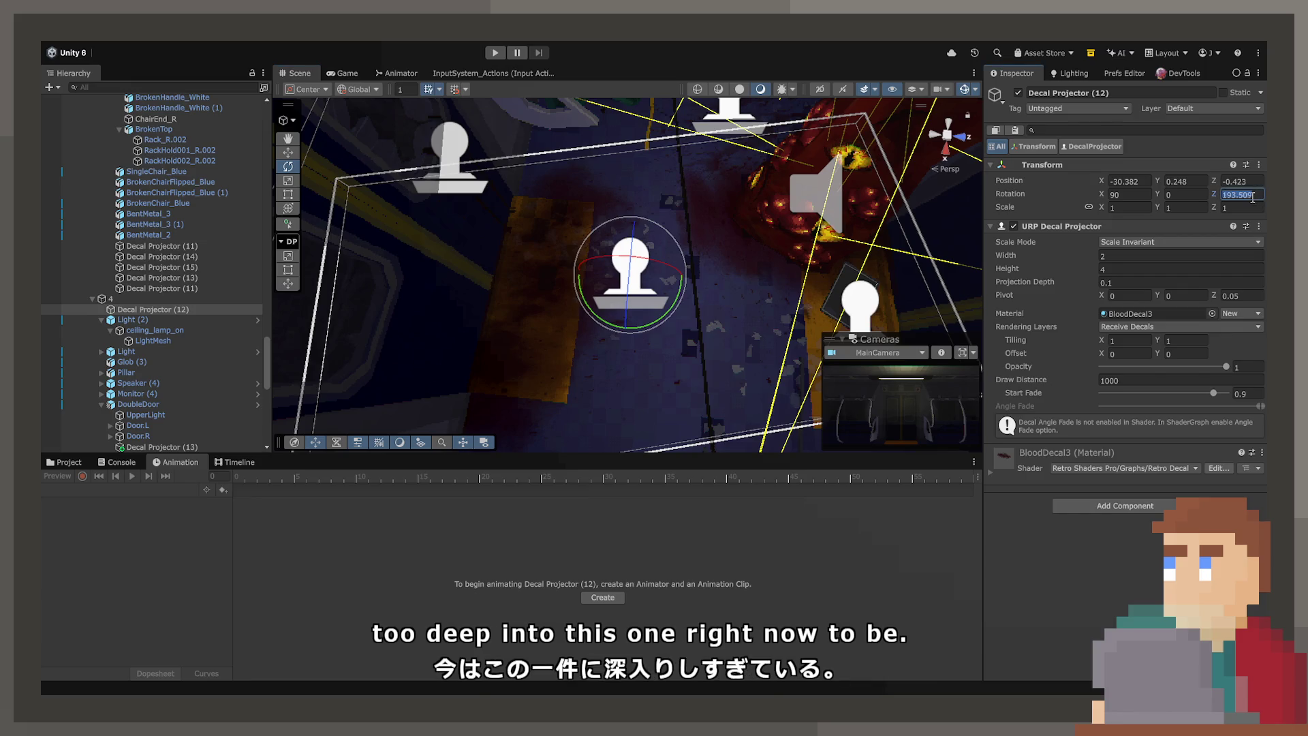
{"action": "type", "text": "200"}
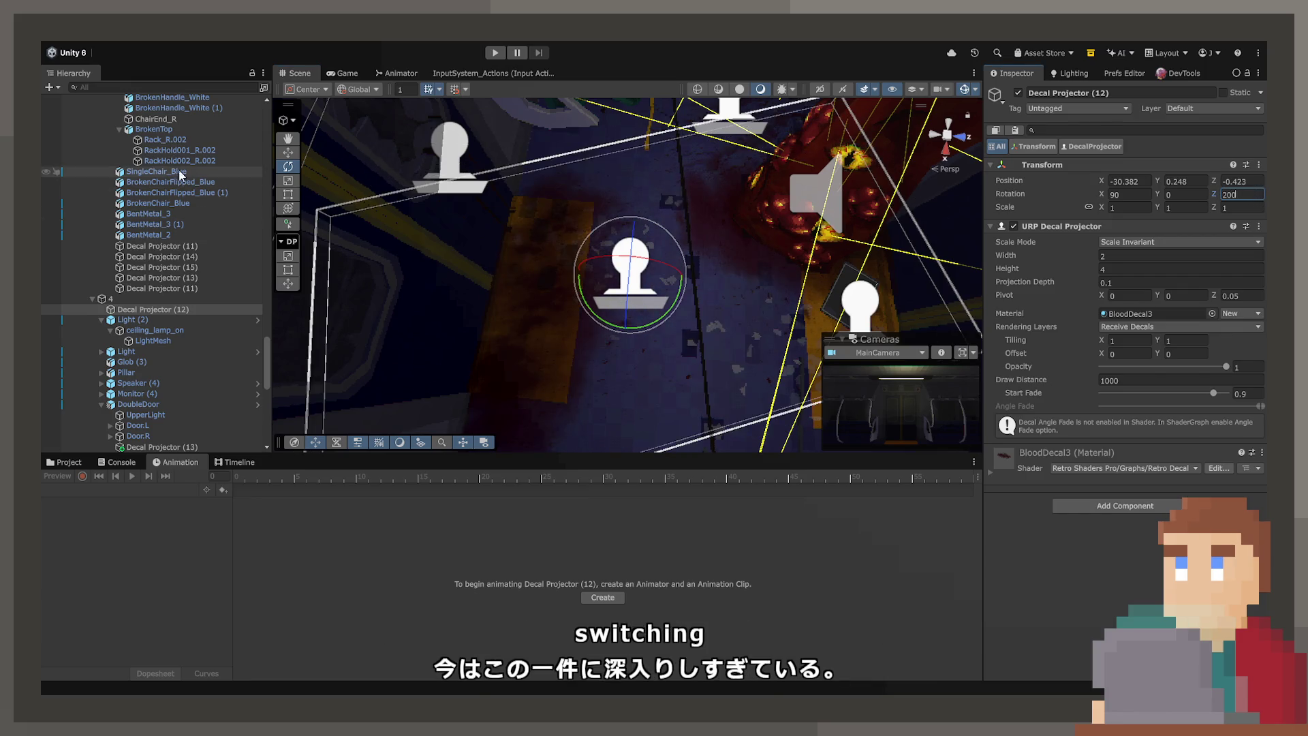
{"action": "left_click_drag", "start_coordinate": [635, 281], "coordinate": [614, 274]}
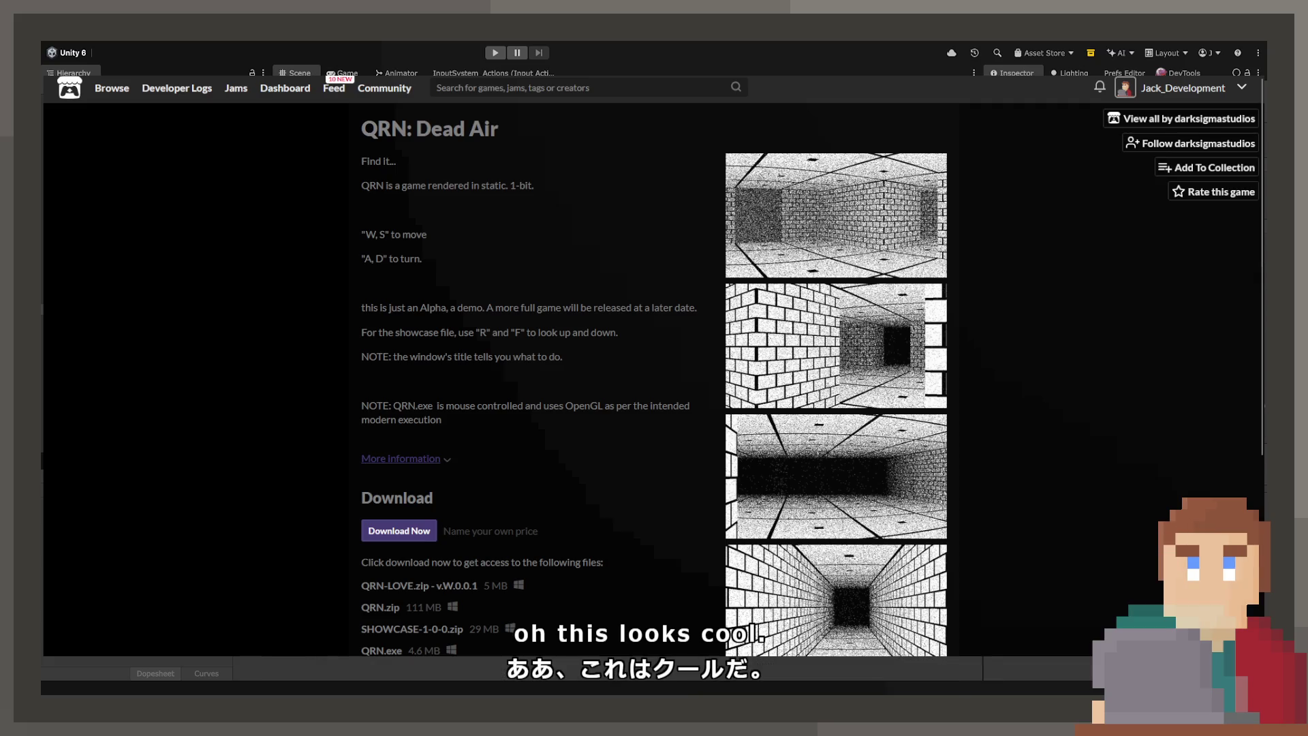
Step: Cycle through the QRN: Dead Air screenshots full size, then scroll down to the Windows downloads
{"action": "left_click", "coordinate": [812, 233]}
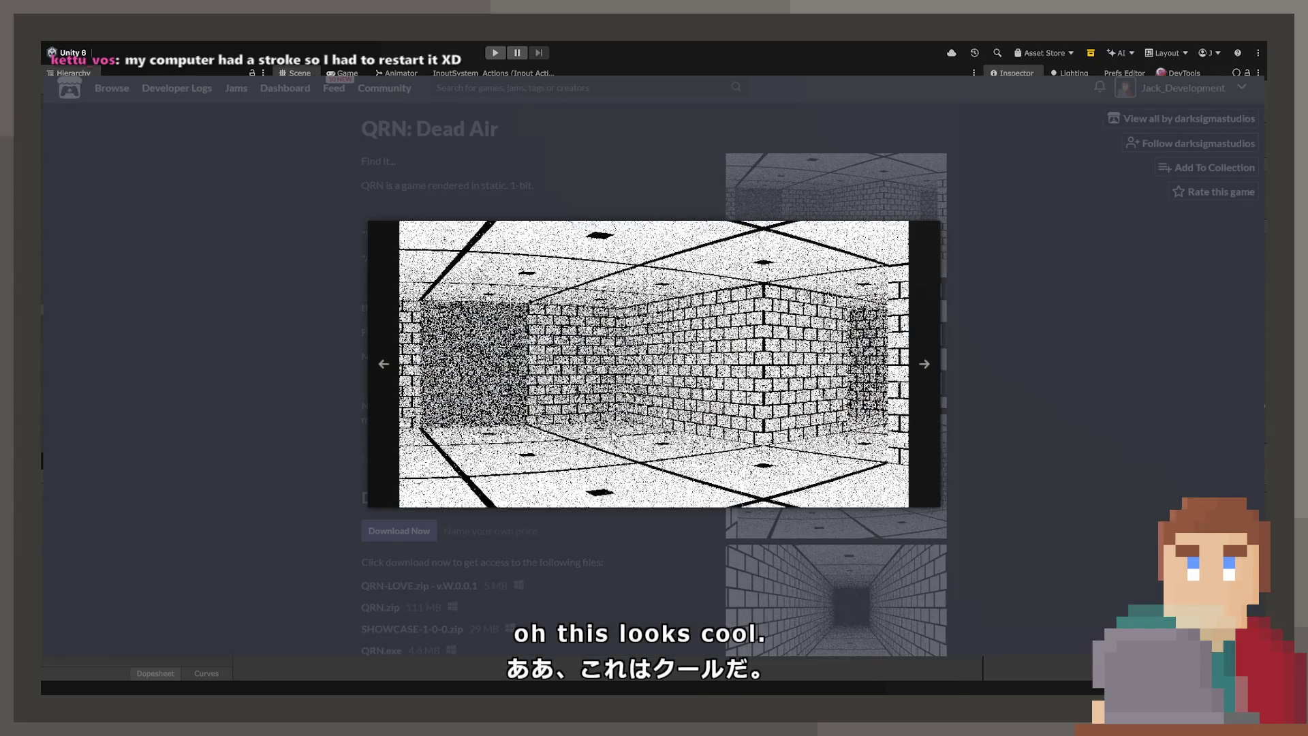
{"action": "key", "text": "Right"}
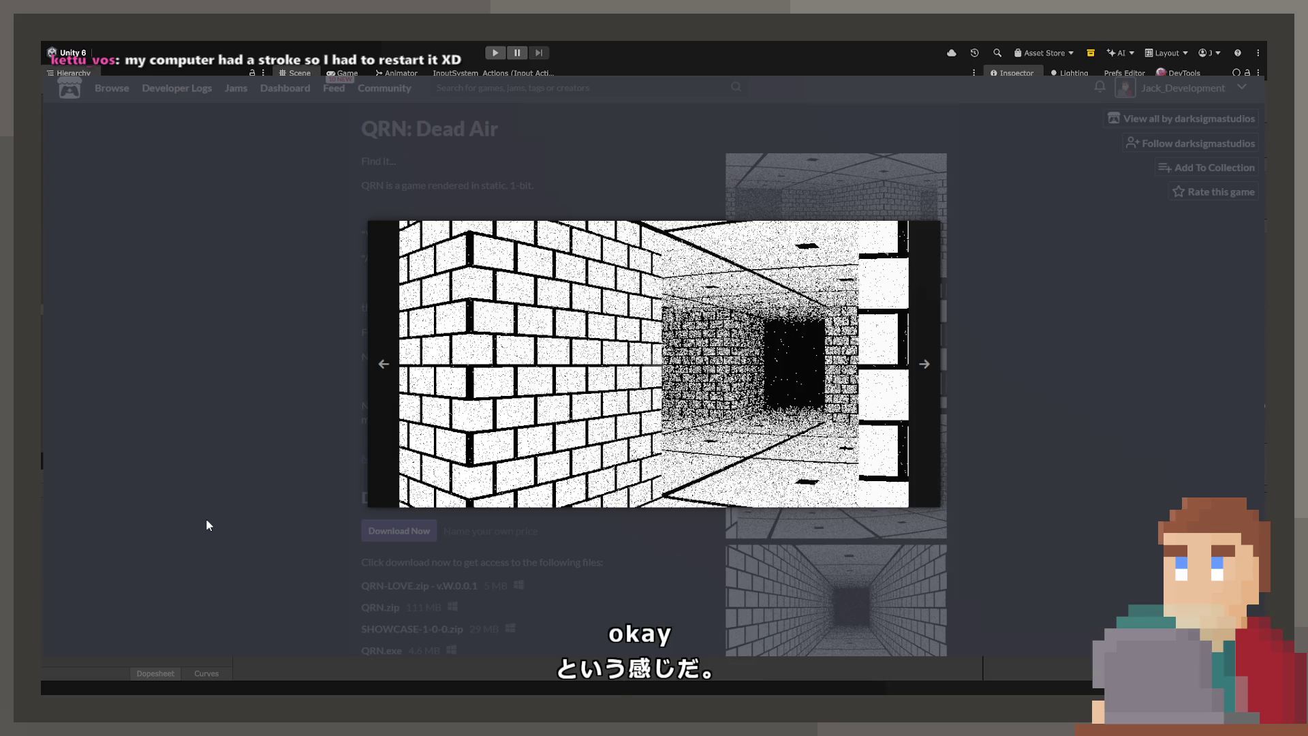
{"action": "key", "text": "Right"}
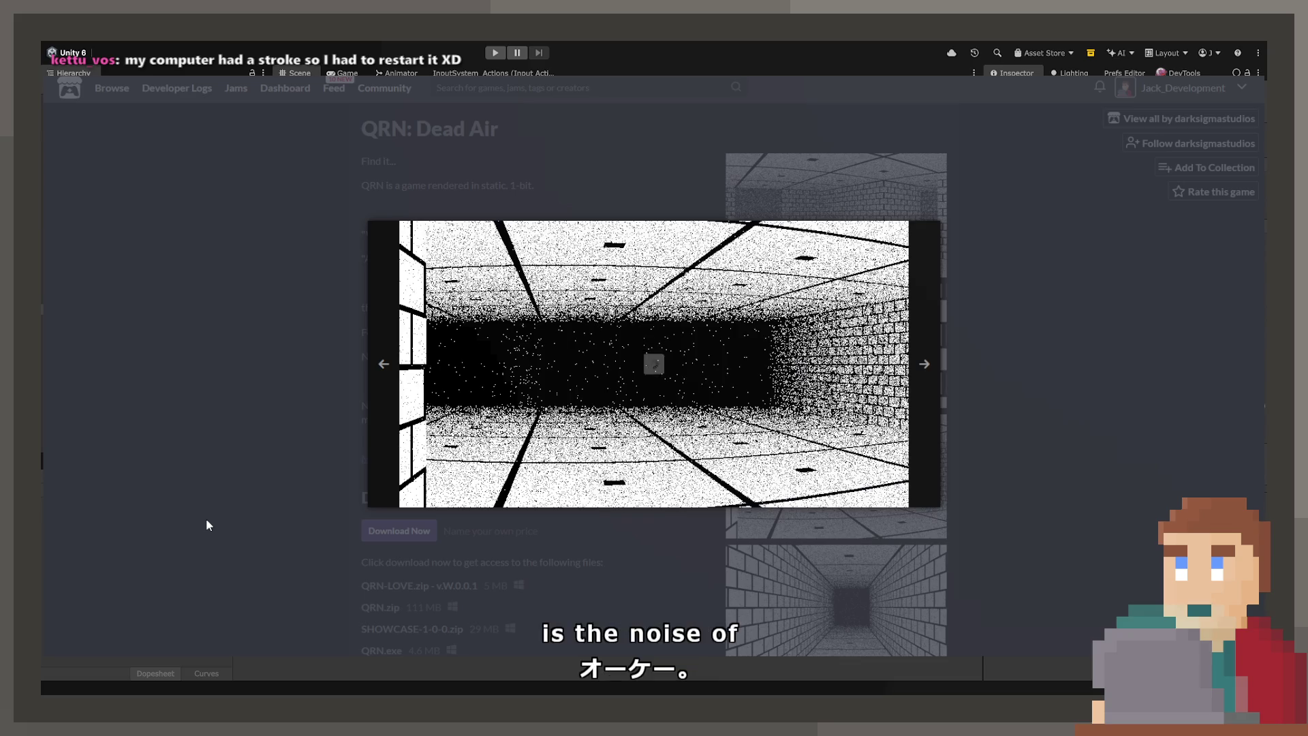
{"action": "key", "text": "Right"}
{"action": "key", "text": "Right"}
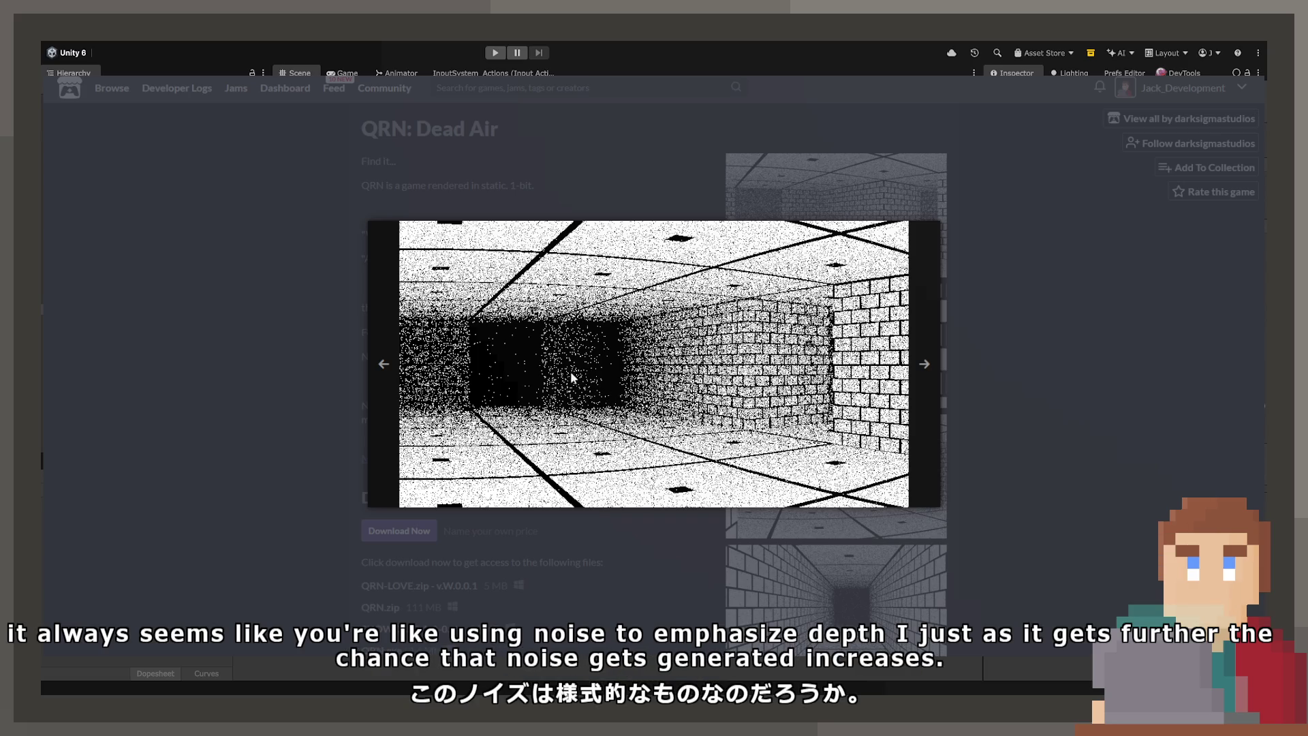
{"action": "key", "text": "Escape"}
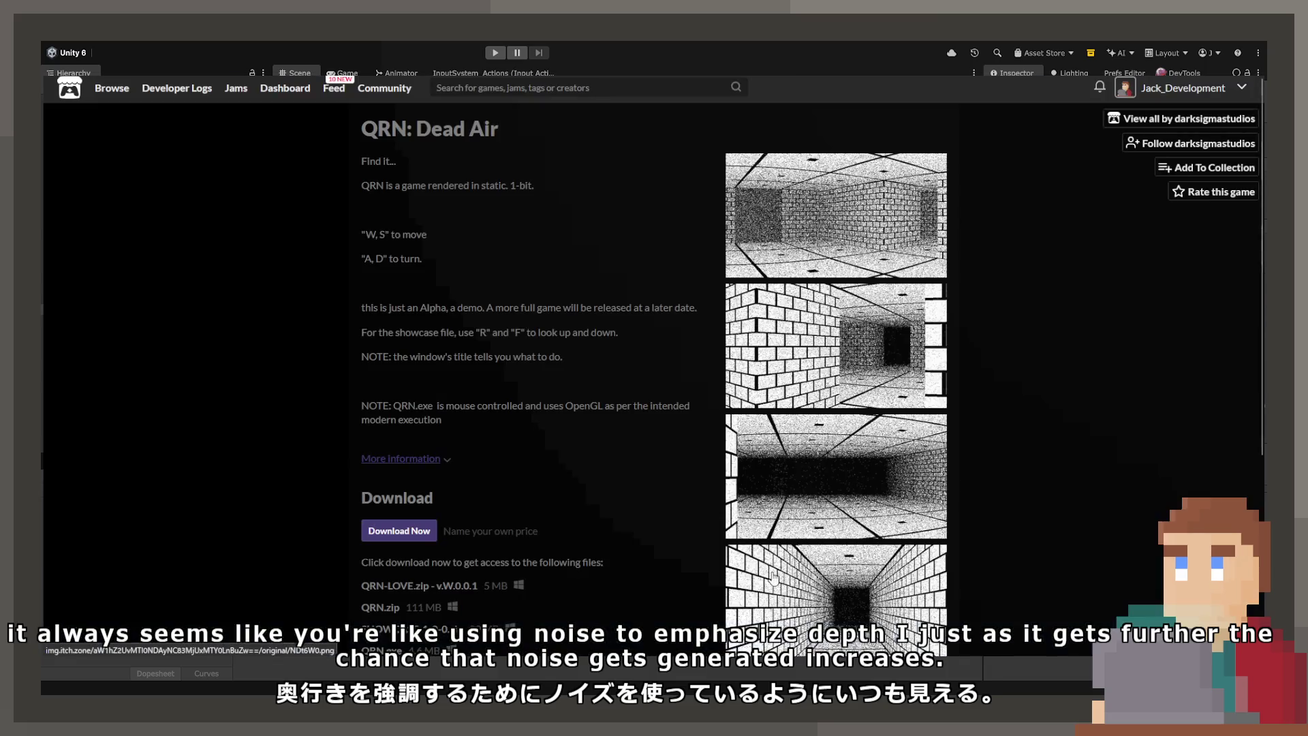
{"action": "scroll", "coordinate": [545, 513], "scroll_direction": "down", "scroll_amount": 3}
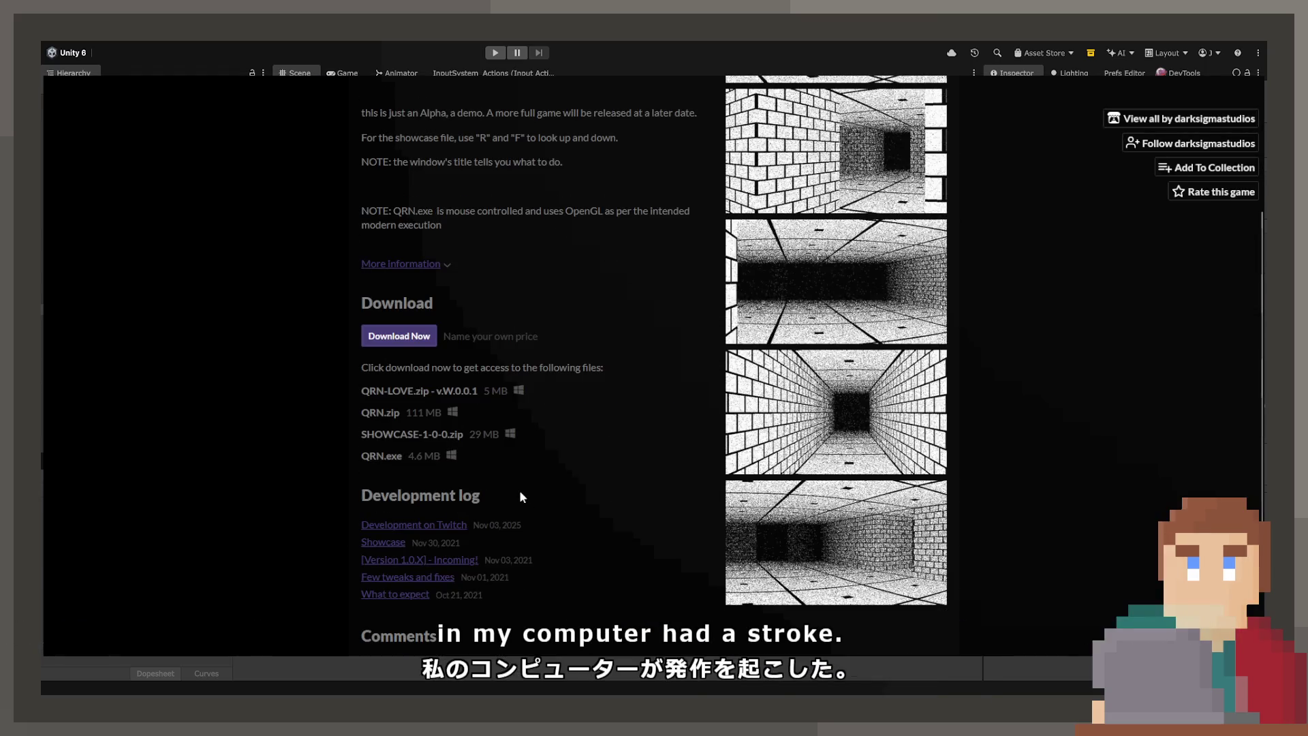
{"action": "scroll", "coordinate": [388, 385], "scroll_direction": "down", "scroll_amount": 1}
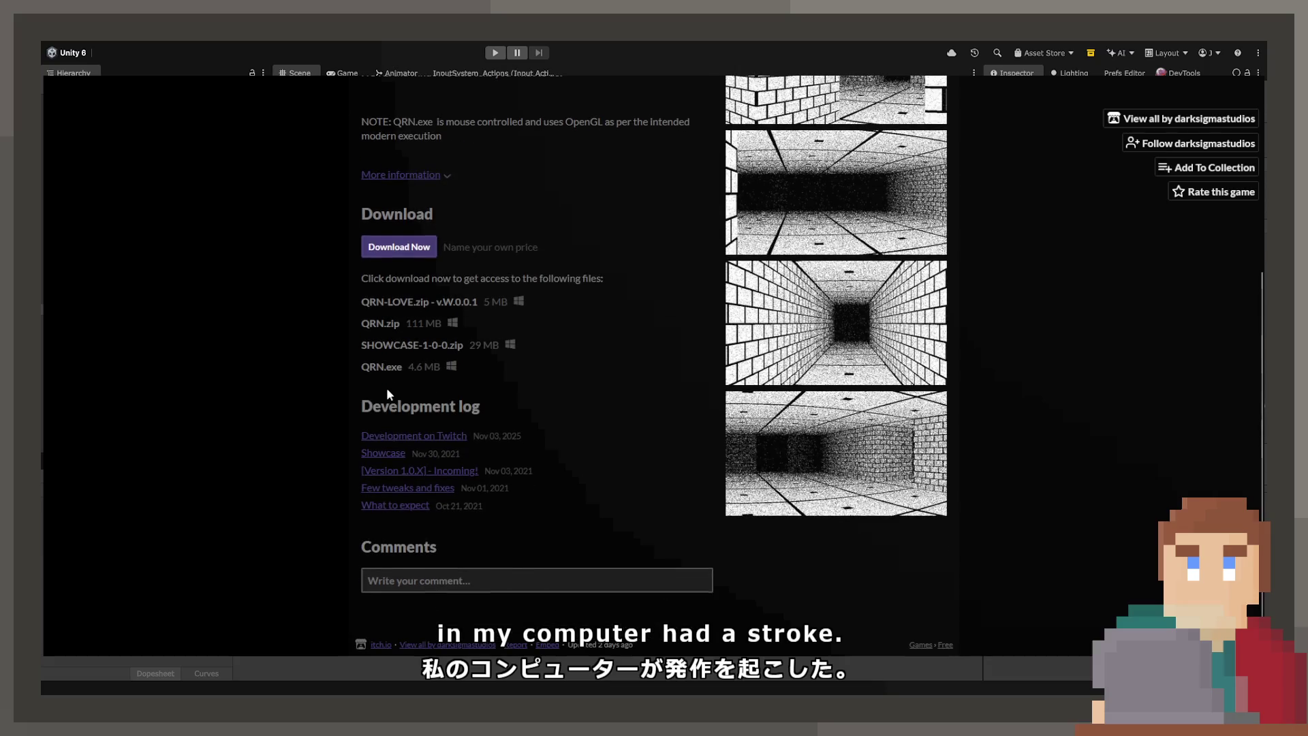
Step: Read the Showcase devlog post and return to the QRN: Dead Air game page
{"action": "left_click", "coordinate": [399, 452]}
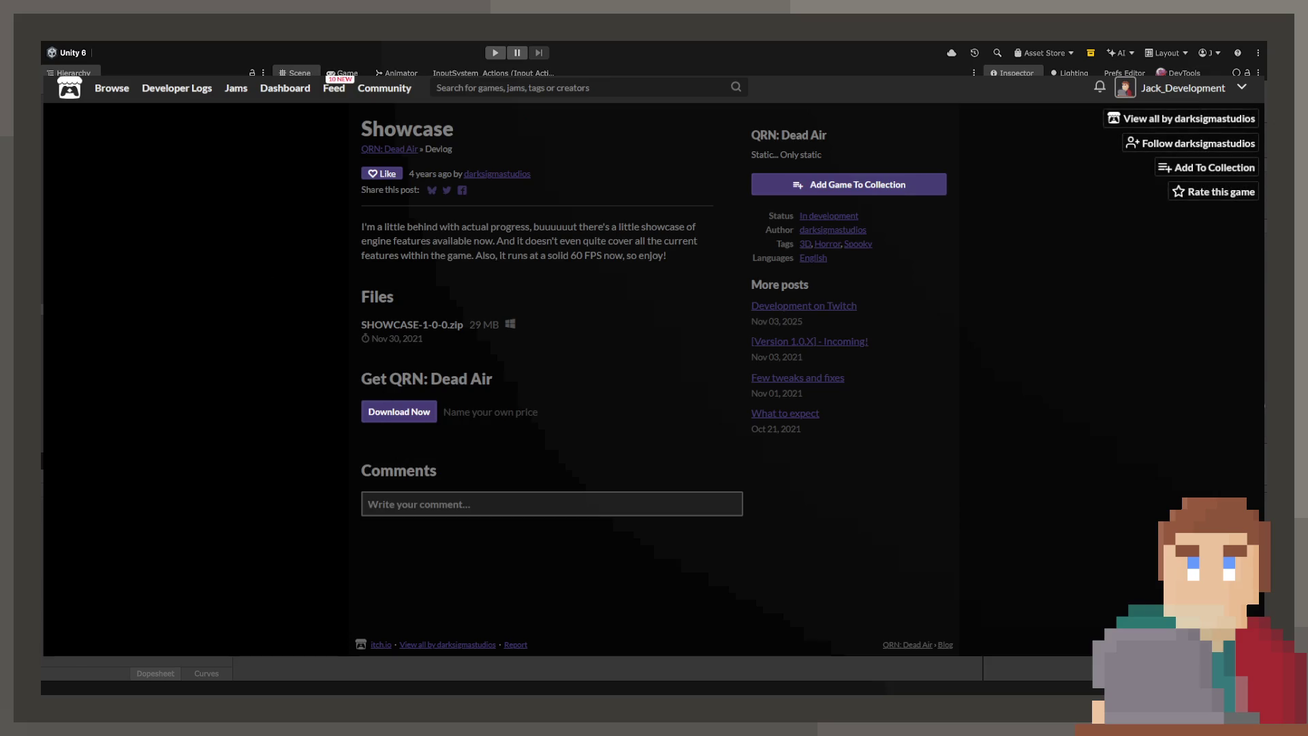
{"action": "key", "text": "alt+Left"}
{"action": "scroll", "coordinate": [540, 380], "scroll_direction": "up", "scroll_amount": 4}
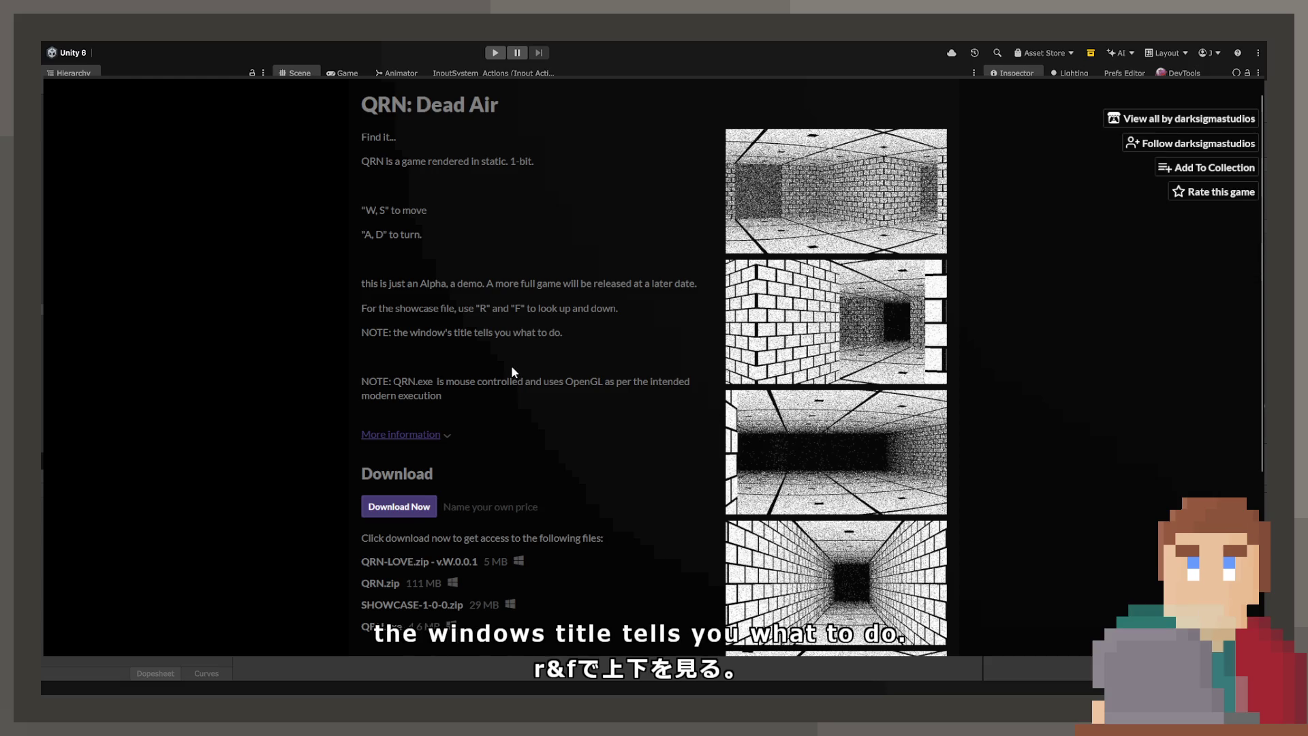
{"action": "scroll", "coordinate": [511, 366], "scroll_direction": "down", "scroll_amount": 4}
{"action": "scroll", "coordinate": [501, 365], "scroll_direction": "up", "scroll_amount": 1}
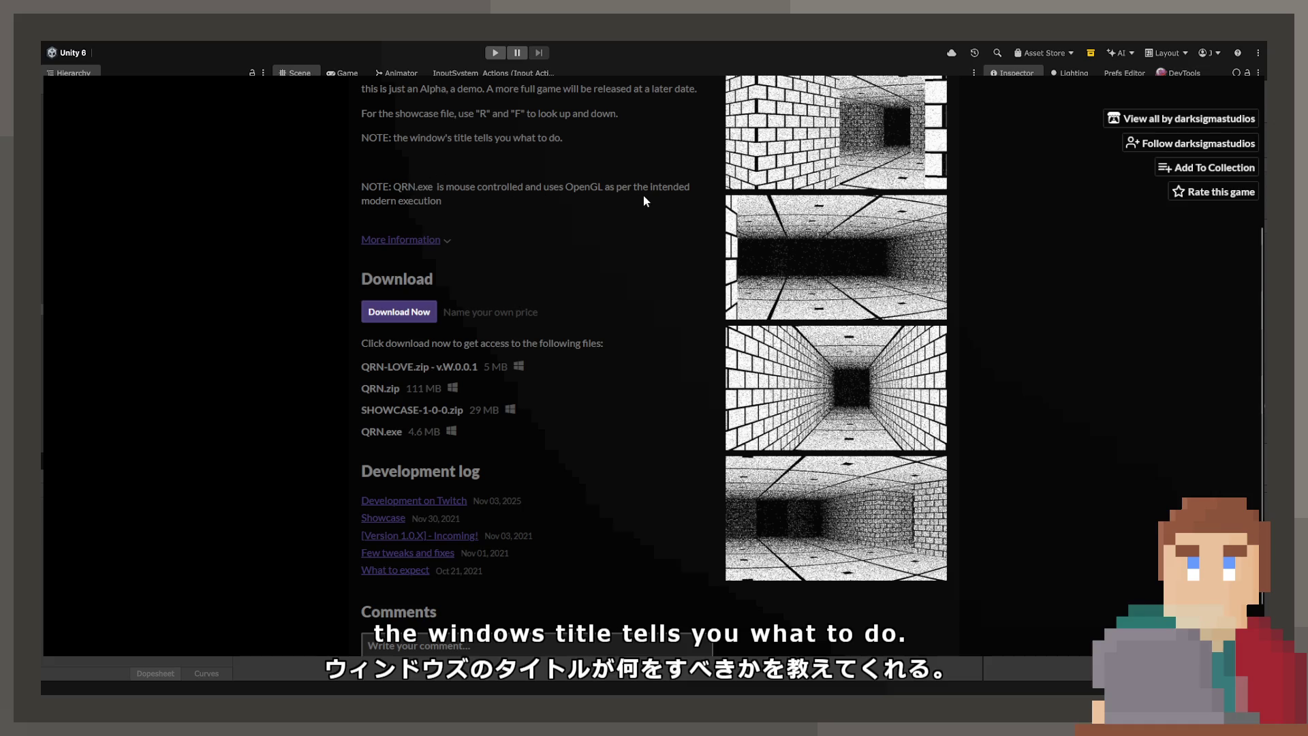
Step: Open the first QRN: Dead Air screenshot enlarged and flip to the next one
{"action": "scroll", "coordinate": [530, 192], "scroll_direction": "up", "scroll_amount": 2}
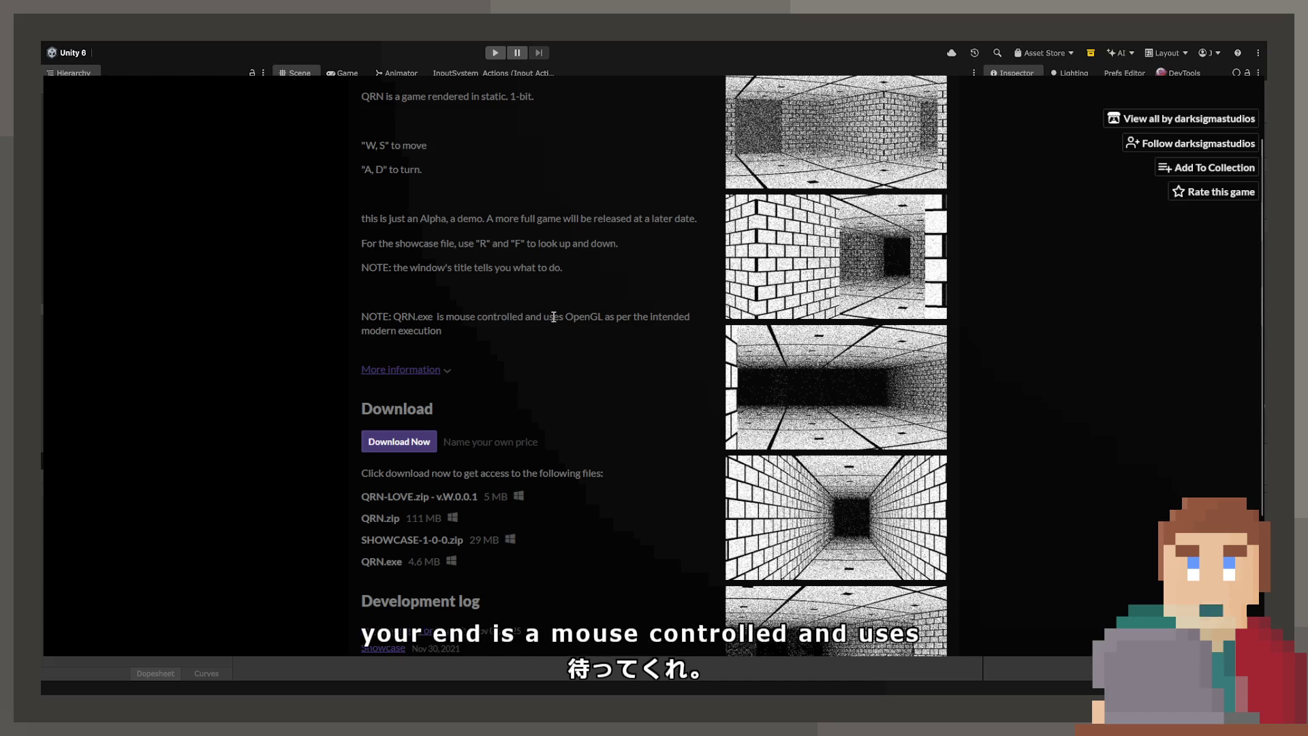
{"action": "scroll", "coordinate": [554, 319], "scroll_direction": "down", "scroll_amount": 3}
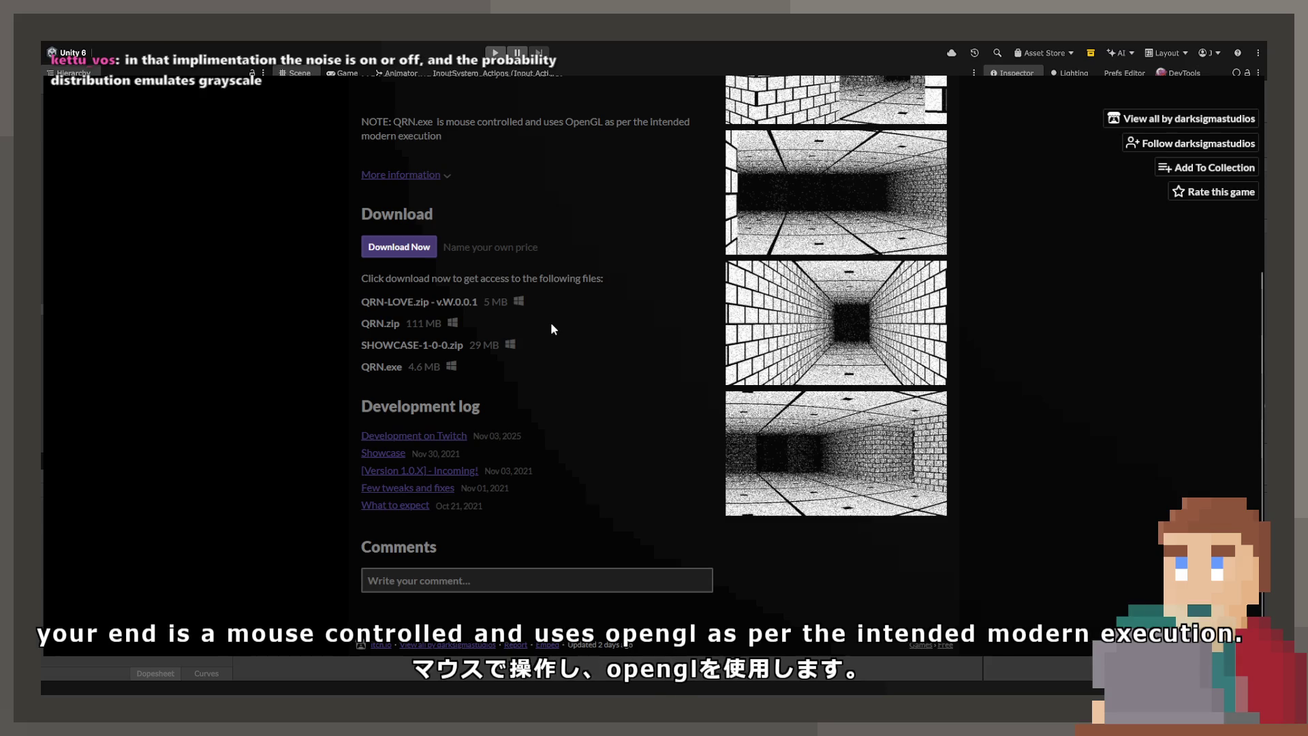
{"action": "scroll", "coordinate": [532, 339], "scroll_direction": "up", "scroll_amount": 2}
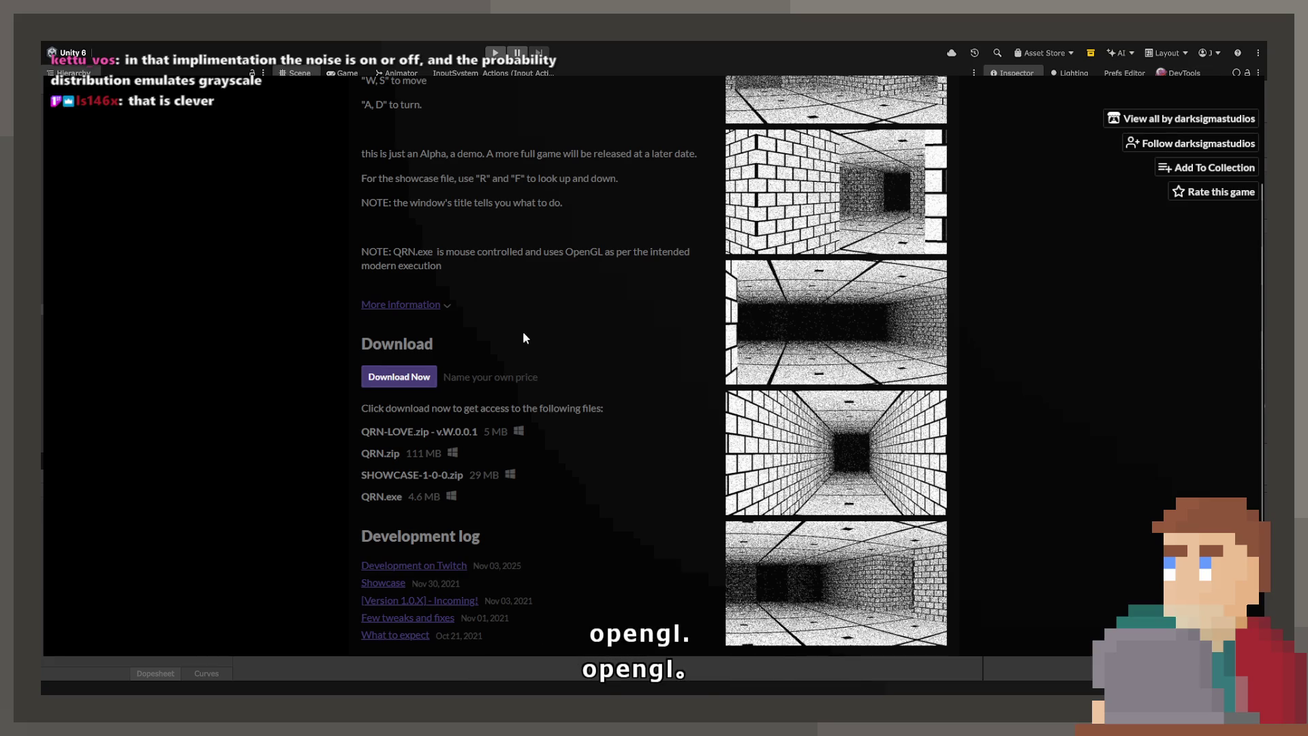
{"action": "scroll", "coordinate": [522, 331], "scroll_direction": "up", "scroll_amount": 2}
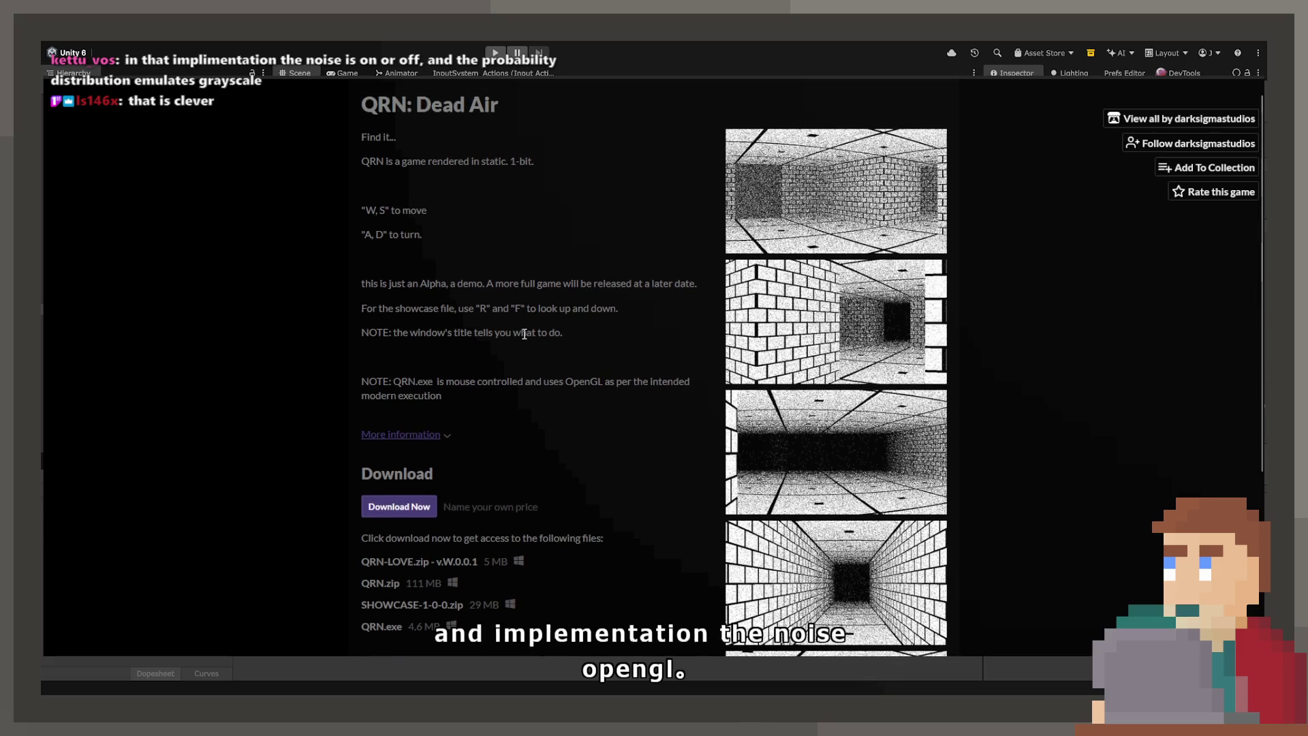
{"action": "left_click", "coordinate": [823, 179]}
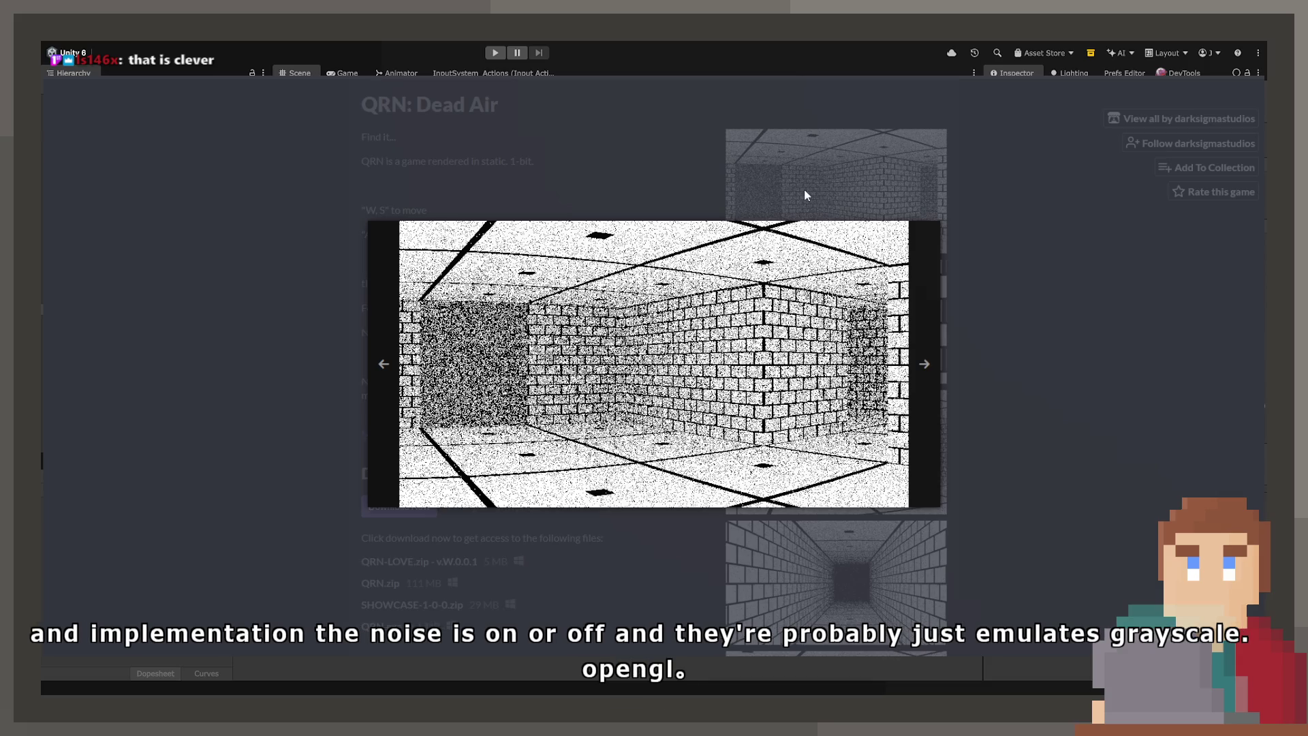
{"action": "key", "text": "Right"}
{"action": "key", "text": "Right"}
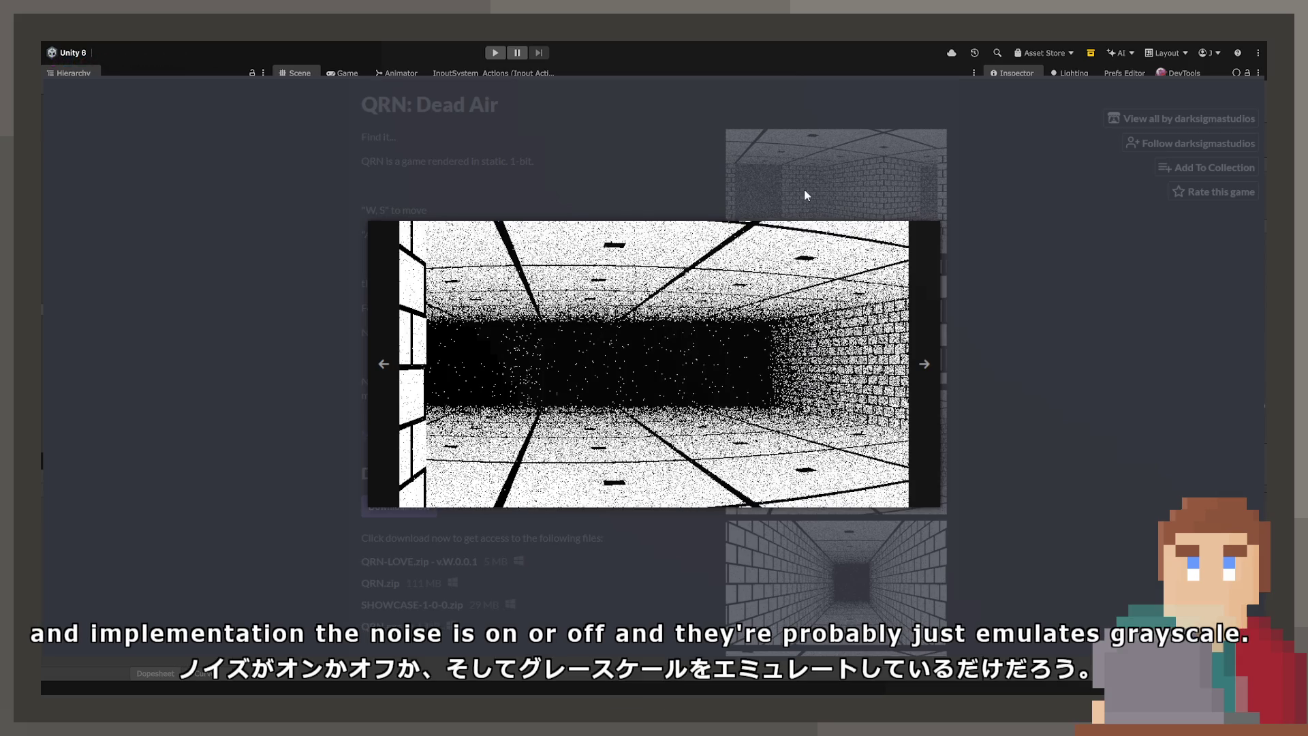
Step: Step through six more enlarged QRN: Dead Air screenshots, then close the viewer
{"action": "key", "text": "Right"}
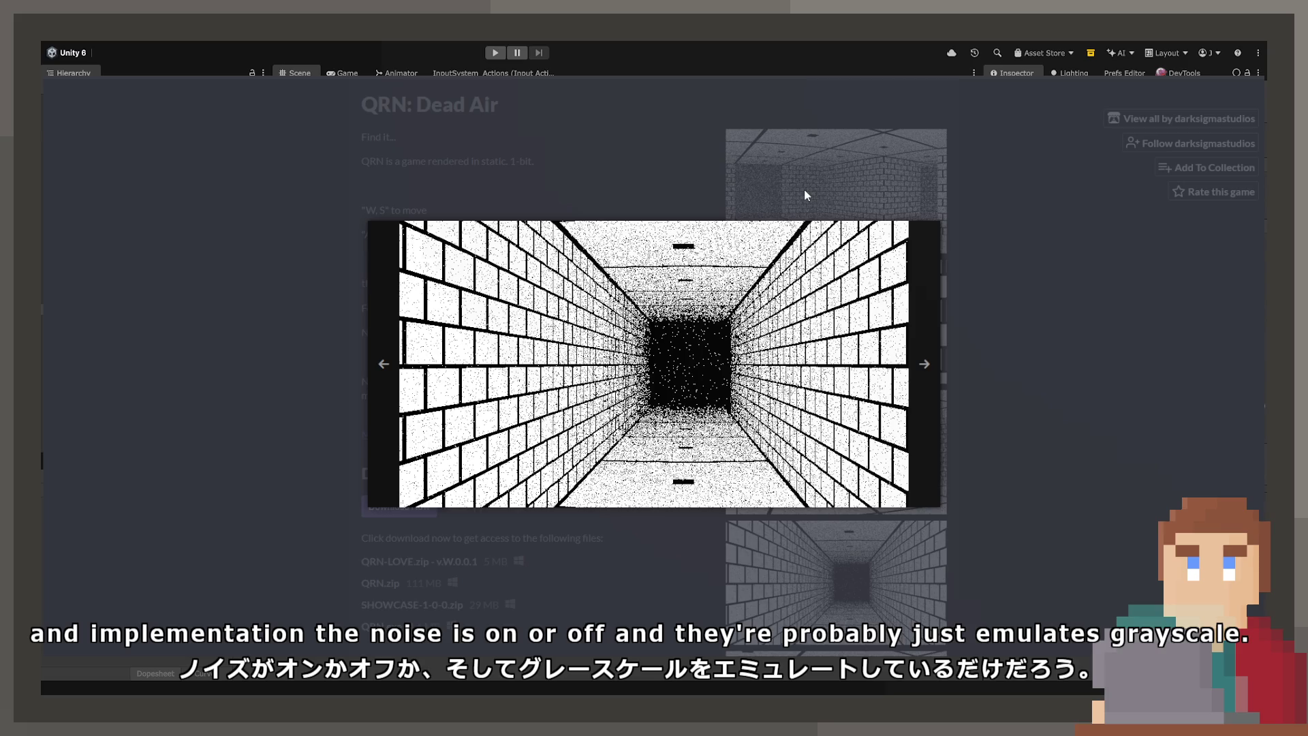
{"action": "key", "text": "Right"}
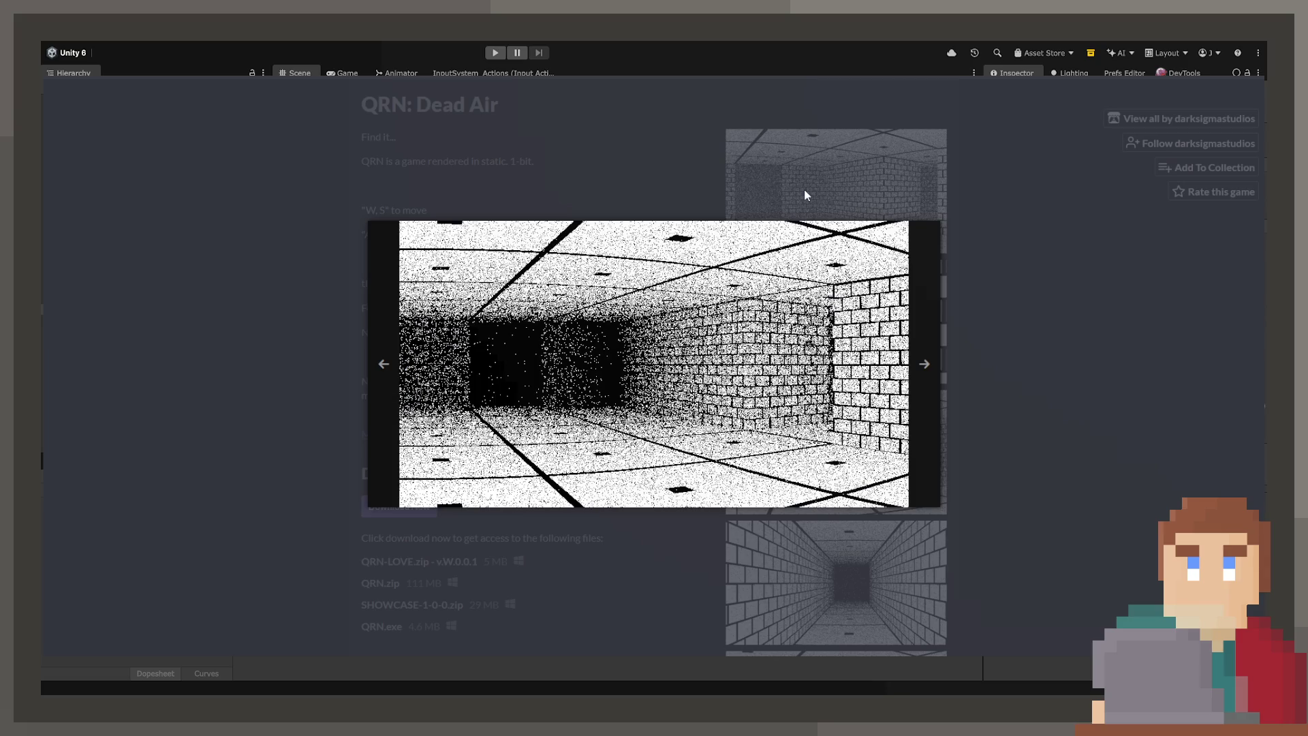
{"action": "key", "text": "Right"}
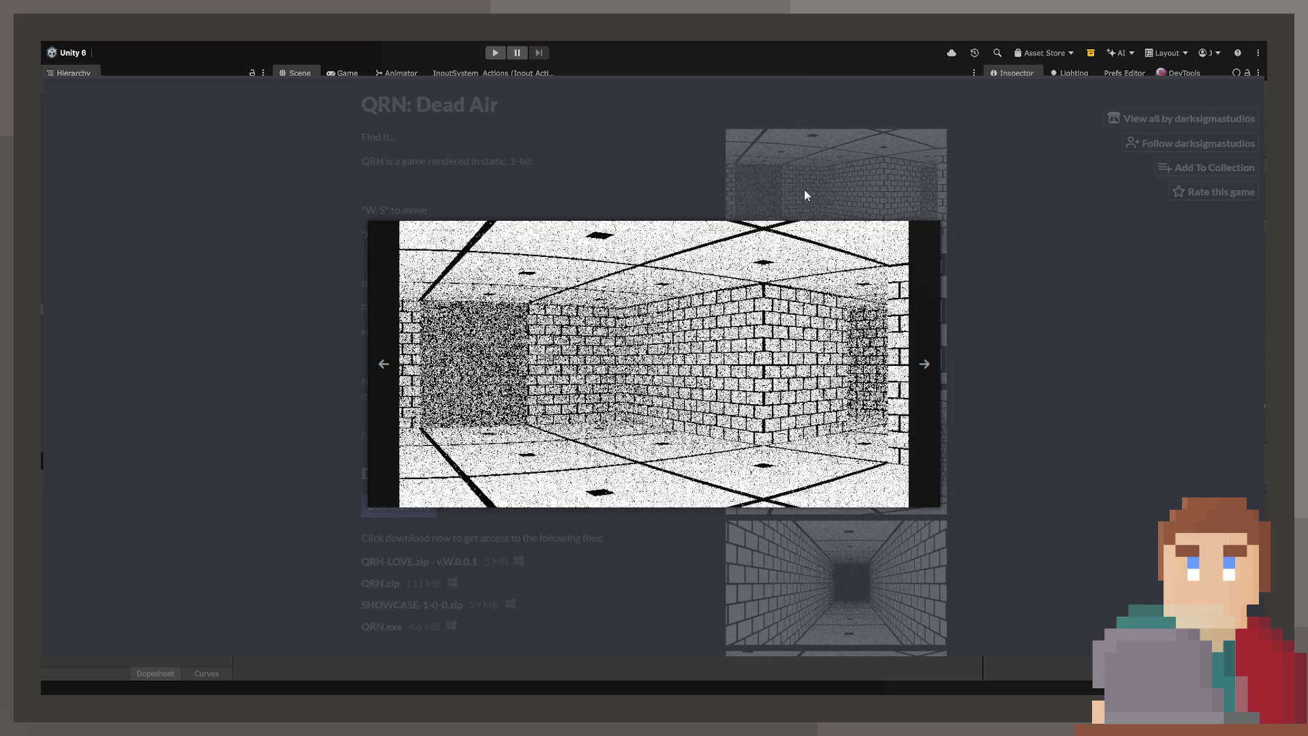
{"action": "key", "text": "Right"}
{"action": "key", "text": "Right"}
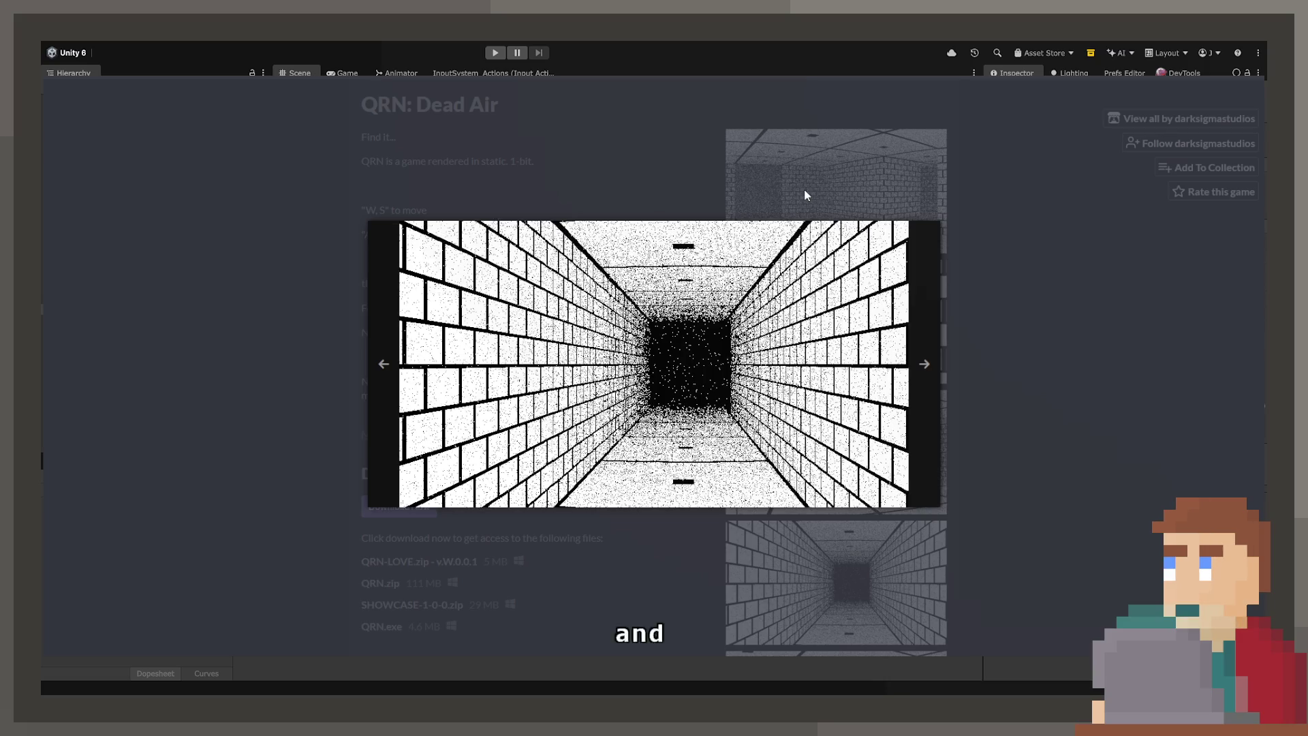
{"action": "key", "text": "Right"}
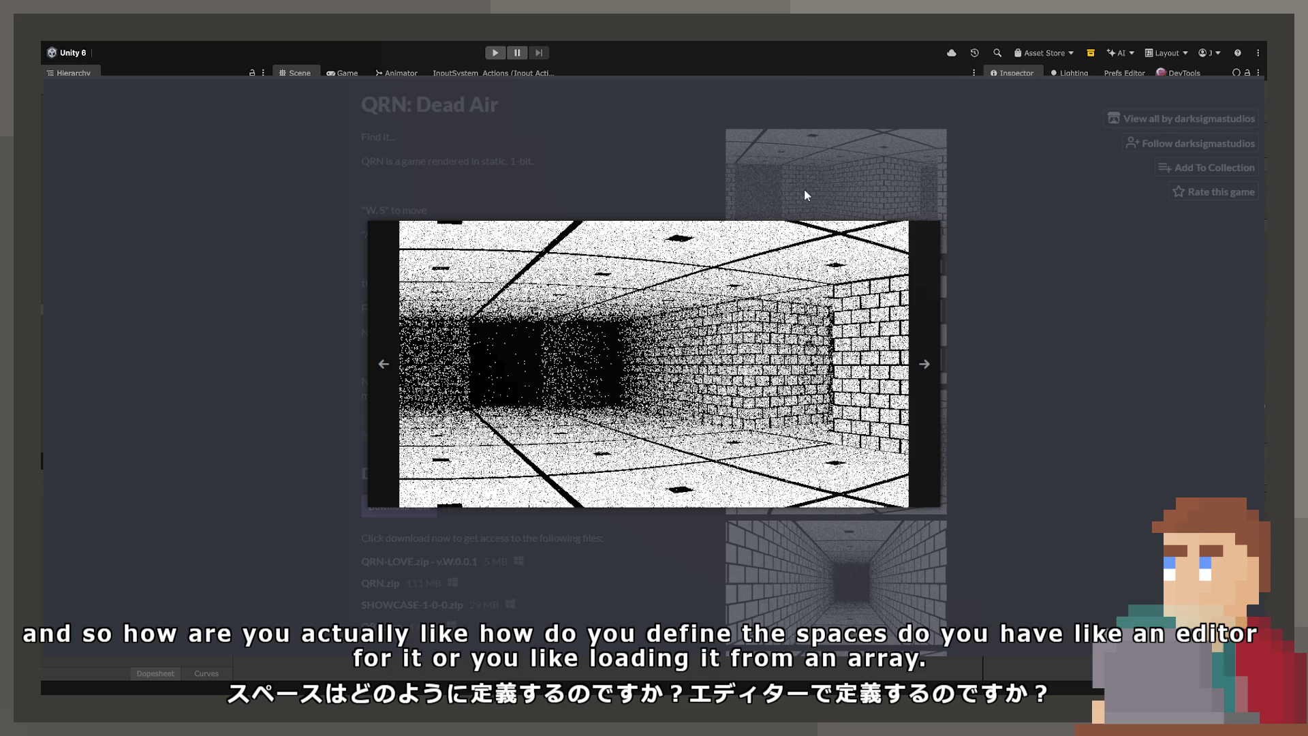
{"action": "key", "text": "Right"}
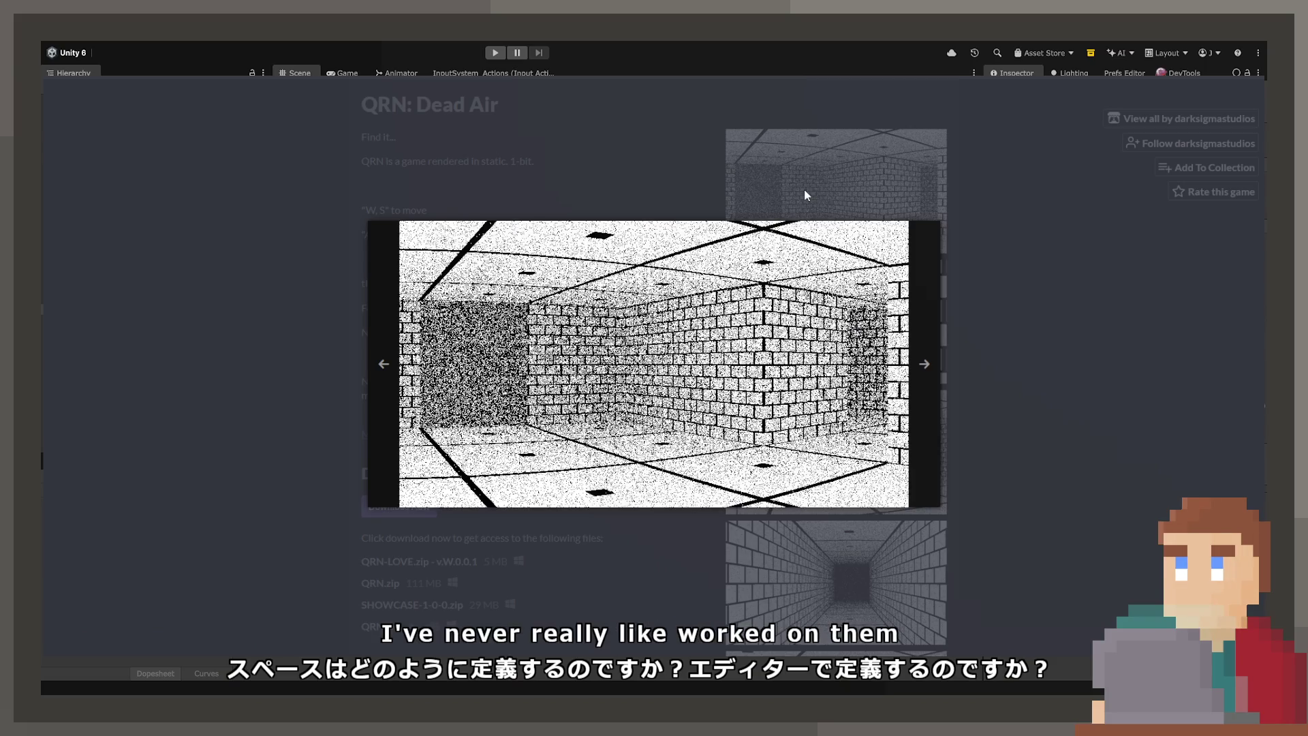
{"action": "left_click", "coordinate": [171, 454]}
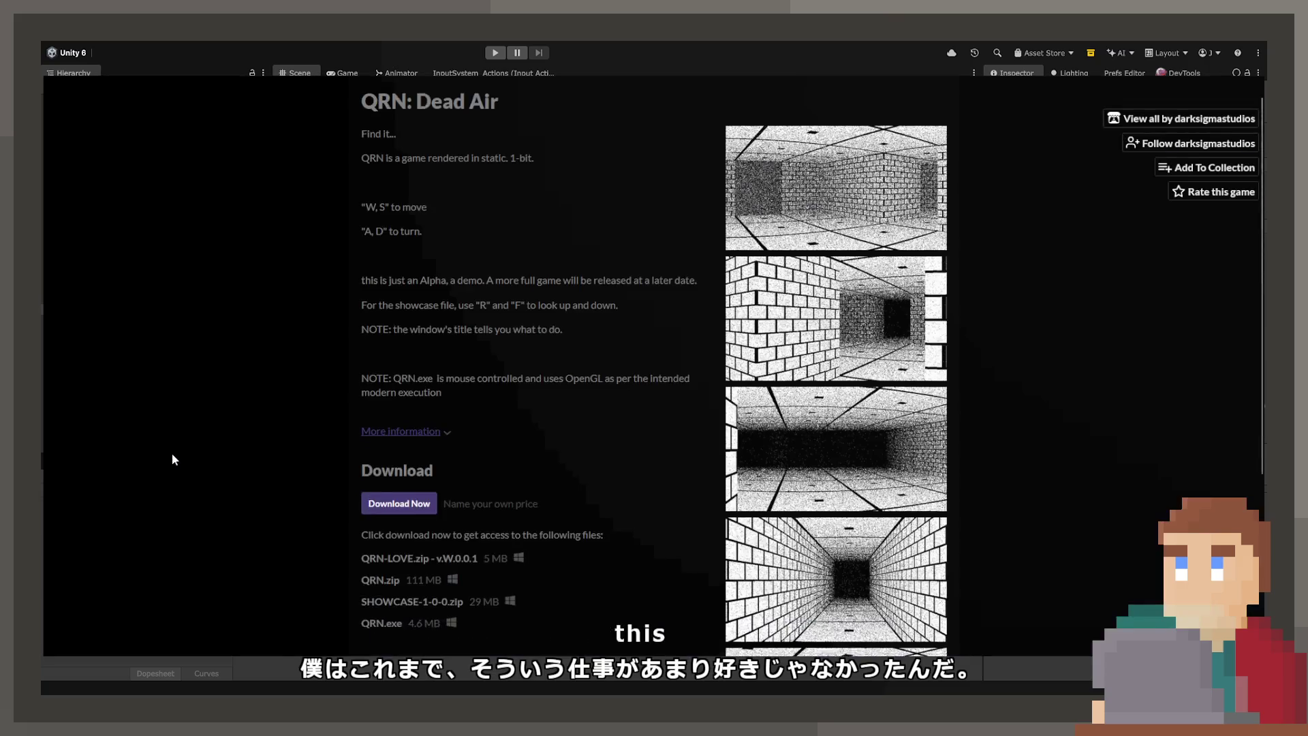
Step: Read the What to expect devlog, then open another game from the creator's list
{"action": "scroll", "coordinate": [301, 488], "scroll_direction": "down", "scroll_amount": 4}
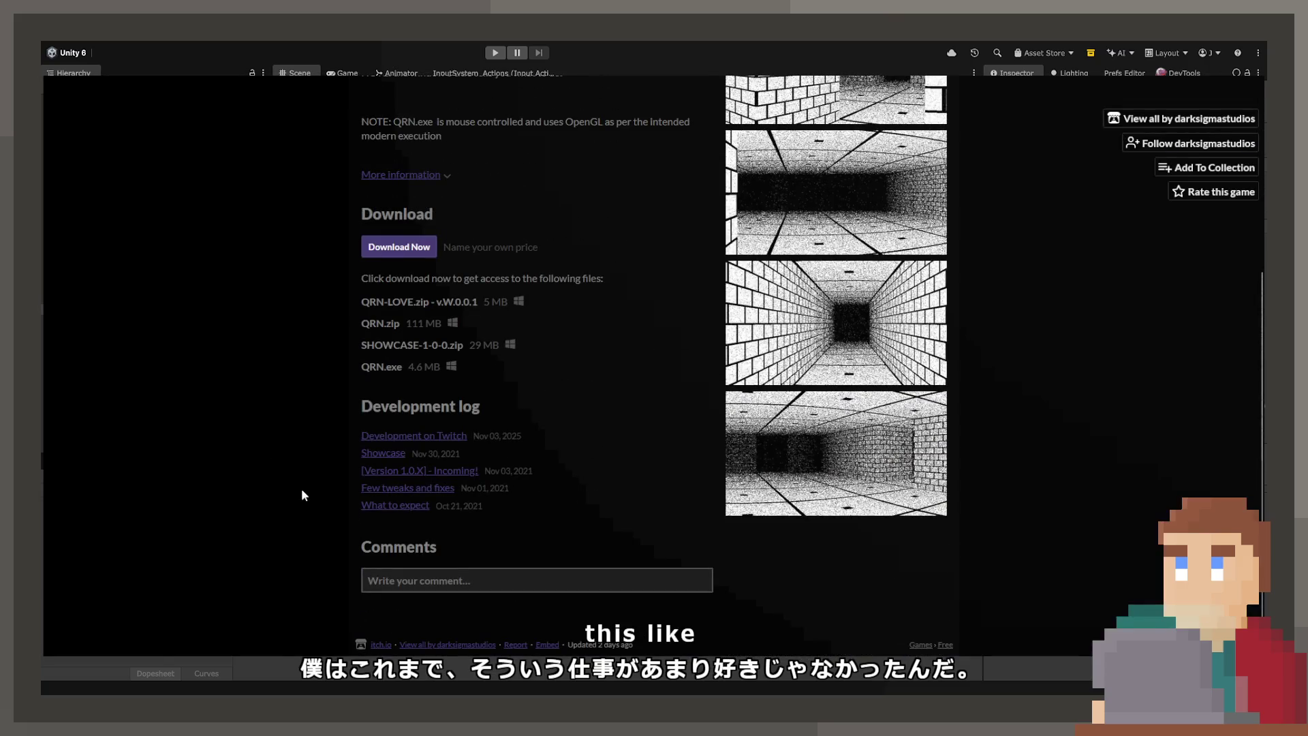
{"action": "left_click", "coordinate": [383, 507]}
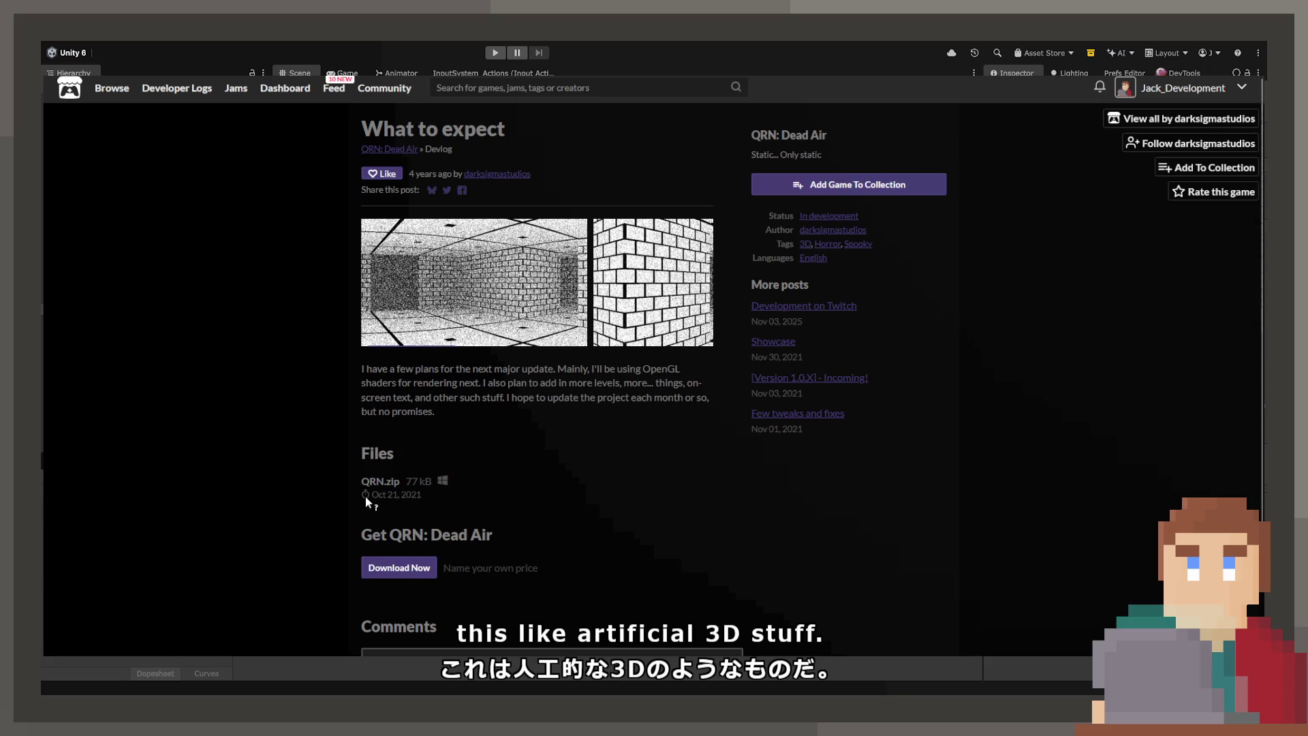
{"action": "scroll", "coordinate": [365, 498], "scroll_direction": "down", "scroll_amount": 1}
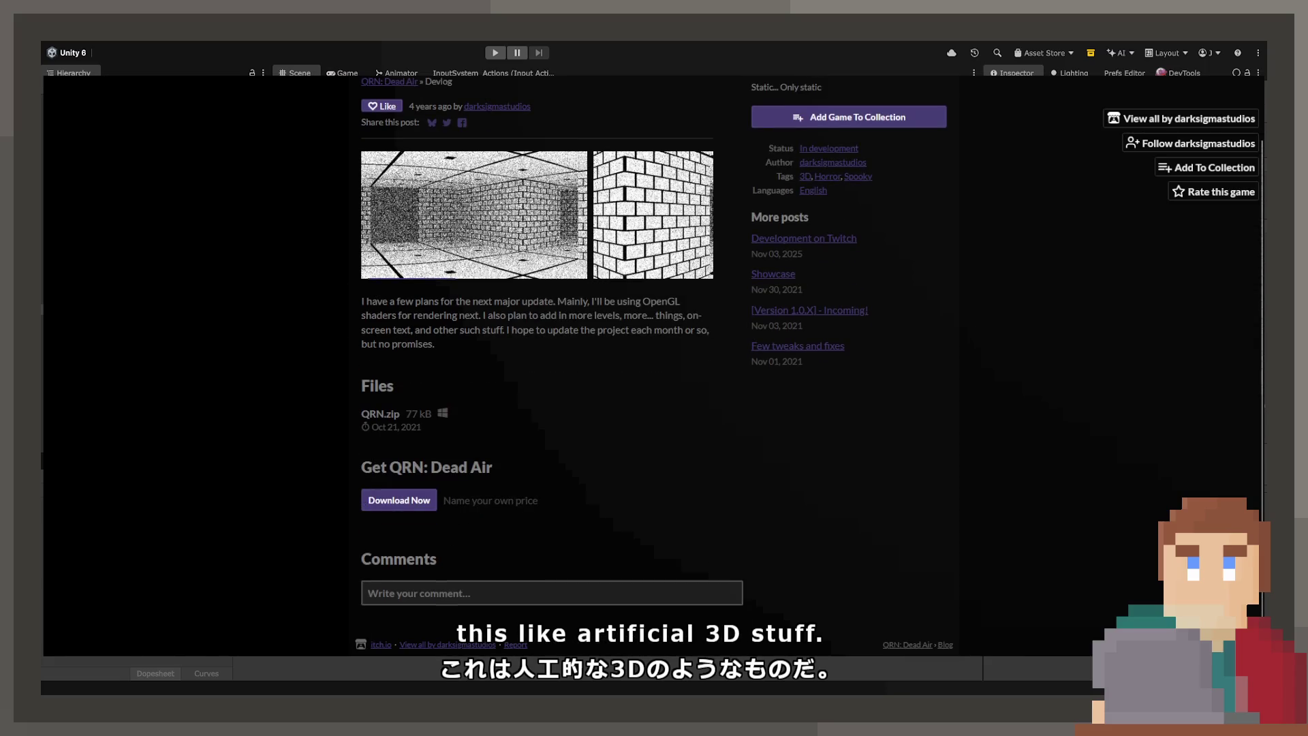
{"action": "key", "text": "alt+Left"}
{"action": "scroll", "coordinate": [789, 433], "scroll_direction": "up", "scroll_amount": 3}
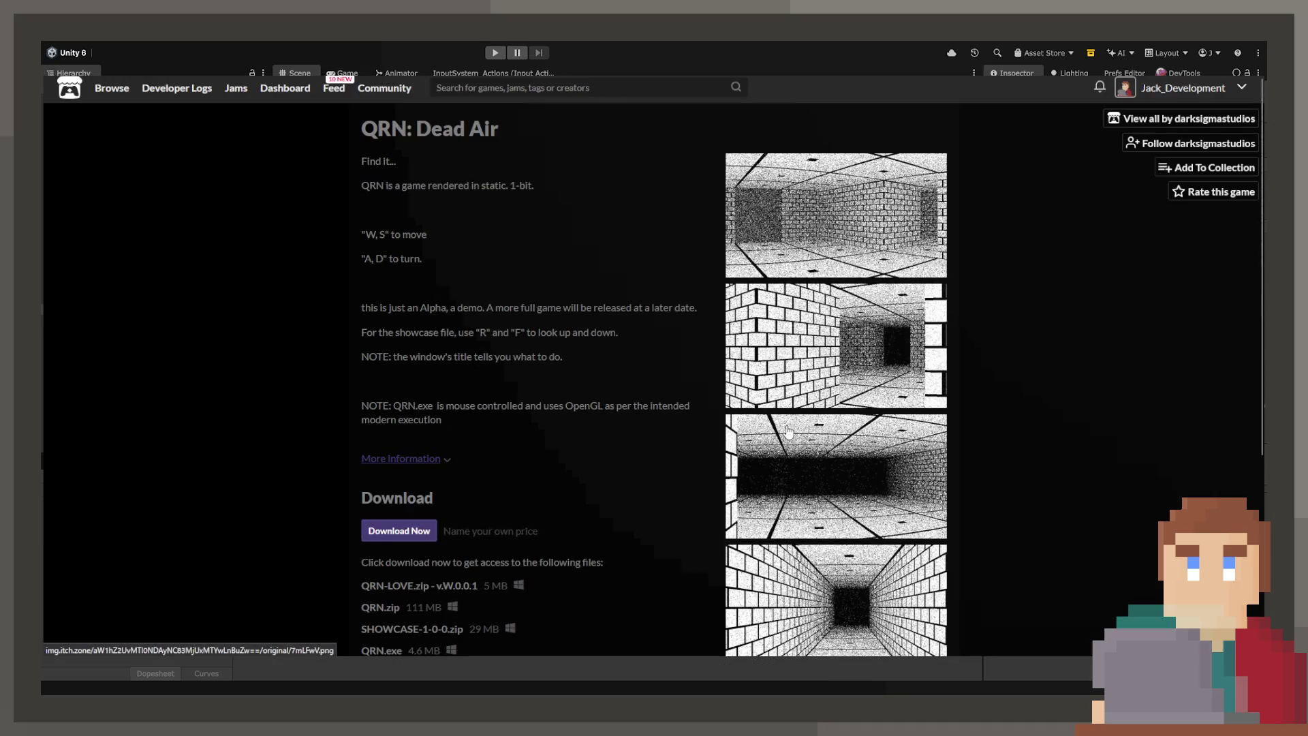
{"action": "left_click", "coordinate": [1186, 120]}
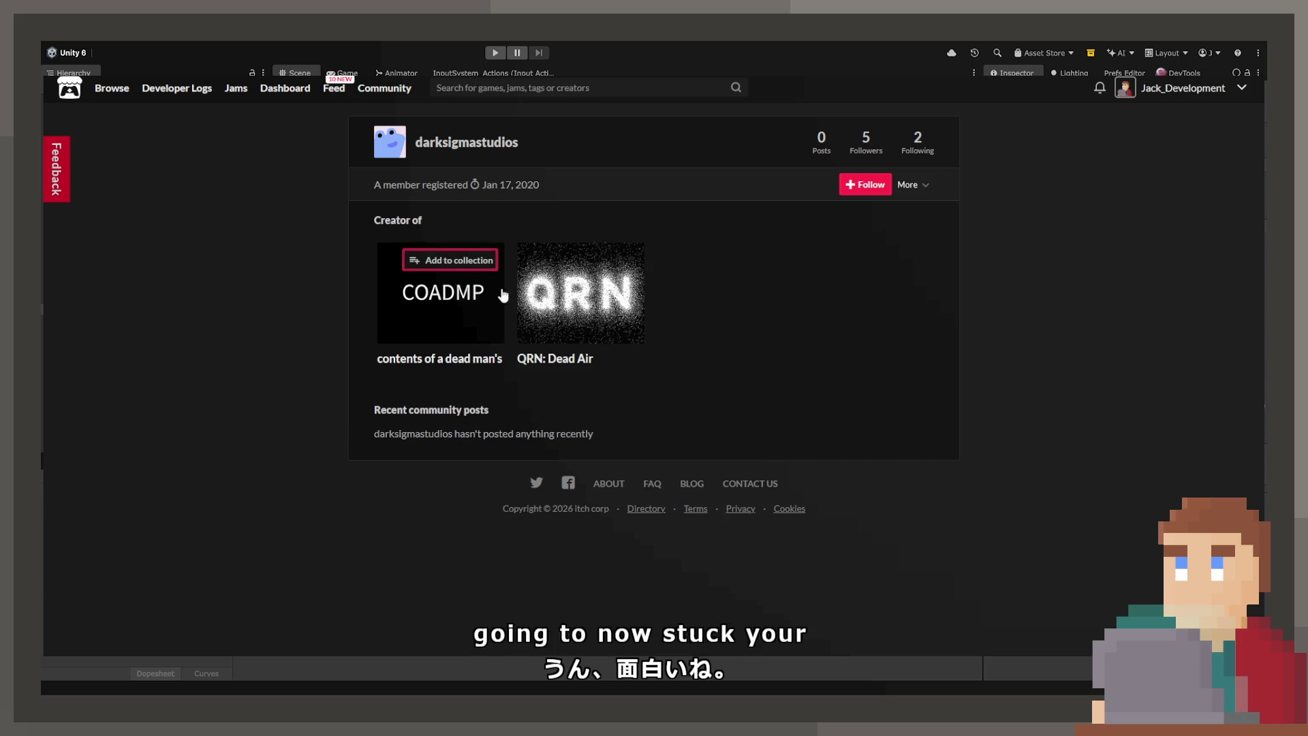
{"action": "left_click", "coordinate": [417, 366]}
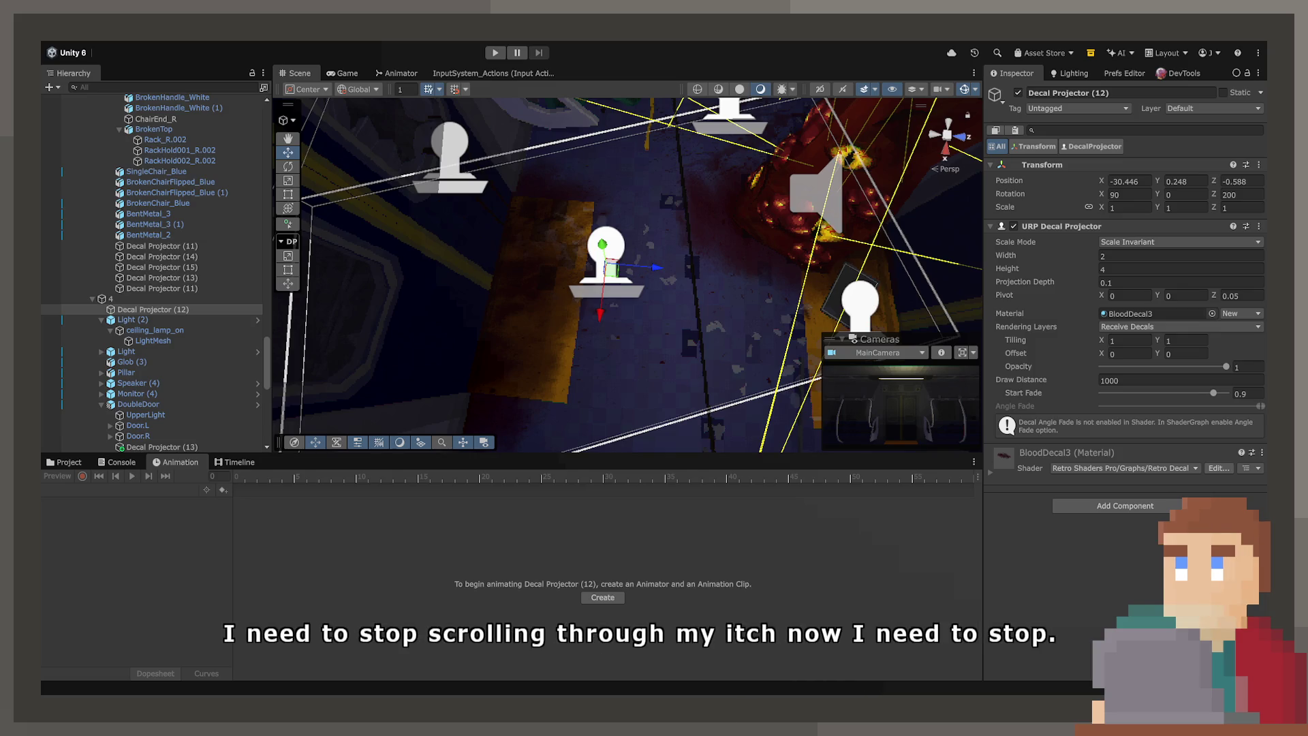
Step: Select the blood decal projector and set its height to 2
{"action": "mouse_move", "coordinate": [657, 298]}
{"action": "left_mouse_down"}
{"action": "mouse_move", "coordinate": [657, 272]}
{"action": "mouse_move", "coordinate": [621, 413]}
{"action": "mouse_move", "coordinate": [675, 395]}
{"action": "left_mouse_up"}
{"action": "left_click", "coordinate": [654, 292]}
{"action": "left_click", "coordinate": [622, 417]}
{"action": "left_click", "coordinate": [1181, 268]}
{"action": "type", "text": "2"}
Step: Turn the blood decal slightly around its Z axis
{"action": "left_click_drag", "start_coordinate": [709, 332], "coordinate": [654, 300]}
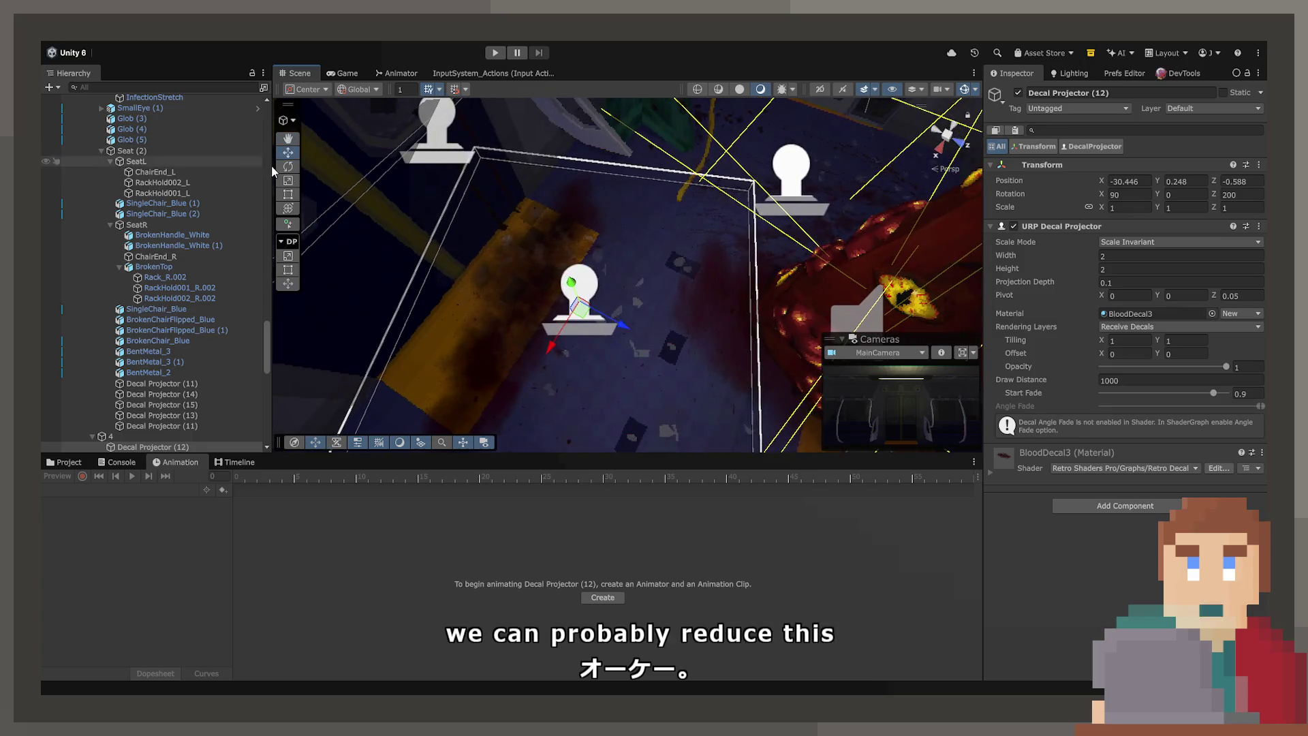
{"action": "left_click", "coordinate": [288, 167]}
{"action": "mouse_move", "coordinate": [580, 355]}
{"action": "left_mouse_down"}
{"action": "mouse_move", "coordinate": [515, 307]}
{"action": "mouse_move", "coordinate": [554, 333]}
{"action": "left_mouse_up"}
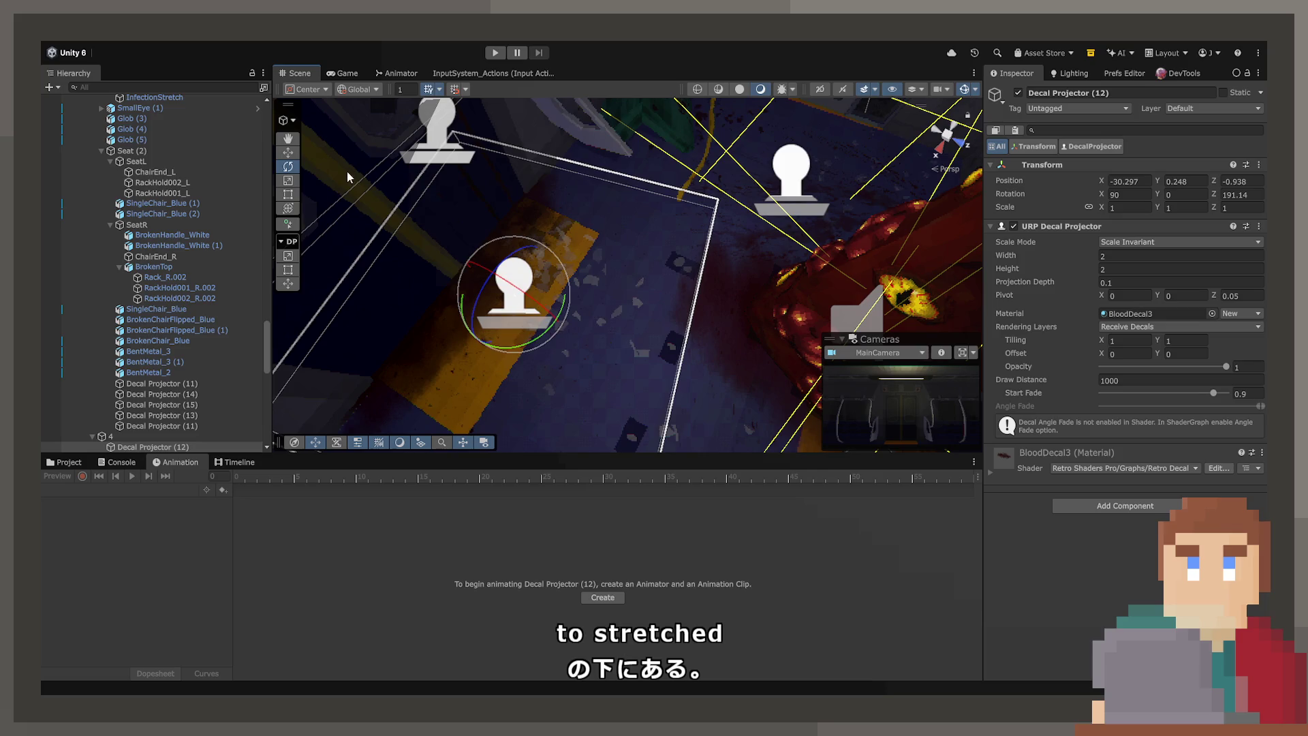
{"action": "left_click", "coordinate": [289, 152]}
Step: Select Carriage_End2 and then Carriage_Wall to look at the wall section
{"action": "mouse_move", "coordinate": [522, 312]}
{"action": "left_mouse_down"}
{"action": "mouse_move", "coordinate": [661, 221]}
{"action": "mouse_move", "coordinate": [665, 175]}
{"action": "mouse_move", "coordinate": [927, 170]}
{"action": "mouse_move", "coordinate": [628, 156]}
{"action": "mouse_move", "coordinate": [622, 236]}
{"action": "mouse_move", "coordinate": [824, 181]}
{"action": "mouse_move", "coordinate": [670, 195]}
{"action": "mouse_move", "coordinate": [571, 169]}
{"action": "mouse_move", "coordinate": [505, 230]}
{"action": "mouse_move", "coordinate": [552, 171]}
{"action": "mouse_move", "coordinate": [511, 313]}
{"action": "mouse_move", "coordinate": [430, 316]}
{"action": "mouse_move", "coordinate": [448, 332]}
{"action": "left_mouse_up"}
{"action": "left_click", "coordinate": [628, 240]}
{"action": "left_click", "coordinate": [665, 174]}
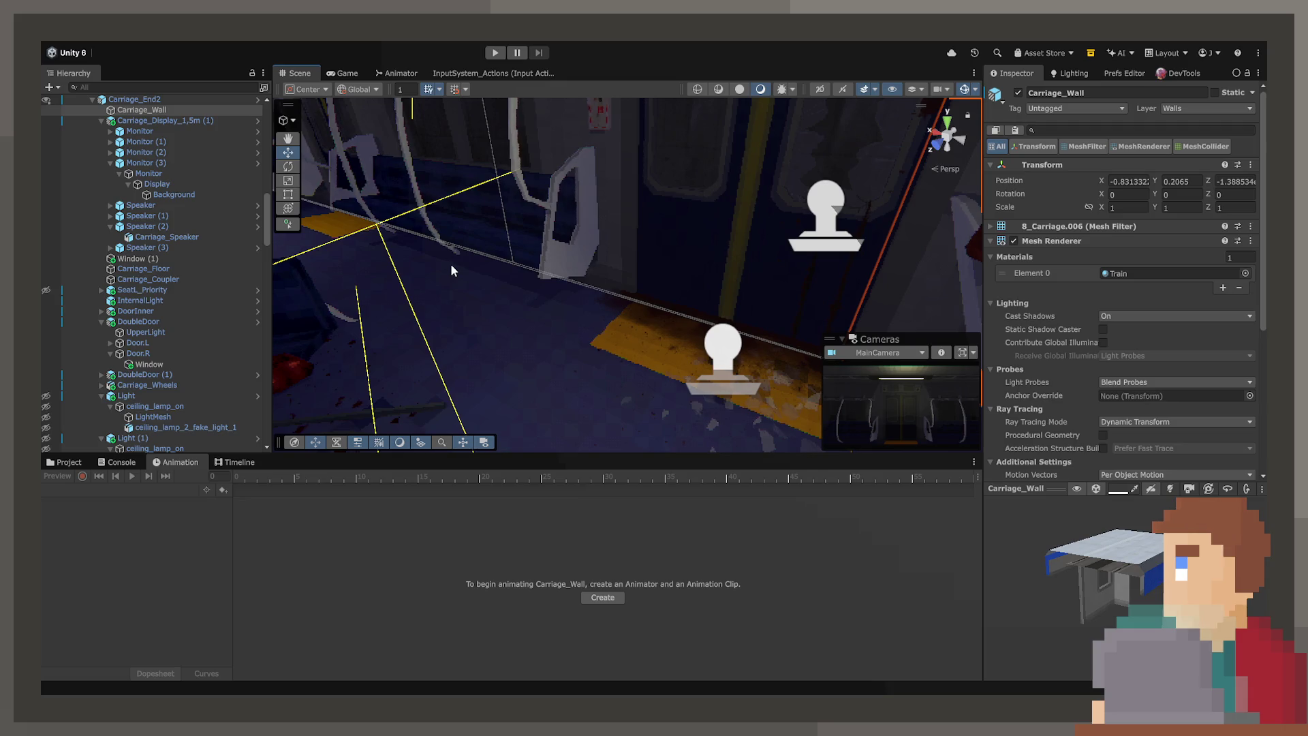
Step: Swing the Scene view to look down the length of the subway carriage
{"action": "mouse_move", "coordinate": [667, 306]}
{"action": "left_mouse_down"}
{"action": "mouse_move", "coordinate": [680, 222]}
{"action": "mouse_move", "coordinate": [648, 214]}
{"action": "mouse_move", "coordinate": [691, 255]}
{"action": "mouse_move", "coordinate": [553, 292]}
{"action": "mouse_move", "coordinate": [825, 201]}
{"action": "mouse_move", "coordinate": [794, 218]}
{"action": "mouse_move", "coordinate": [814, 184]}
{"action": "mouse_move", "coordinate": [680, 193]}
{"action": "mouse_move", "coordinate": [666, 179]}
{"action": "mouse_move", "coordinate": [674, 195]}
{"action": "left_mouse_up"}
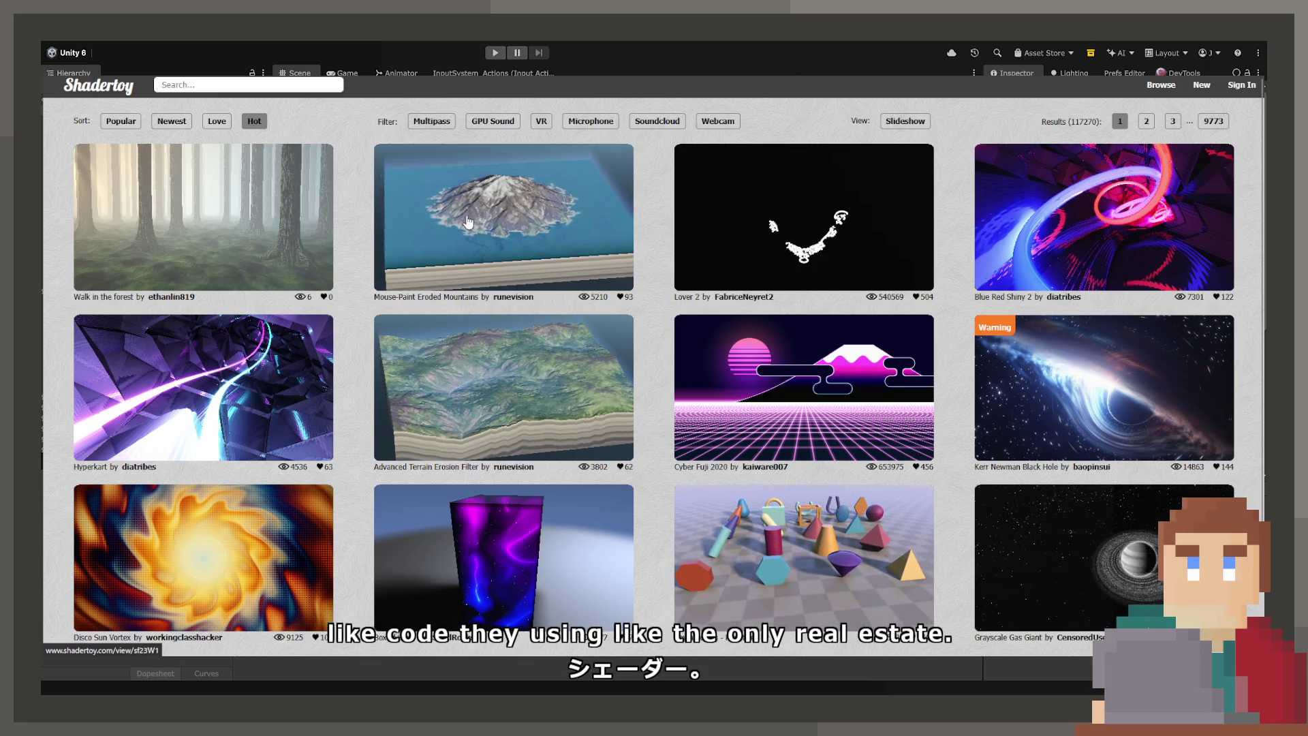
Step: Sort the Shadertoy gallery by Love, then Popular, and open the mandelbulb_ shader page
{"action": "scroll", "coordinate": [462, 281], "scroll_direction": "down", "scroll_amount": 1}
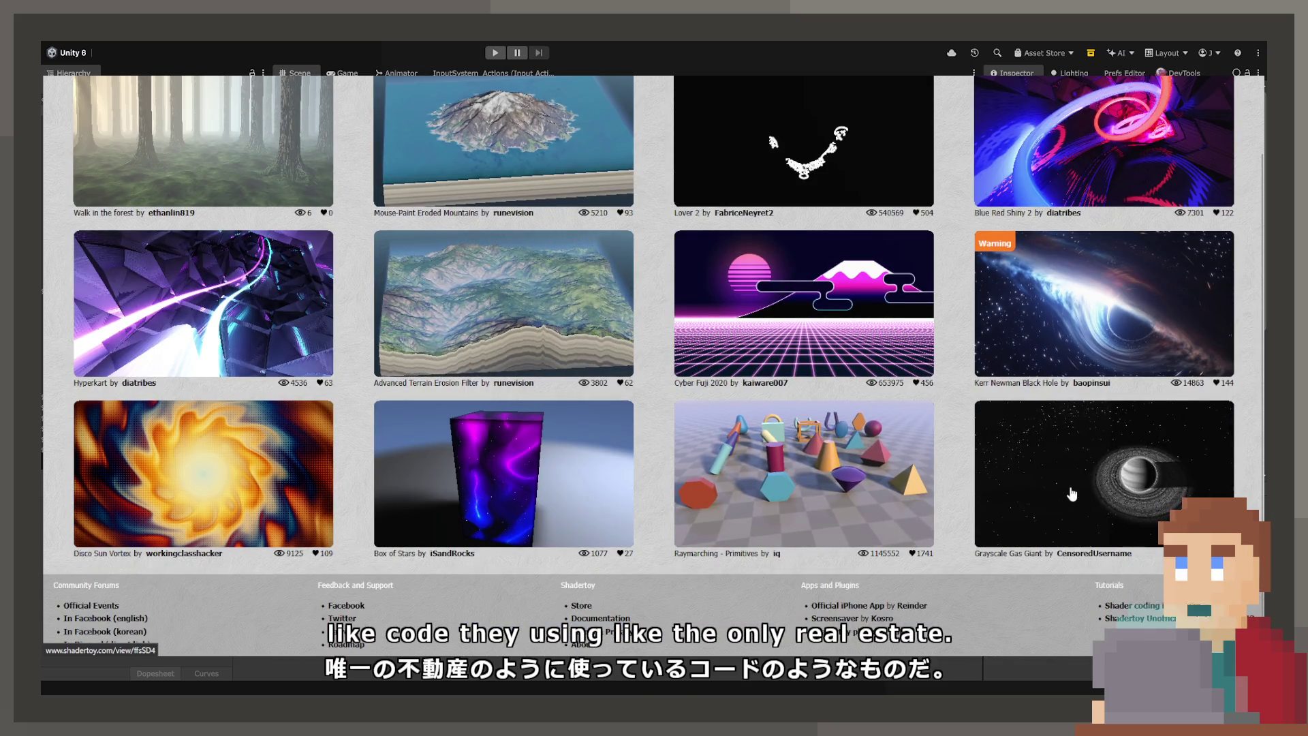
{"action": "scroll", "coordinate": [196, 141], "scroll_direction": "up", "scroll_amount": 1}
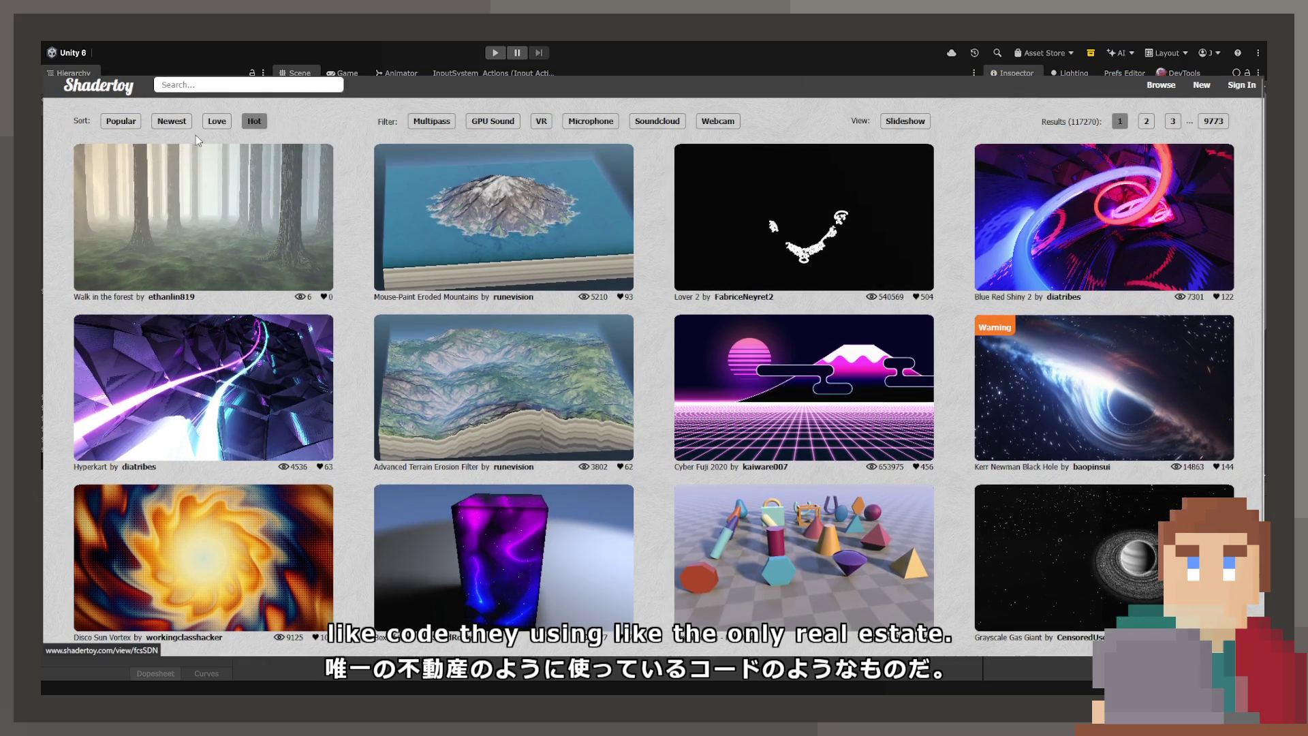
{"action": "left_click", "coordinate": [216, 121]}
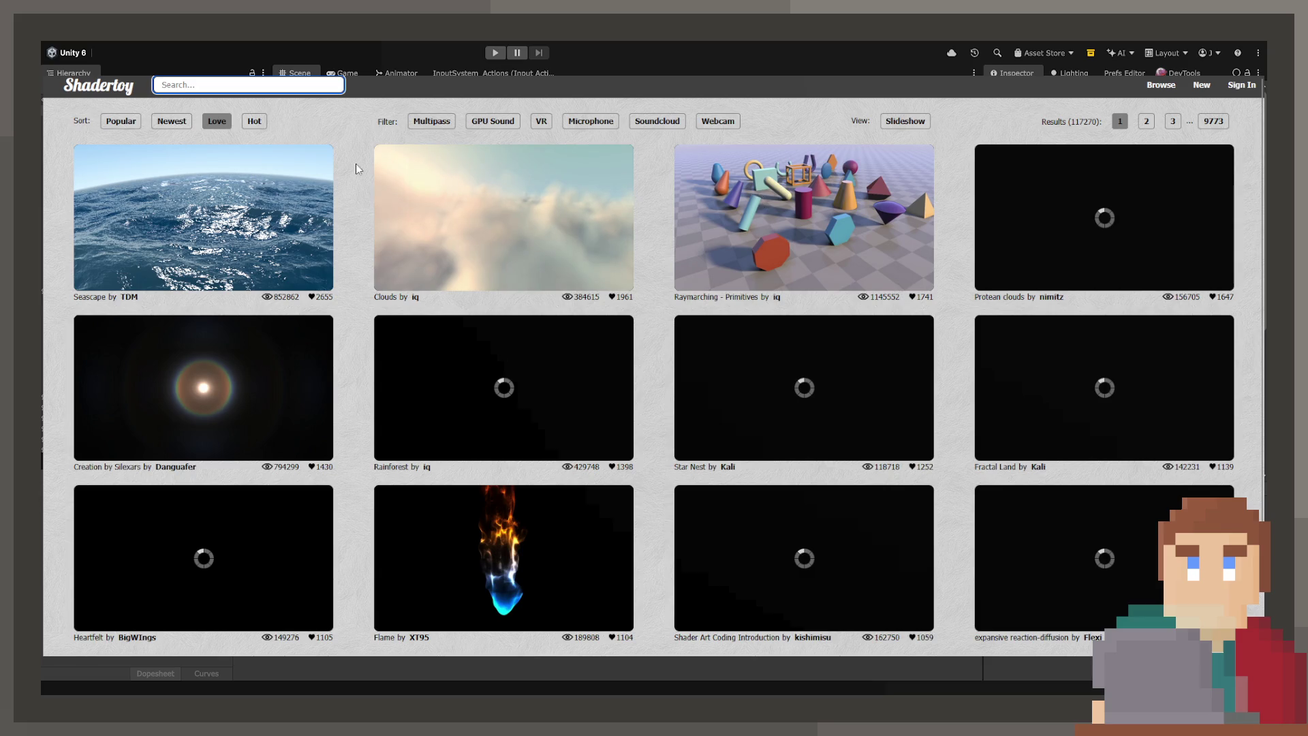
{"action": "left_click", "coordinate": [114, 122]}
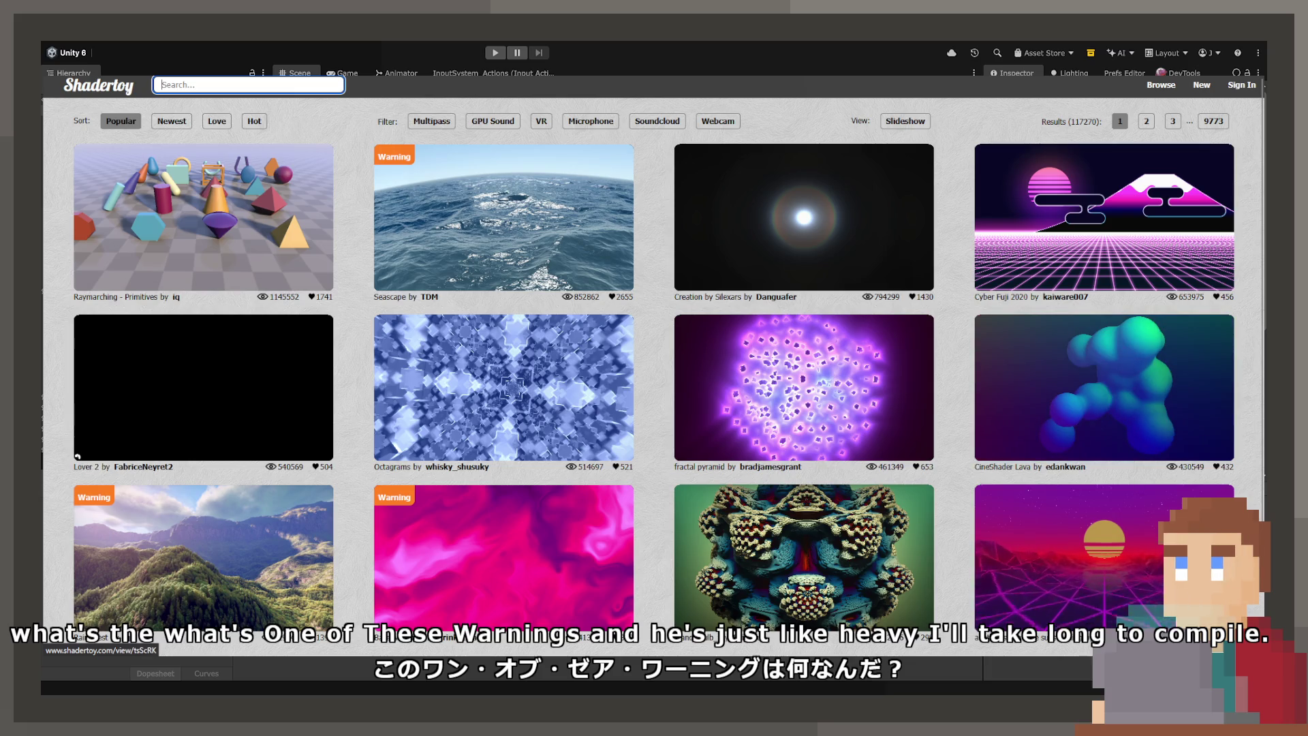
{"action": "scroll", "coordinate": [1127, 540], "scroll_direction": "down", "scroll_amount": 1}
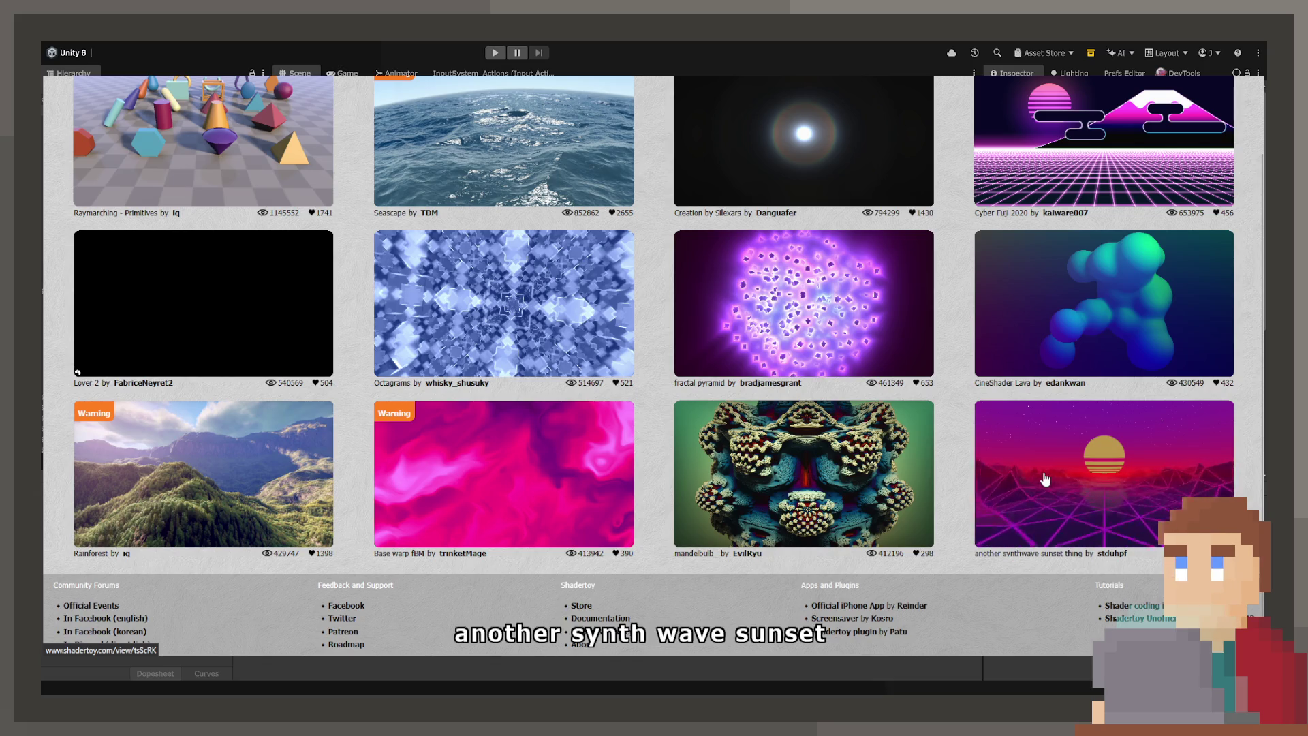
{"action": "left_click", "coordinate": [789, 436]}
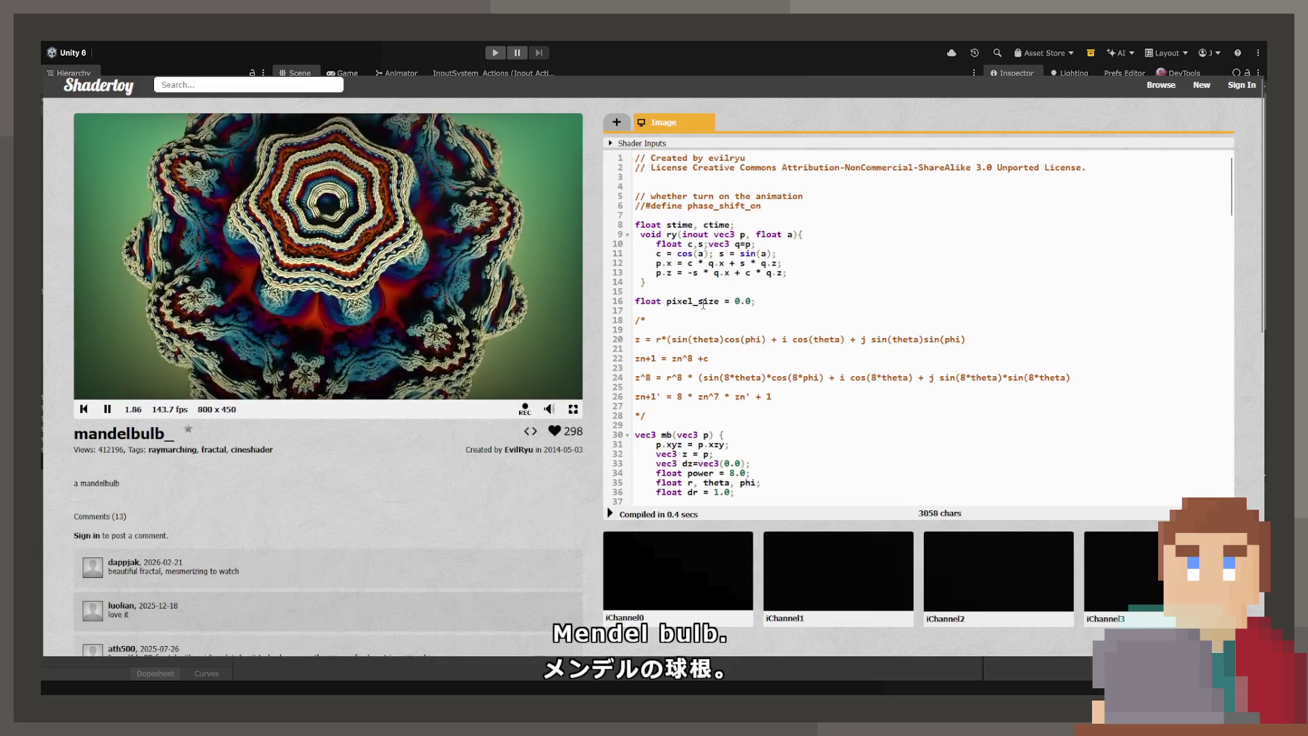
Step: Uncomment #define phase_shift_on on line 6 of the mandelbulb_ code and recompile the shader
{"action": "scroll", "coordinate": [704, 304], "scroll_direction": "down", "scroll_amount": 3}
{"action": "scroll", "coordinate": [671, 288], "scroll_direction": "down", "scroll_amount": 3}
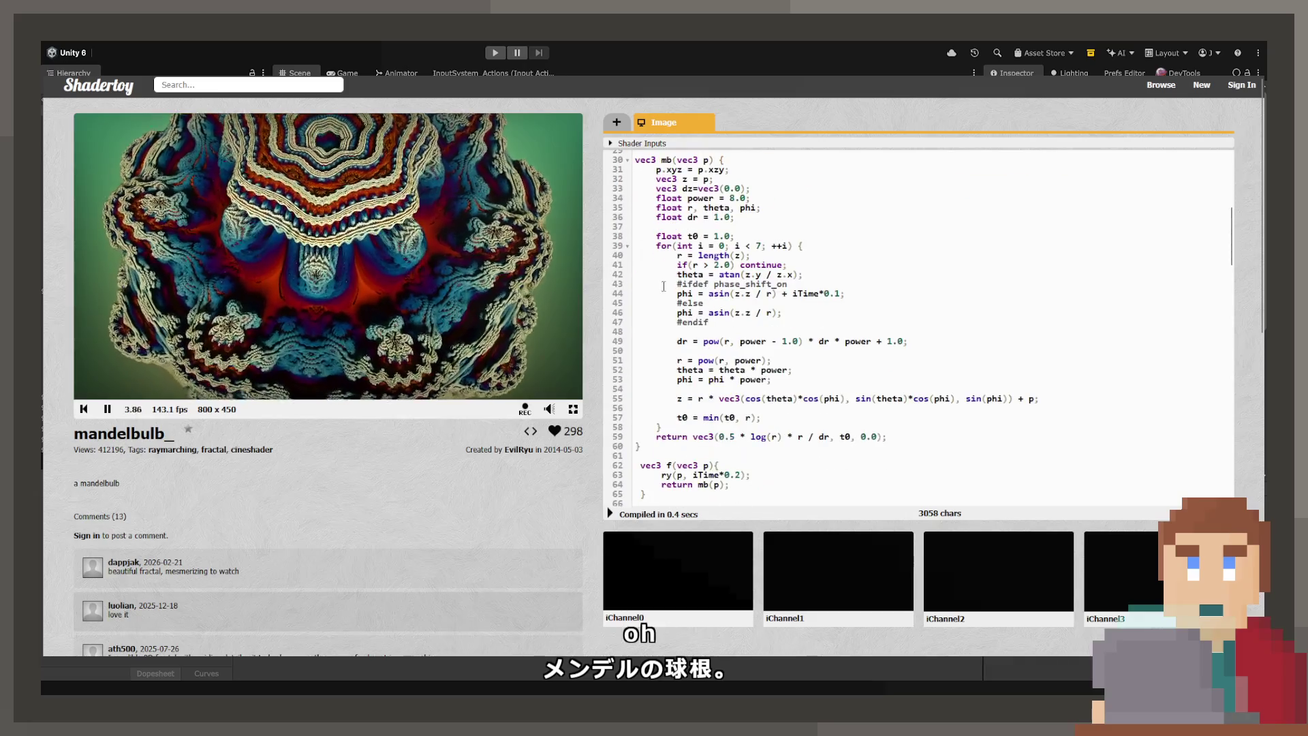
{"action": "scroll", "coordinate": [659, 285], "scroll_direction": "down", "scroll_amount": 3}
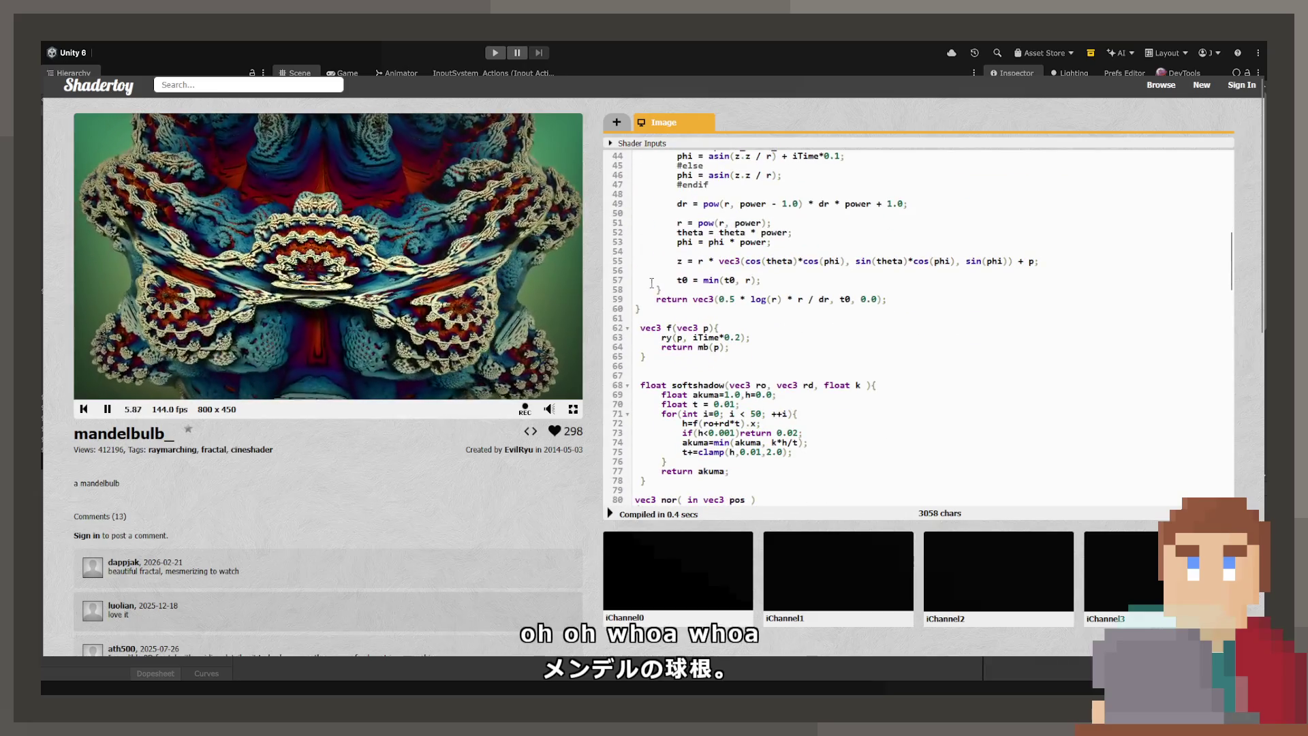
{"action": "scroll", "coordinate": [655, 284], "scroll_direction": "down", "scroll_amount": 12}
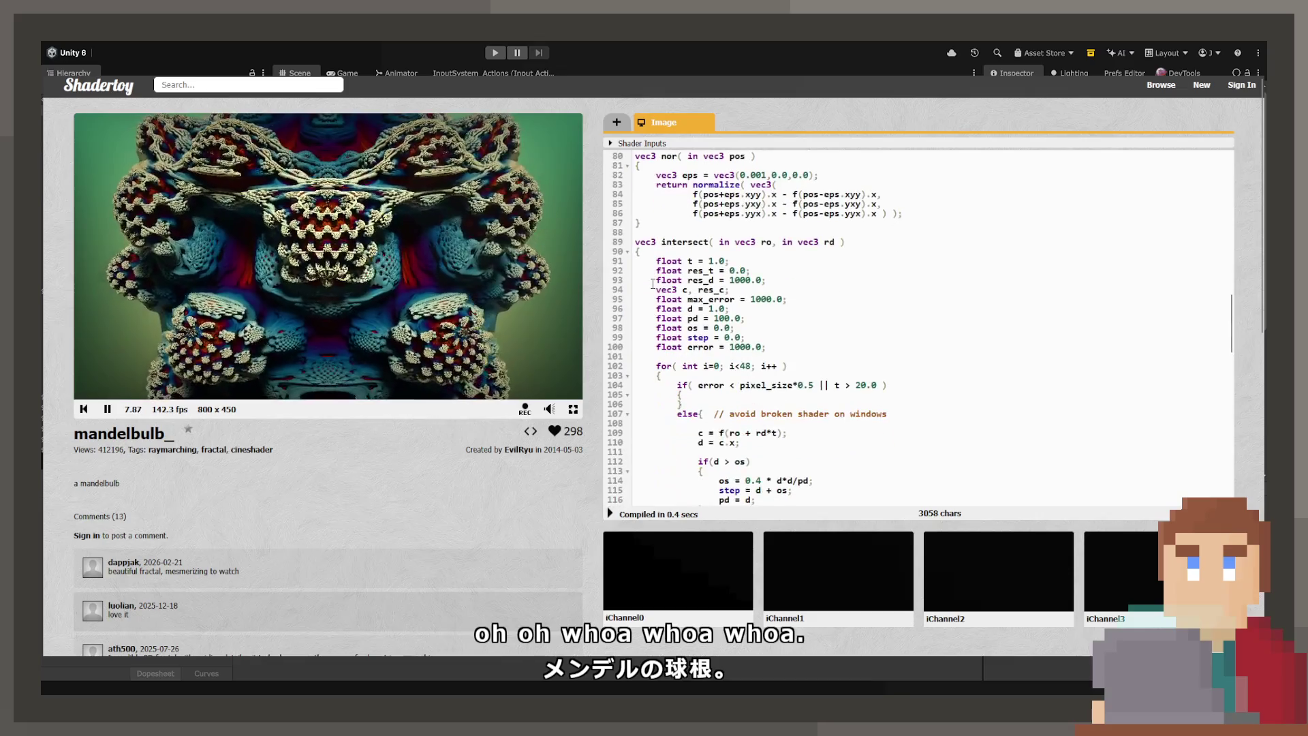
{"action": "scroll", "coordinate": [653, 284], "scroll_direction": "down", "scroll_amount": 13}
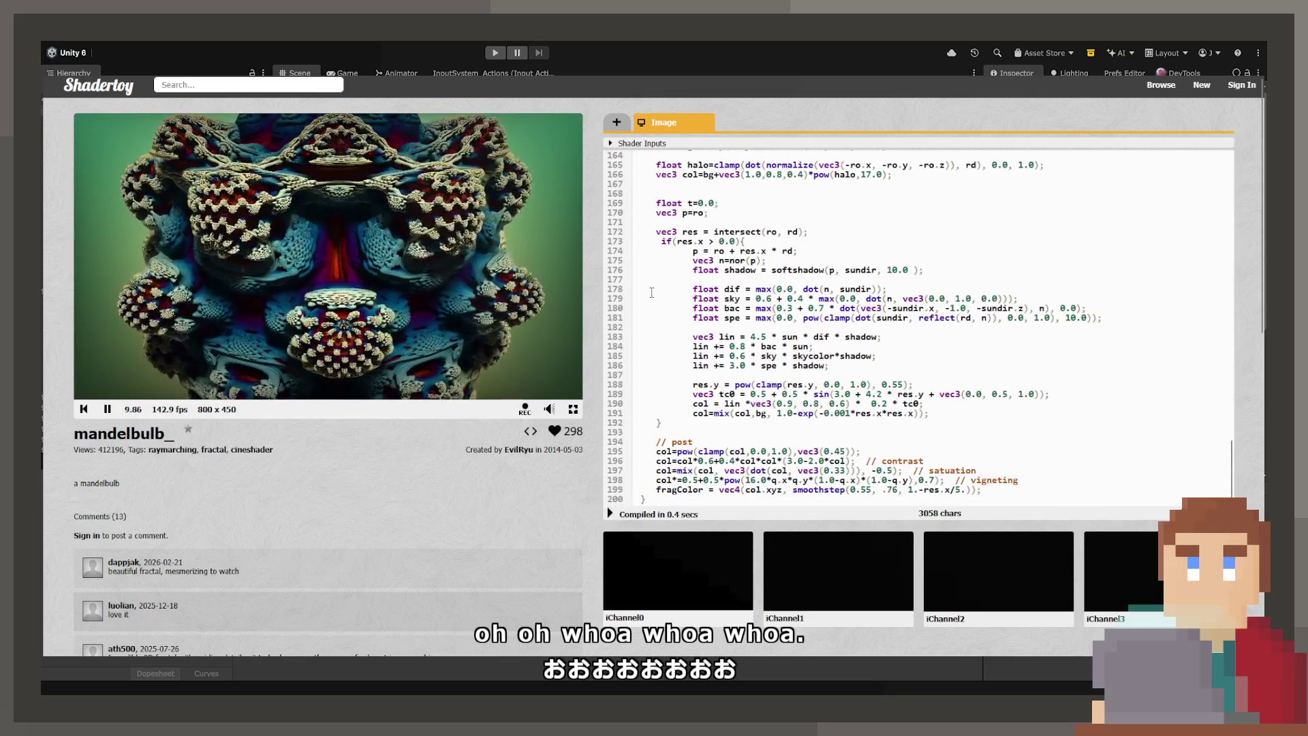
{"action": "scroll", "coordinate": [709, 379], "scroll_direction": "up", "scroll_amount": 20}
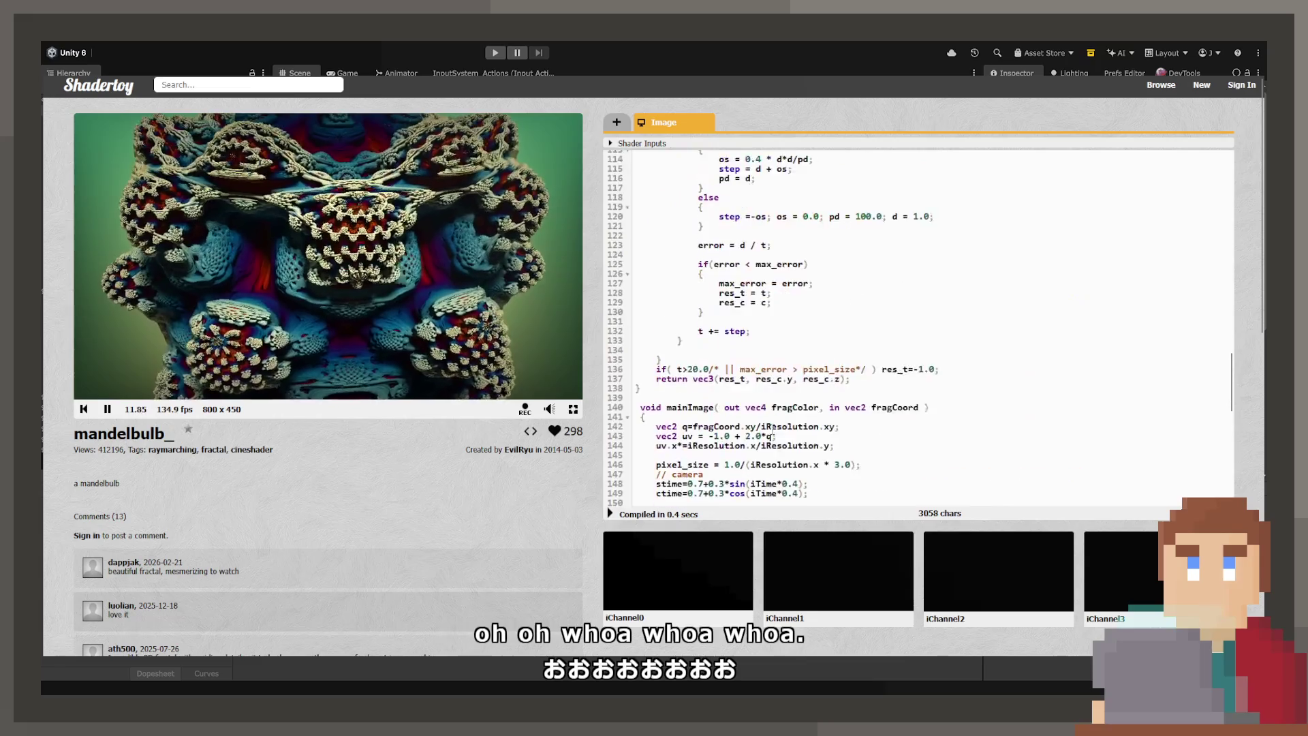
{"action": "scroll", "coordinate": [768, 427], "scroll_direction": "up", "scroll_amount": 6}
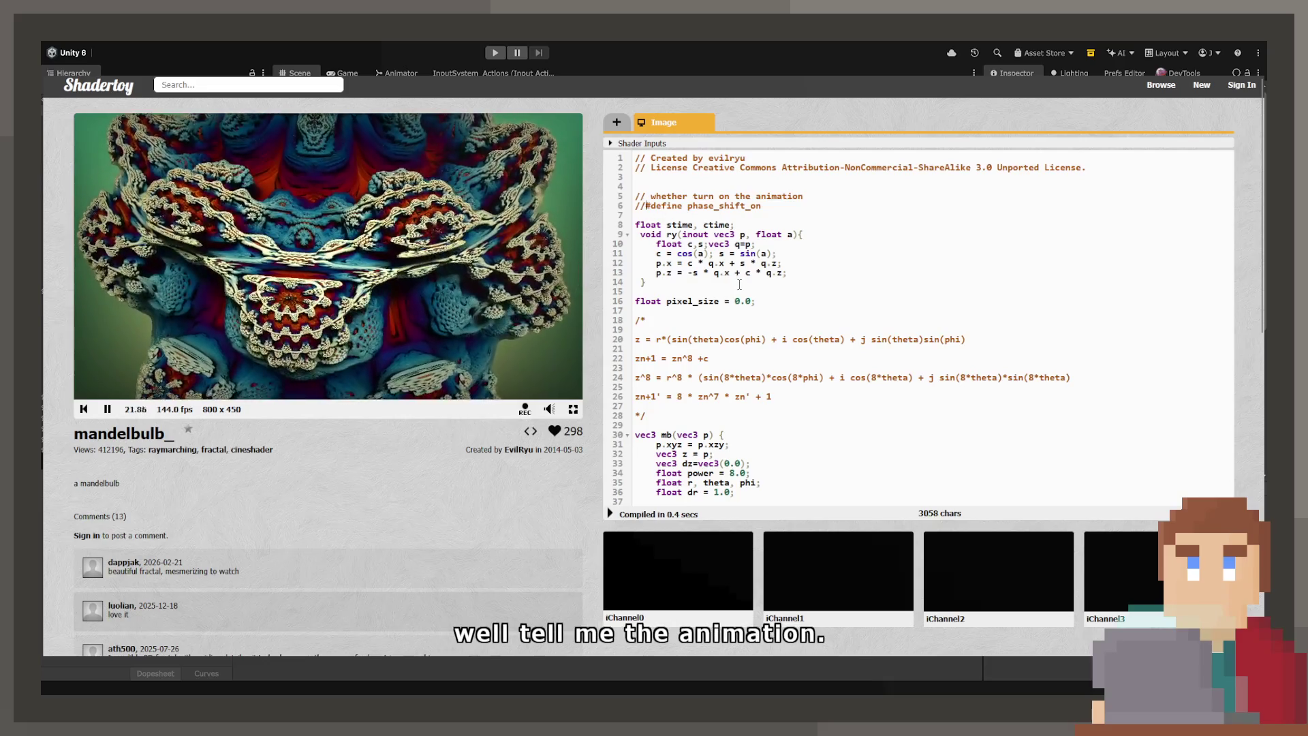
{"action": "key", "text": "Delete"}
{"action": "key", "text": "Delete"}
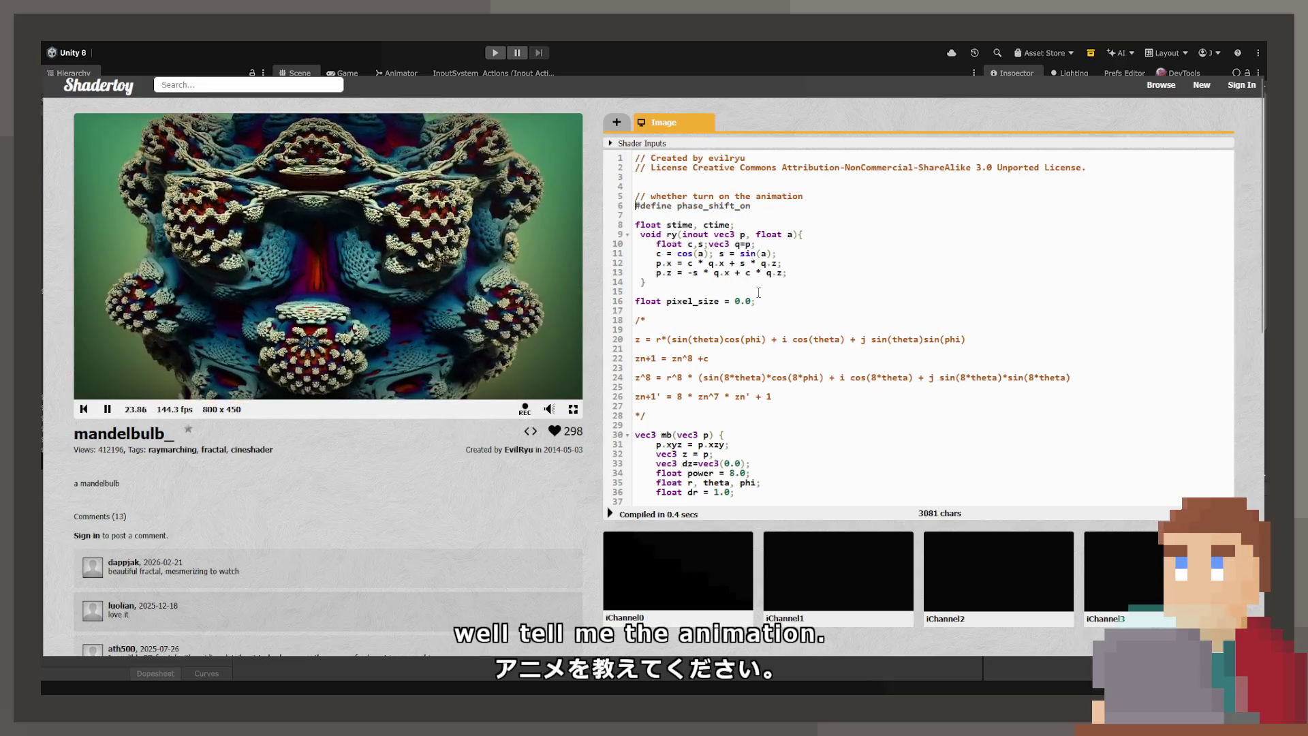
{"action": "left_click", "coordinate": [610, 515]}
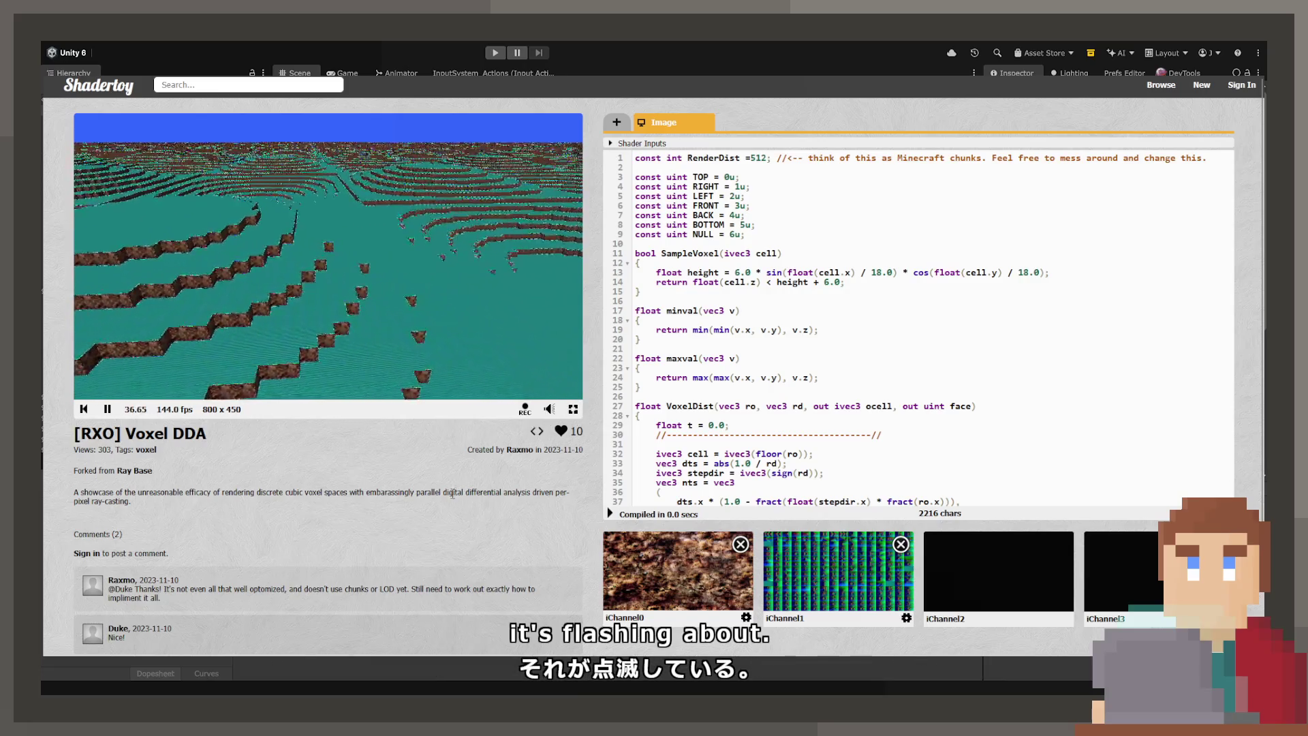
Step: Scroll down through the [RXO] Voxel DDA shader's source code
{"action": "scroll", "coordinate": [805, 373], "scroll_direction": "down", "scroll_amount": 13}
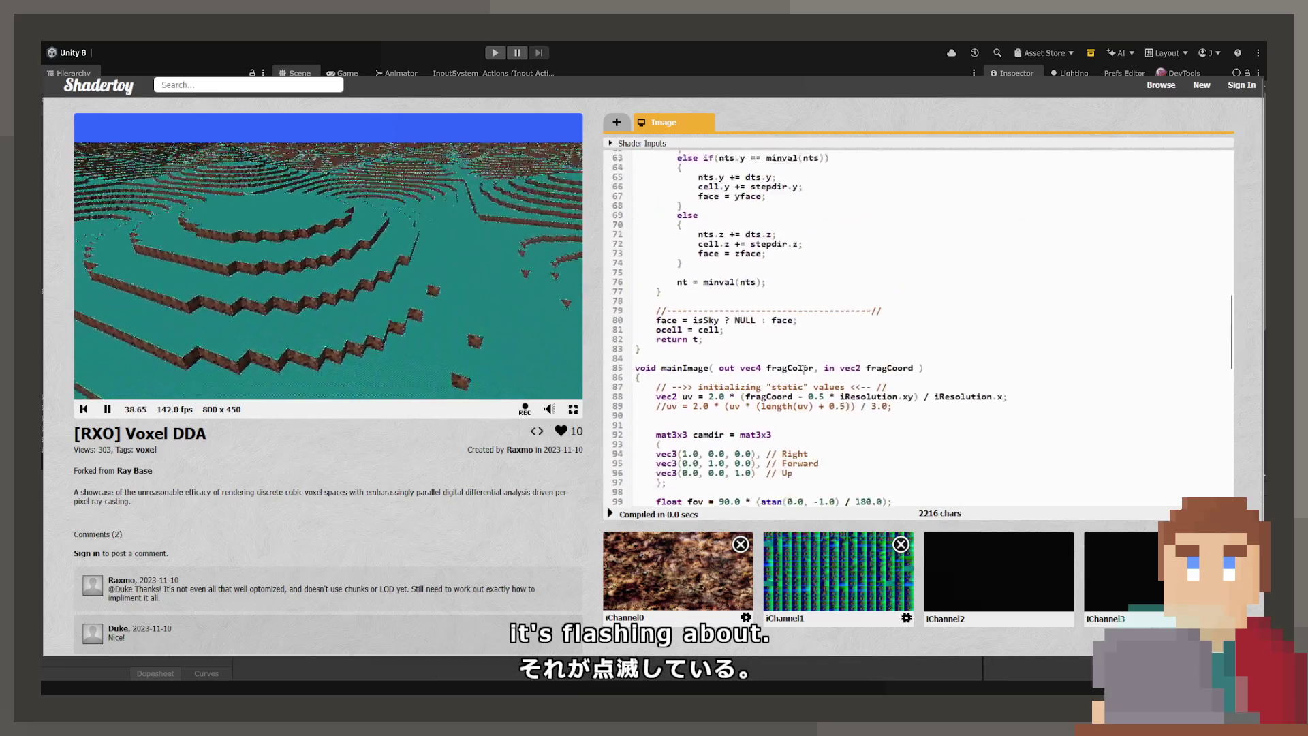
{"action": "scroll", "coordinate": [800, 368], "scroll_direction": "down", "scroll_amount": 4}
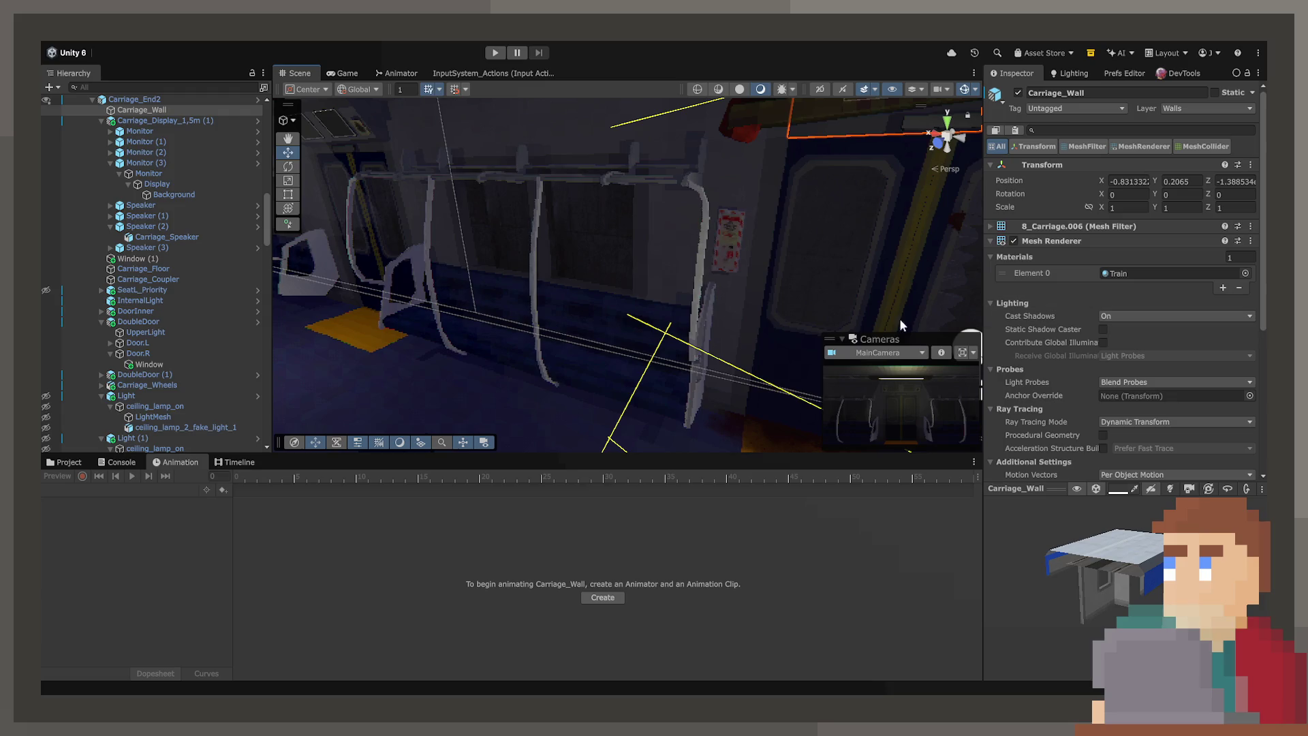
Step: Shrink the Animation and Inspector panels to enlarge the Scene view, and orbit toward the seats
{"action": "mouse_move", "coordinate": [819, 326]}
{"action": "left_mouse_down"}
{"action": "mouse_move", "coordinate": [826, 314]}
{"action": "mouse_move", "coordinate": [763, 286]}
{"action": "mouse_move", "coordinate": [509, 363]}
{"action": "mouse_move", "coordinate": [905, 338]}
{"action": "mouse_move", "coordinate": [811, 314]}
{"action": "mouse_move", "coordinate": [749, 382]}
{"action": "mouse_move", "coordinate": [701, 489]}
{"action": "mouse_move", "coordinate": [700, 603]}
{"action": "left_mouse_up"}
{"action": "left_click_drag", "start_coordinate": [988, 385], "coordinate": [1032, 384]}
{"action": "mouse_move", "coordinate": [848, 362]}
{"action": "left_mouse_down"}
{"action": "mouse_move", "coordinate": [655, 357]}
{"action": "mouse_move", "coordinate": [648, 395]}
{"action": "mouse_move", "coordinate": [360, 277]}
{"action": "left_mouse_up"}
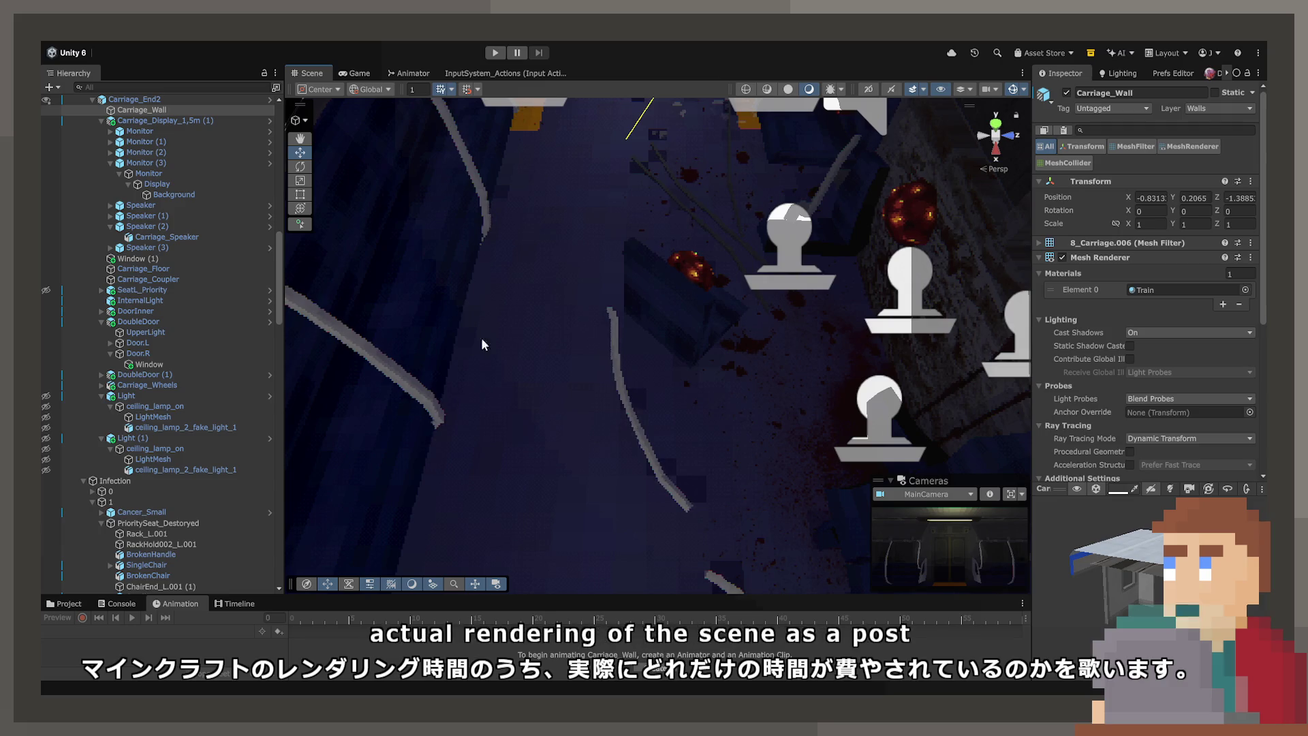
{"action": "mouse_move", "coordinate": [648, 289]}
{"action": "left_mouse_down"}
{"action": "mouse_move", "coordinate": [581, 187]}
{"action": "mouse_move", "coordinate": [703, 328]}
{"action": "left_mouse_up"}
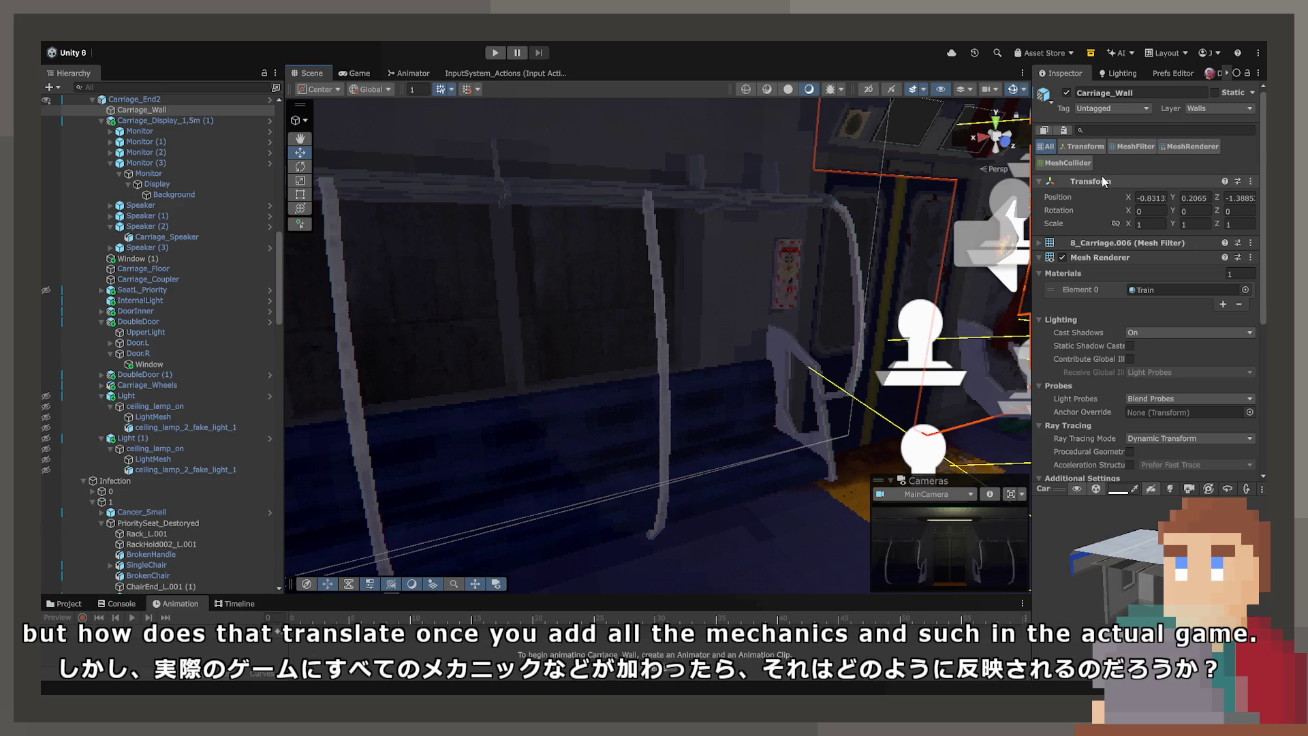
Step: Select and frame the Seat (1) bench, then orbit close and pick its SeatR half
{"action": "mouse_move", "coordinate": [795, 371]}
{"action": "left_mouse_down"}
{"action": "mouse_move", "coordinate": [751, 423]}
{"action": "mouse_move", "coordinate": [684, 442]}
{"action": "left_mouse_up"}
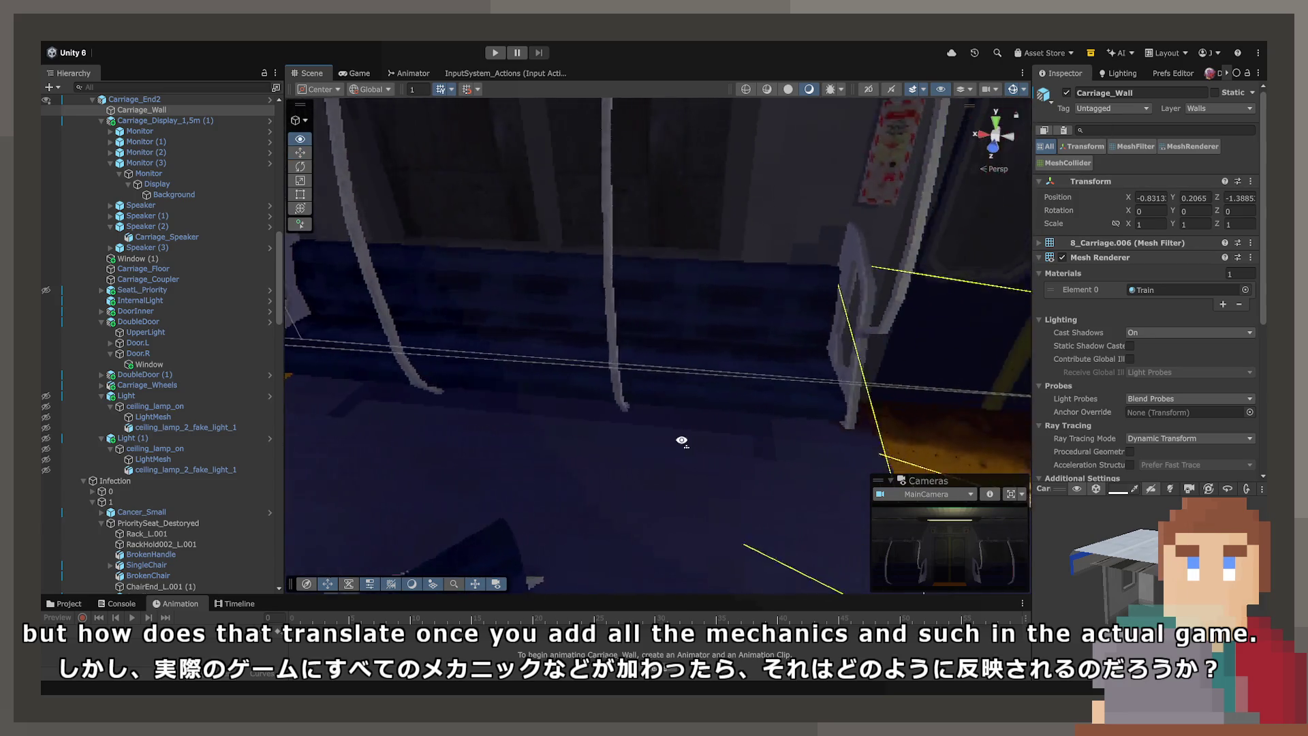
{"action": "left_click", "coordinate": [684, 442]}
{"action": "key", "text": "f"}
{"action": "mouse_move", "coordinate": [593, 377]}
{"action": "left_mouse_down"}
{"action": "mouse_move", "coordinate": [616, 497]}
{"action": "mouse_move", "coordinate": [648, 503]}
{"action": "mouse_move", "coordinate": [662, 356]}
{"action": "mouse_move", "coordinate": [647, 395]}
{"action": "mouse_move", "coordinate": [662, 477]}
{"action": "mouse_move", "coordinate": [654, 540]}
{"action": "mouse_move", "coordinate": [663, 467]}
{"action": "mouse_move", "coordinate": [843, 481]}
{"action": "mouse_move", "coordinate": [1011, 520]}
{"action": "mouse_move", "coordinate": [873, 393]}
{"action": "left_mouse_up"}
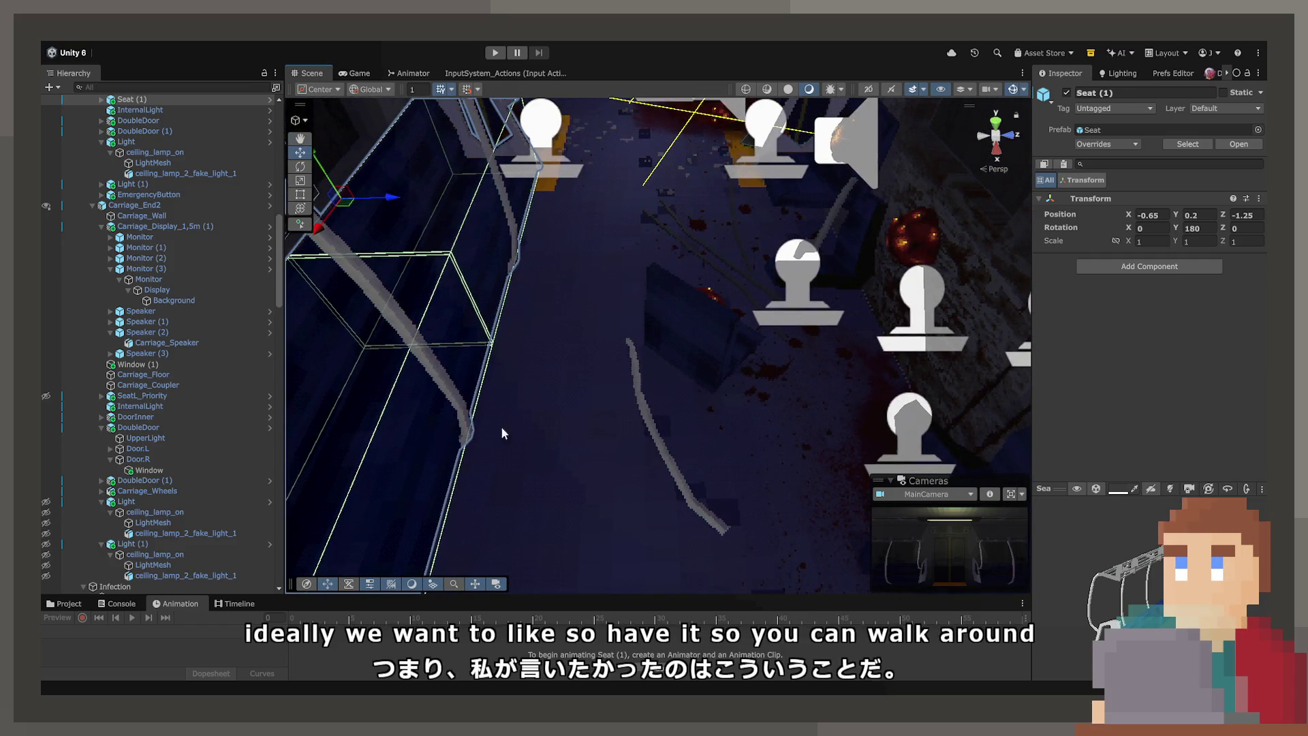
{"action": "mouse_move", "coordinate": [592, 257]}
{"action": "left_mouse_down"}
{"action": "mouse_move", "coordinate": [631, 362]}
{"action": "mouse_move", "coordinate": [350, 370]}
{"action": "left_mouse_up"}
{"action": "left_click", "coordinate": [645, 329]}
{"action": "left_click_drag", "start_coordinate": [750, 321], "coordinate": [702, 321]}
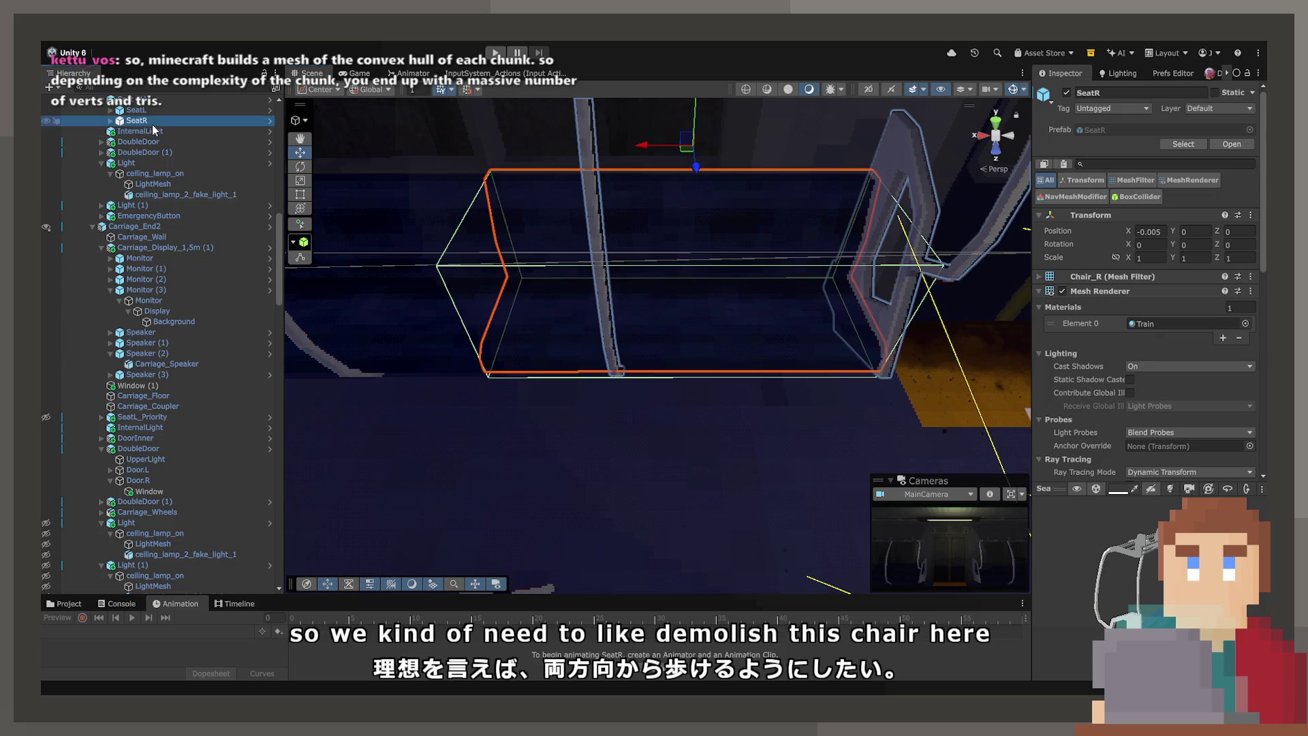
Step: Remove the chair mesh, NavMesh Modifier and Box Collider components from SeatR
{"action": "left_click", "coordinate": [1250, 276]}
{"action": "left_click", "coordinate": [1216, 308]}
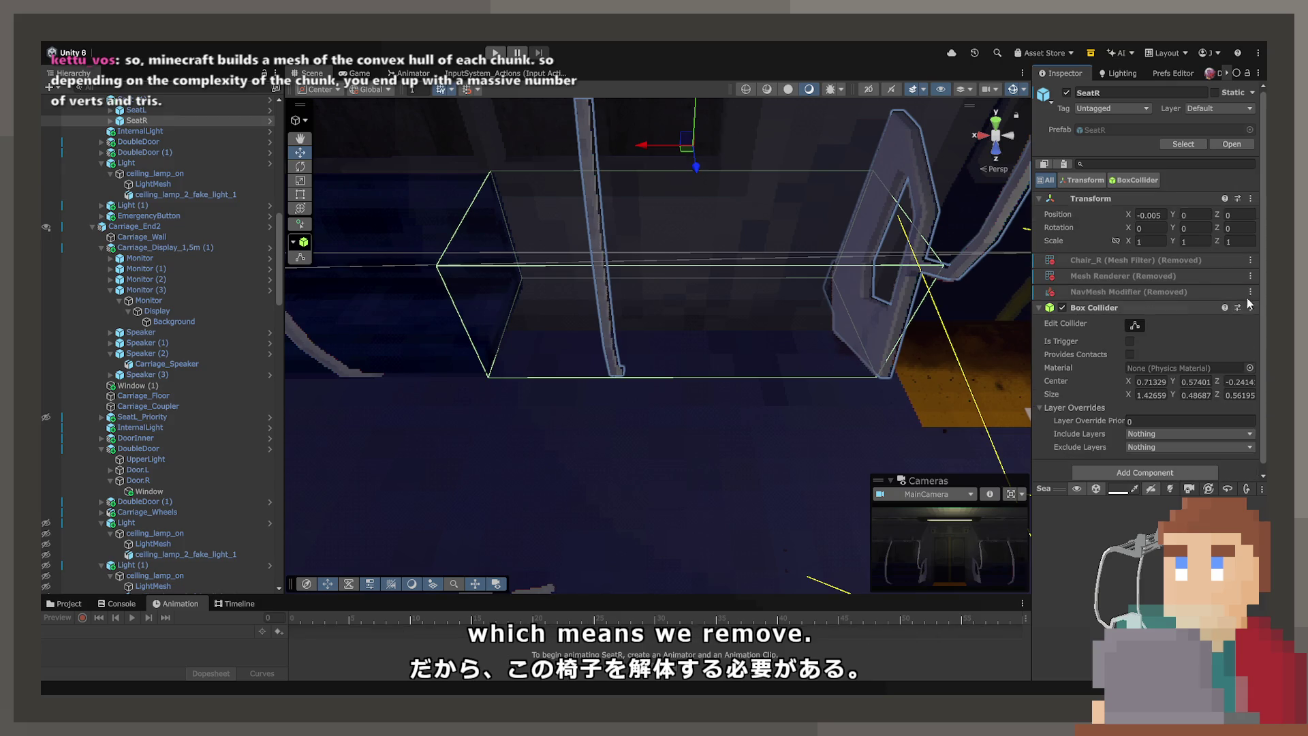
{"action": "left_click", "coordinate": [1252, 305]}
{"action": "left_click", "coordinate": [1195, 357]}
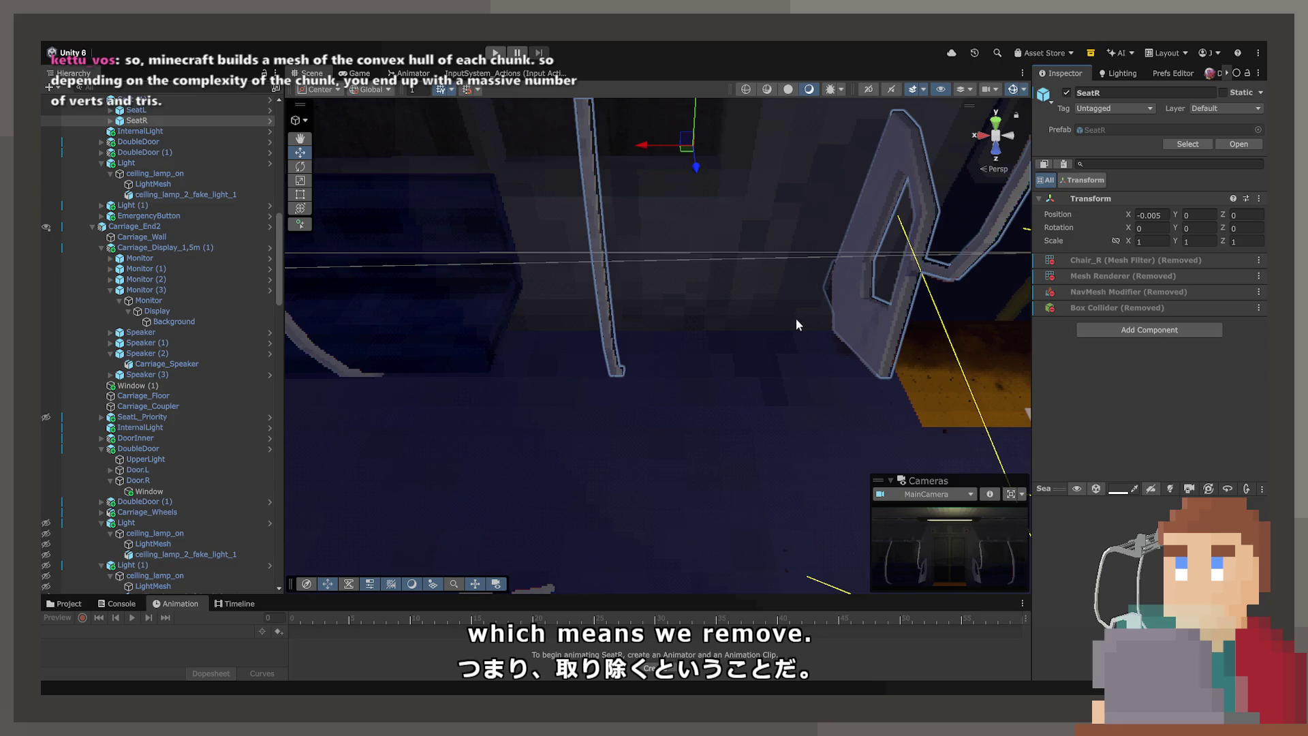
Step: Duplicate the blue floor chair into SingleChair_Blue (3) and drag it into group 4
{"action": "left_click_drag", "start_coordinate": [623, 325], "coordinate": [641, 409]}
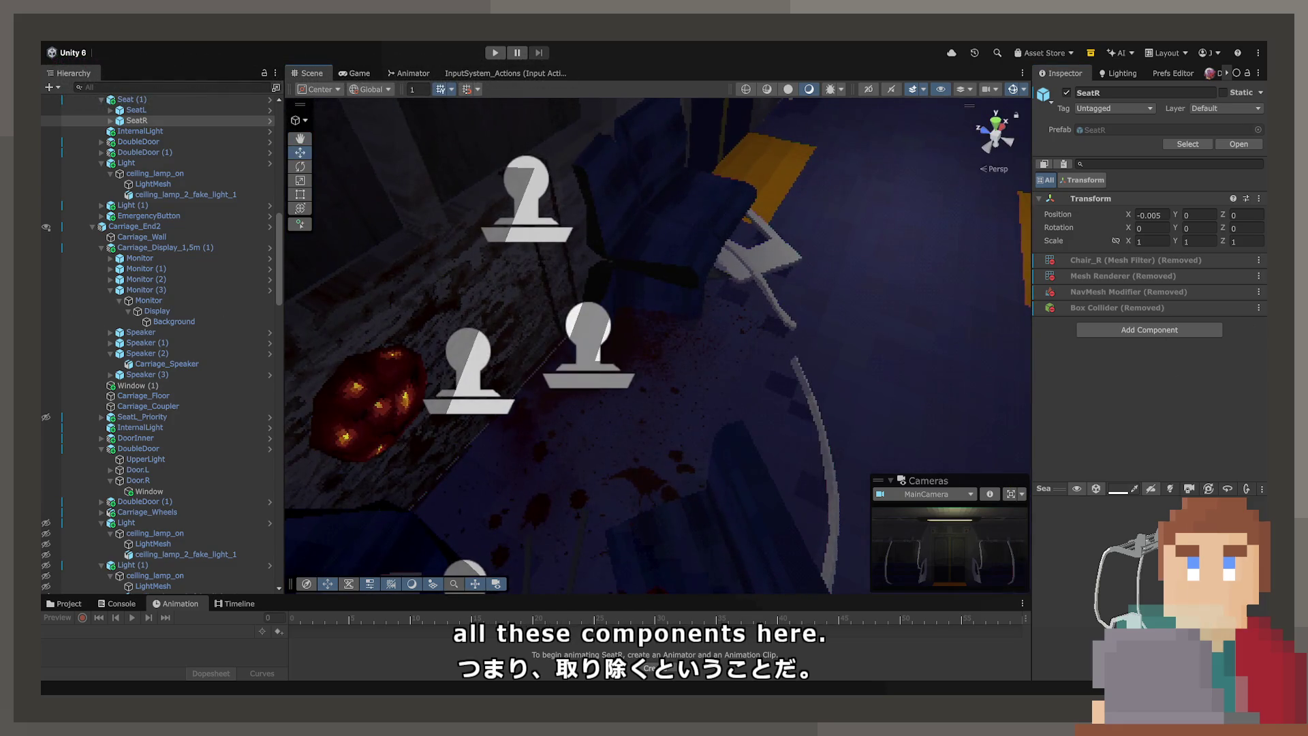
{"action": "left_click", "coordinate": [698, 199]}
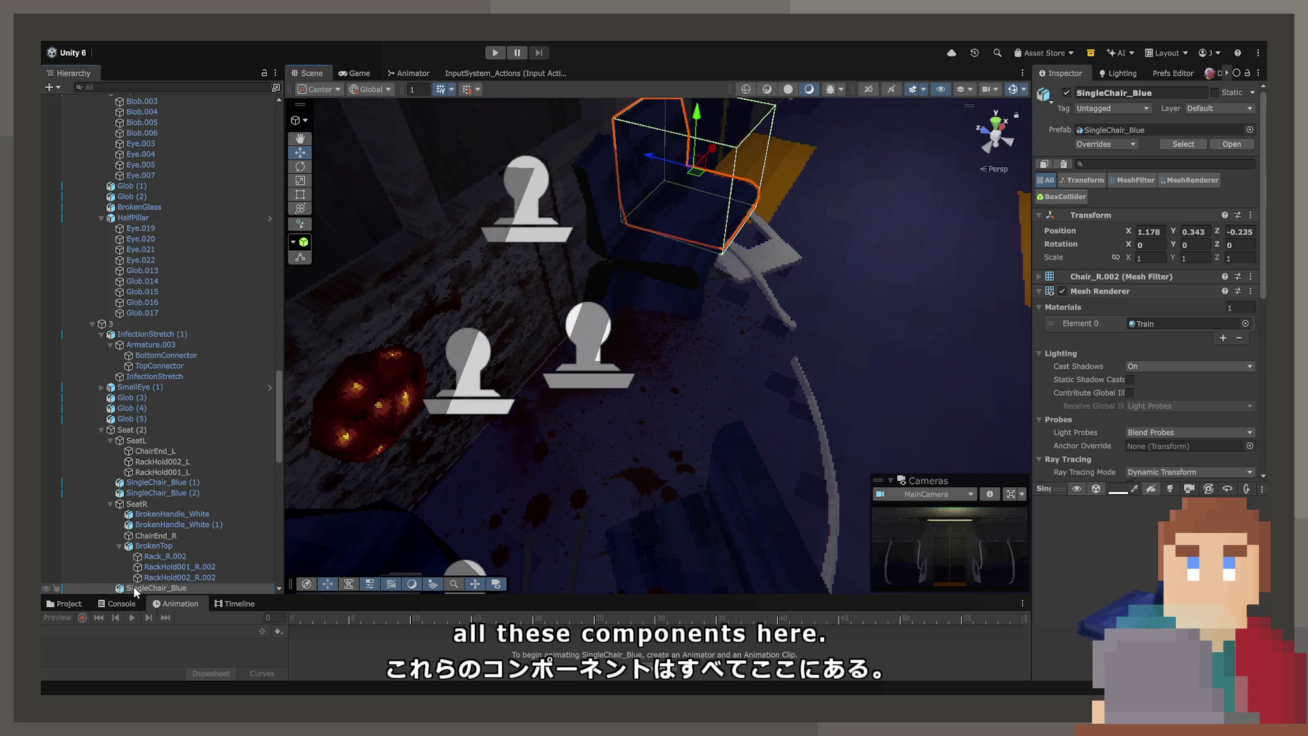
{"action": "key", "text": "ctrl+d"}
{"action": "scroll", "coordinate": [140, 582], "scroll_direction": "down", "scroll_amount": 5}
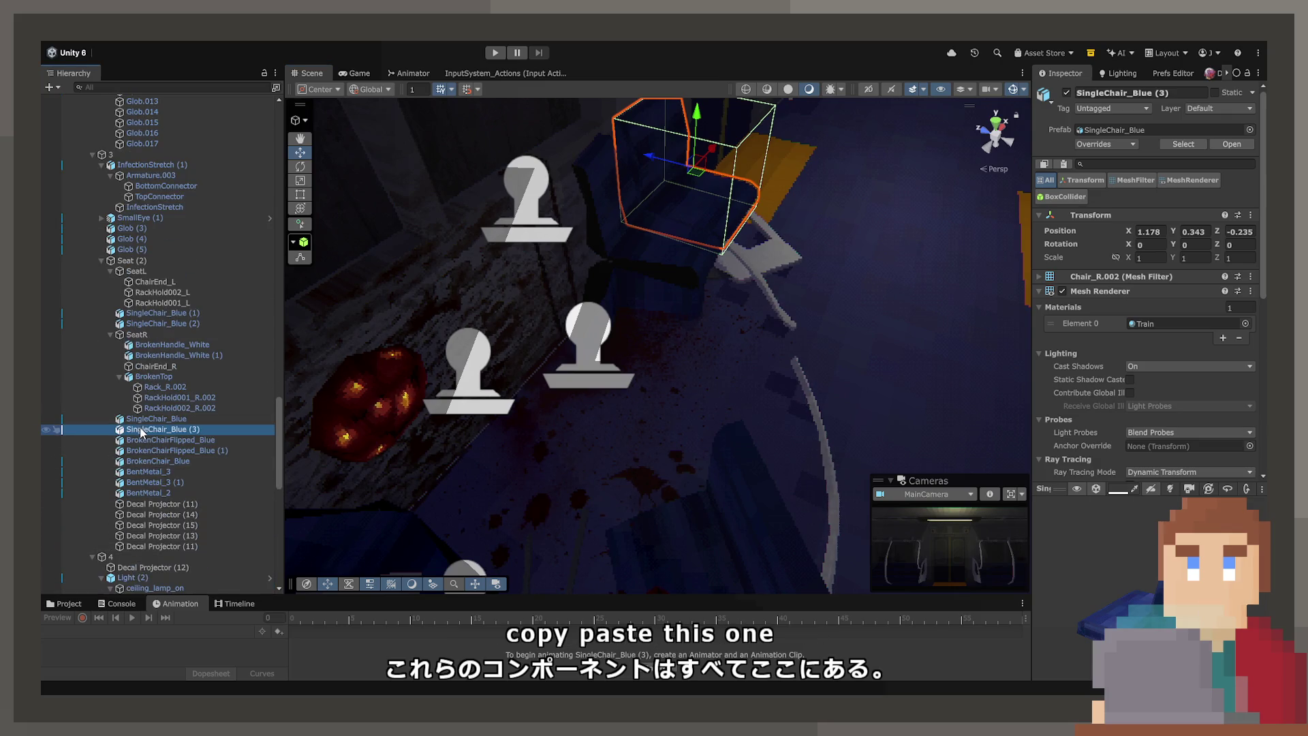
{"action": "left_click_drag", "start_coordinate": [147, 587], "coordinate": [136, 426]}
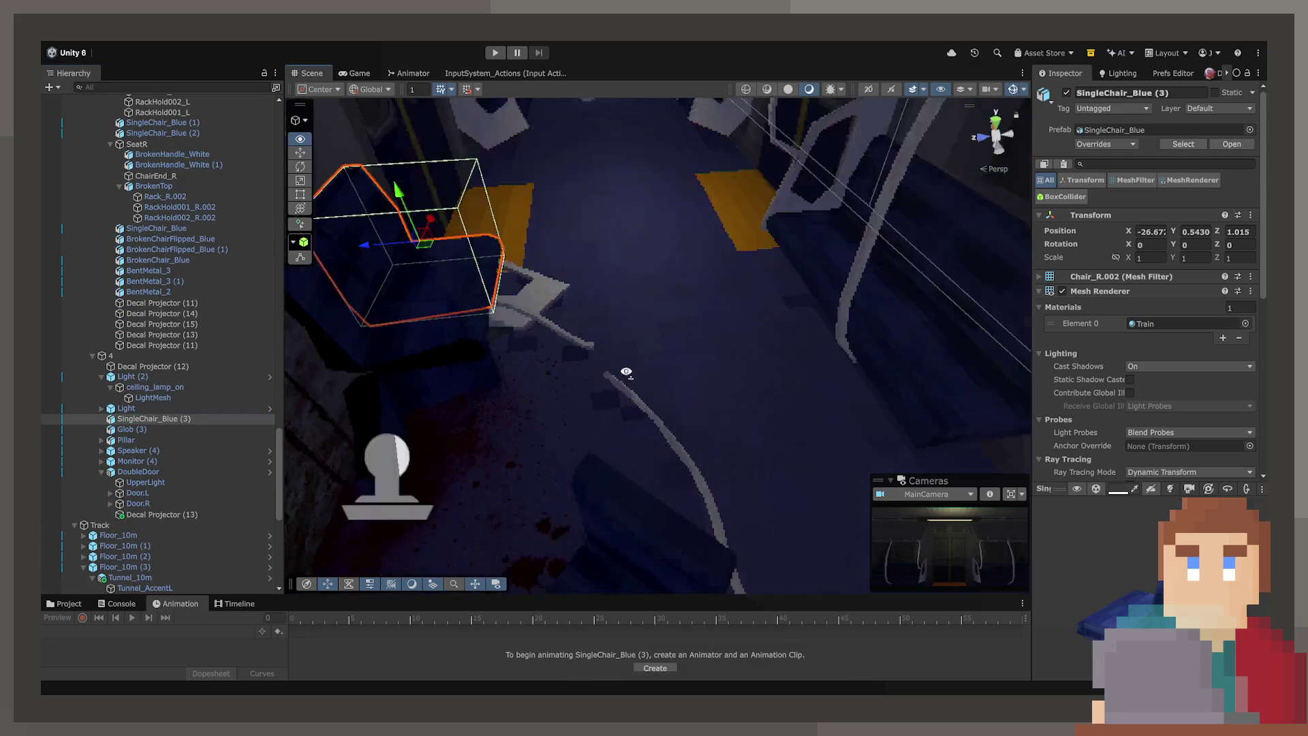
{"action": "left_click", "coordinate": [747, 325]}
{"action": "left_click", "coordinate": [230, 280]}
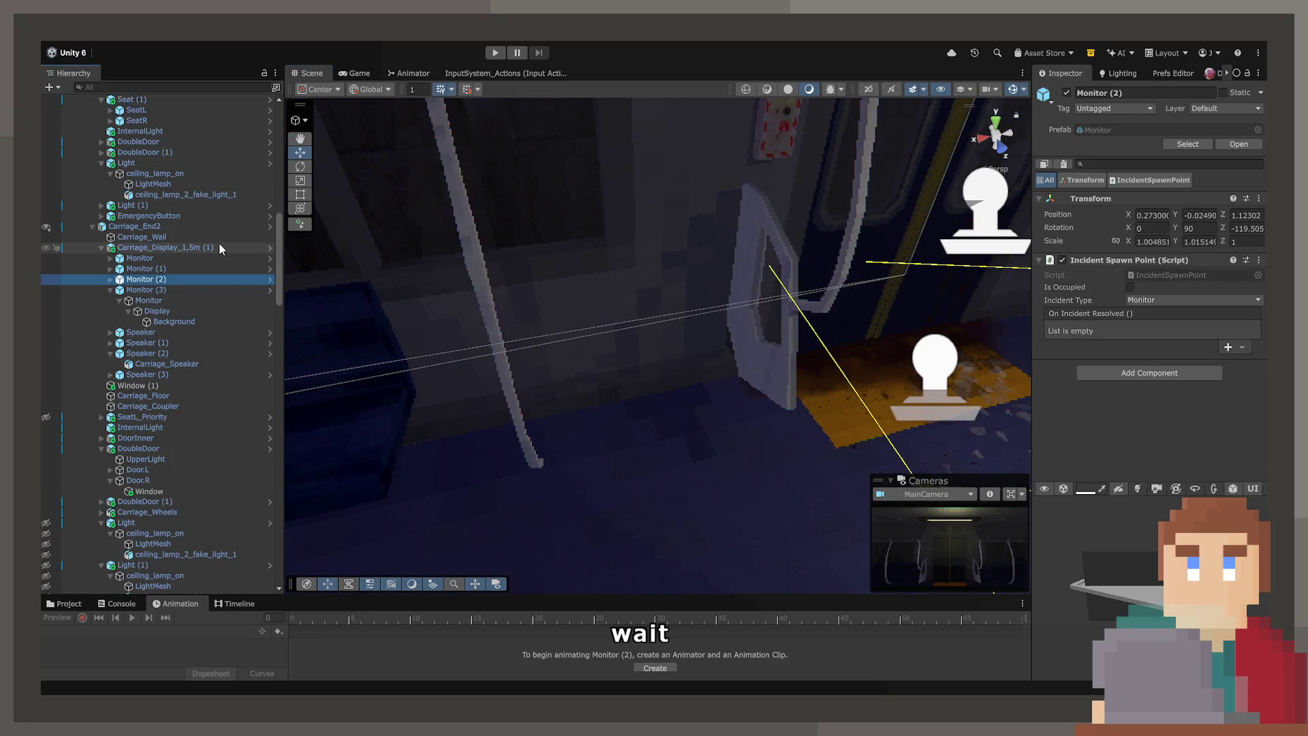
{"action": "left_click", "coordinate": [174, 224]}
{"action": "key", "text": "ctrl+z"}
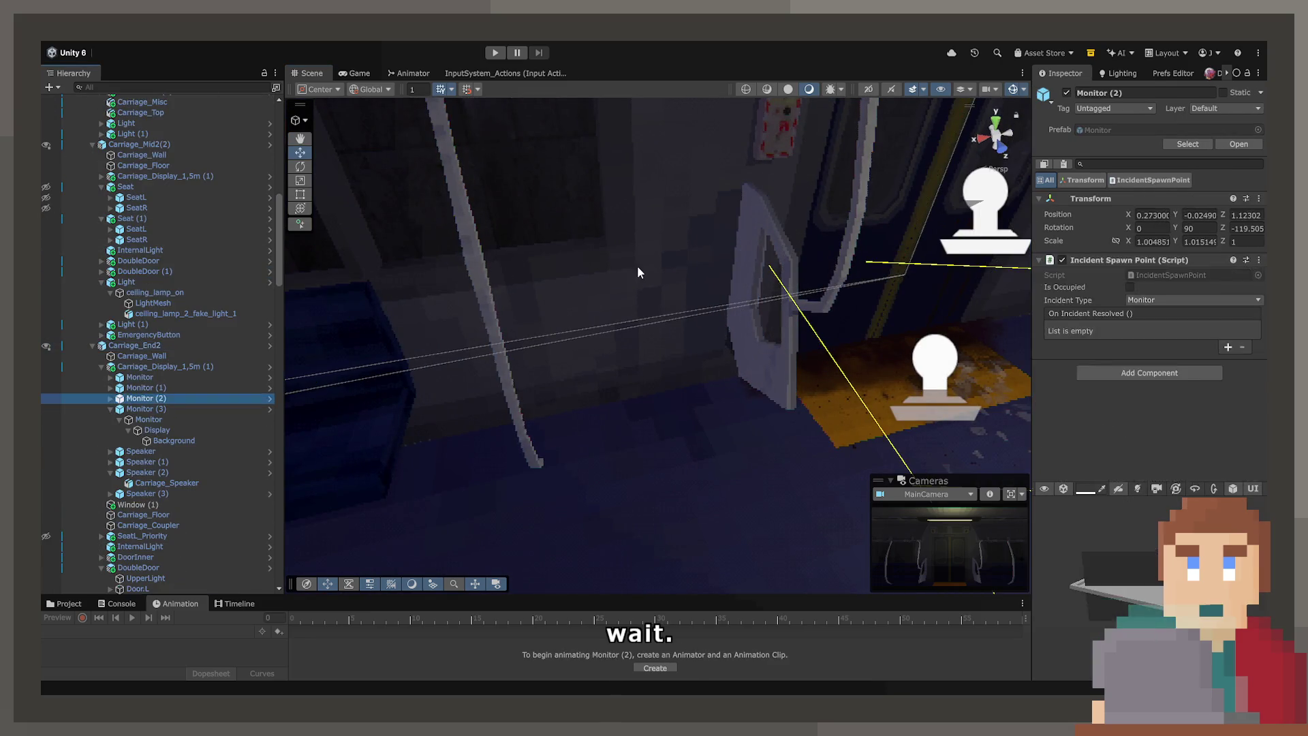
{"action": "key", "text": "ctrl+z"}
{"action": "key", "text": "ctrl+z"}
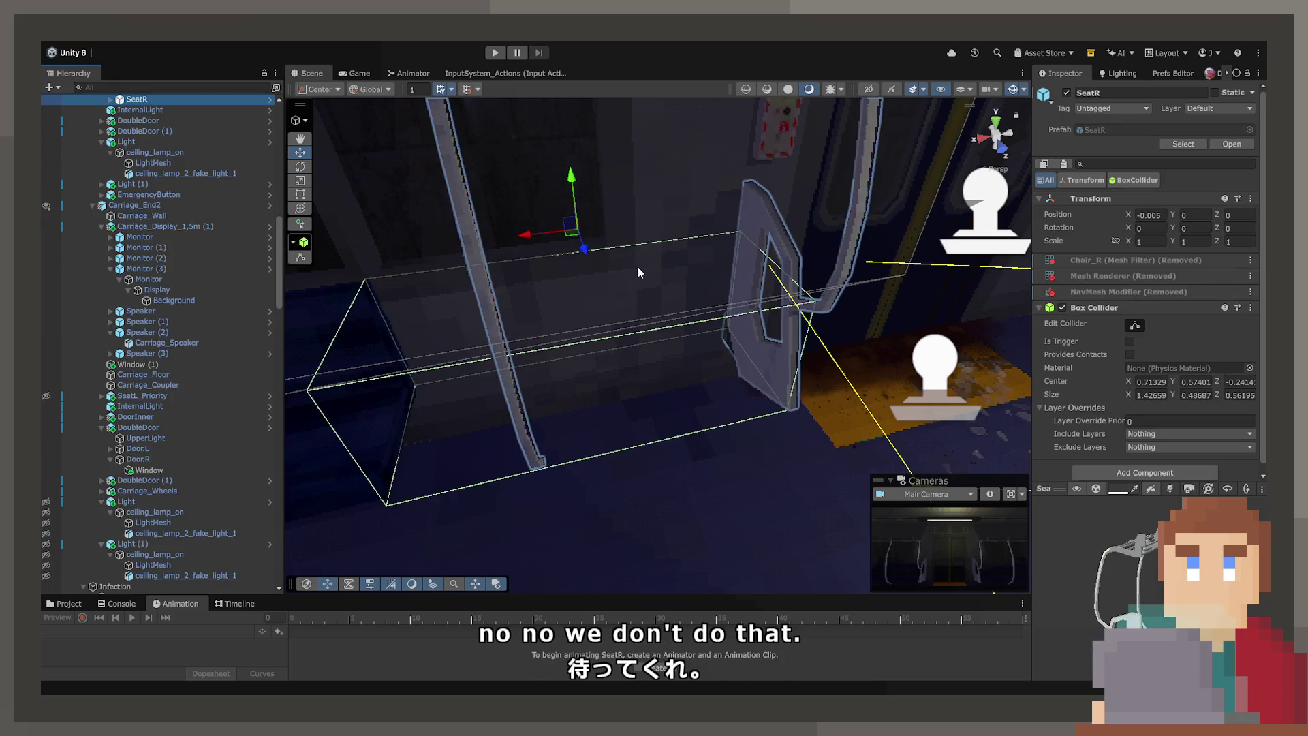
{"action": "key", "text": "ctrl+z"}
{"action": "key", "text": "ctrl+z"}
{"action": "key", "text": "ctrl+z"}
{"action": "scroll", "coordinate": [166, 211], "scroll_direction": "up", "scroll_amount": 5}
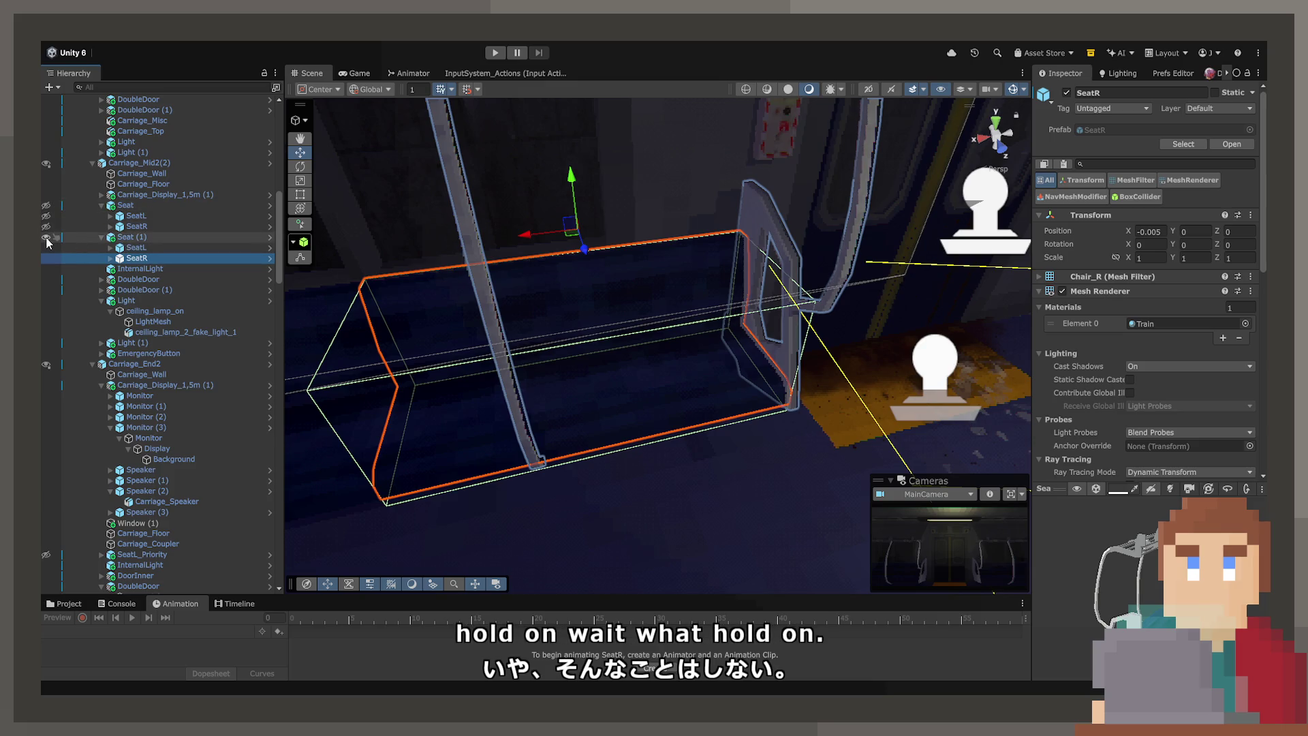
{"action": "left_click", "coordinate": [113, 237]}
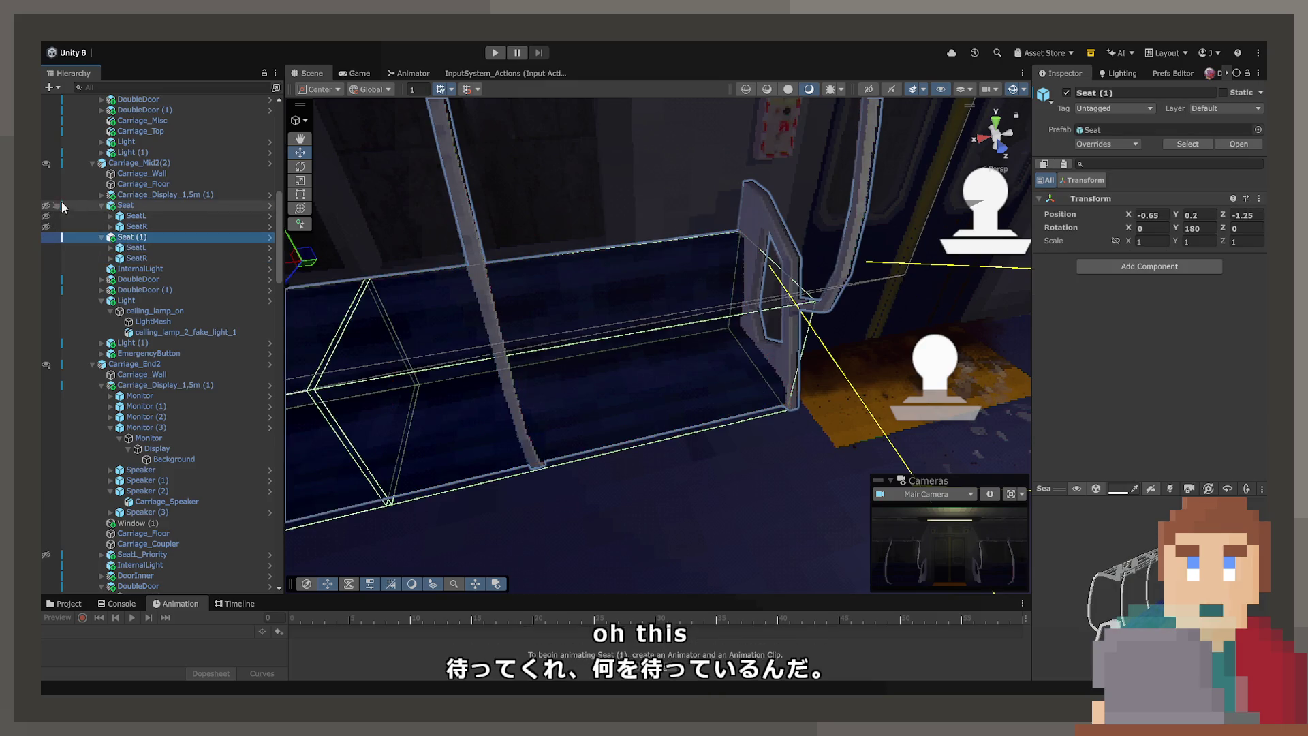
{"action": "left_click", "coordinate": [45, 237]}
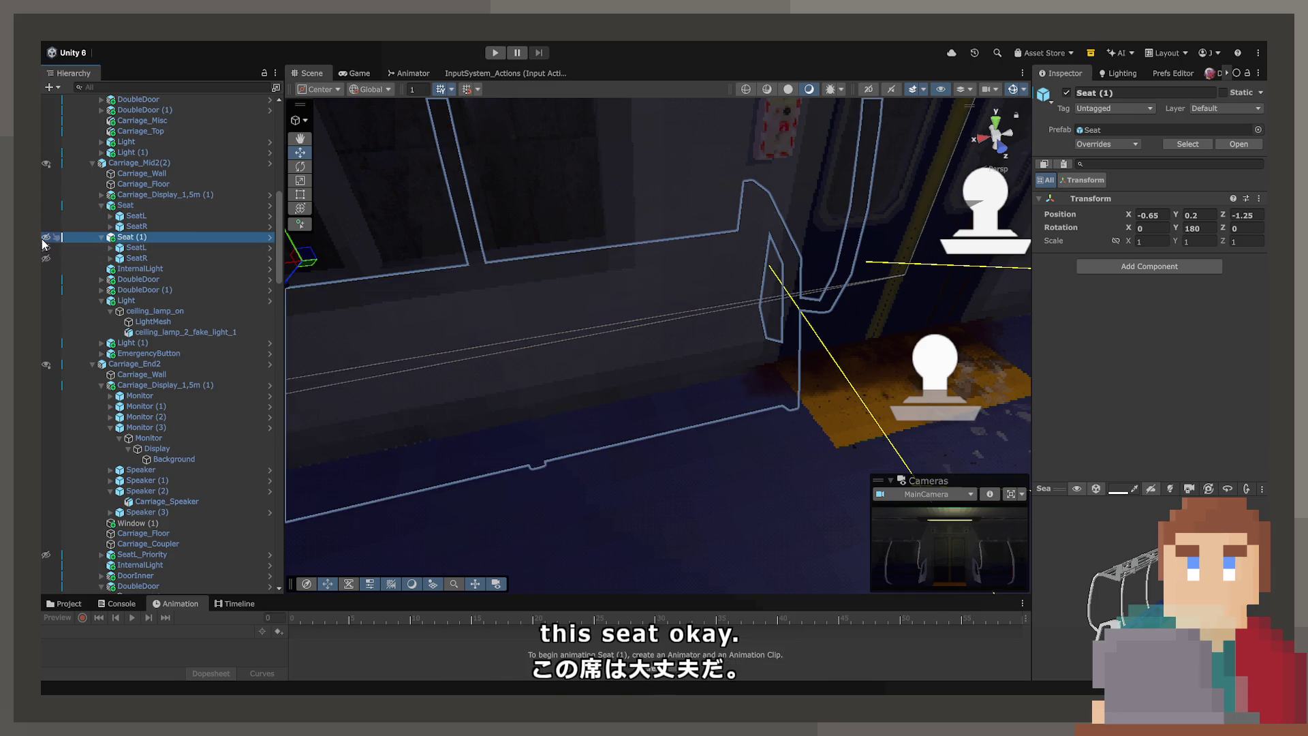
{"action": "double_click", "coordinate": [125, 205]}
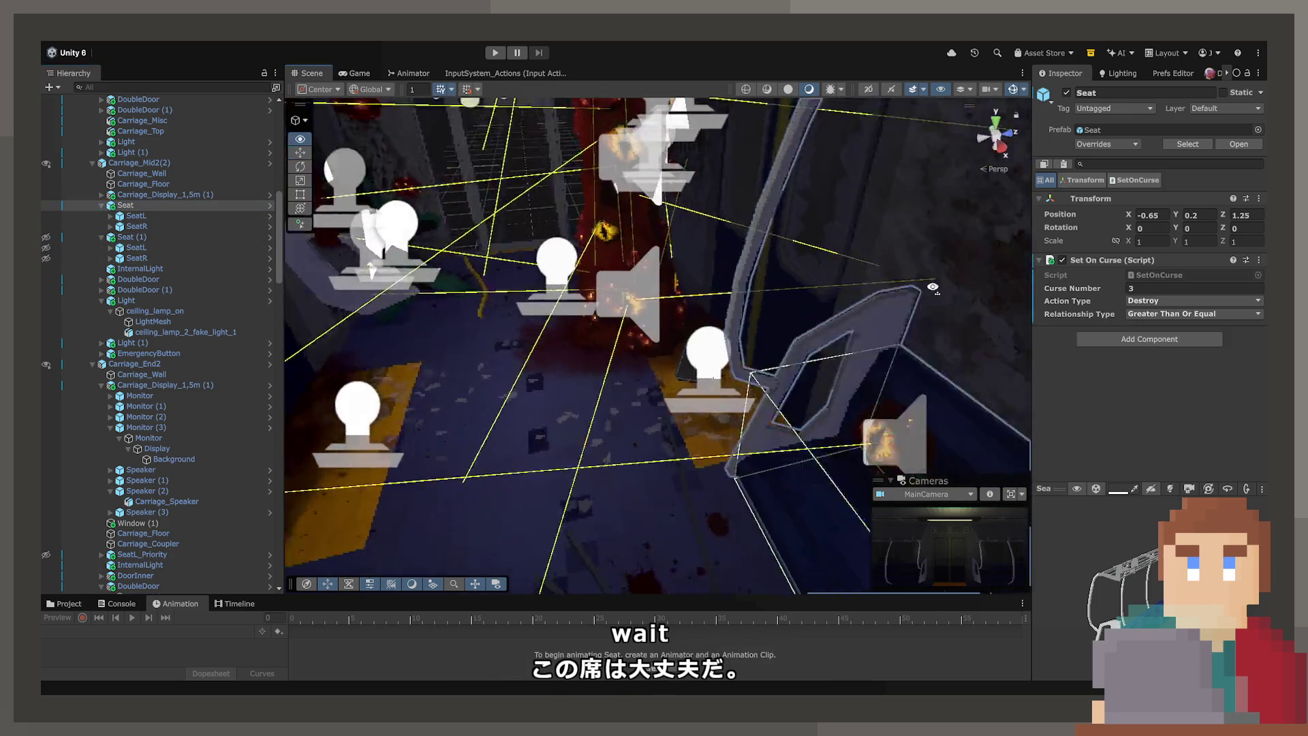
{"action": "left_click", "coordinate": [126, 237]}
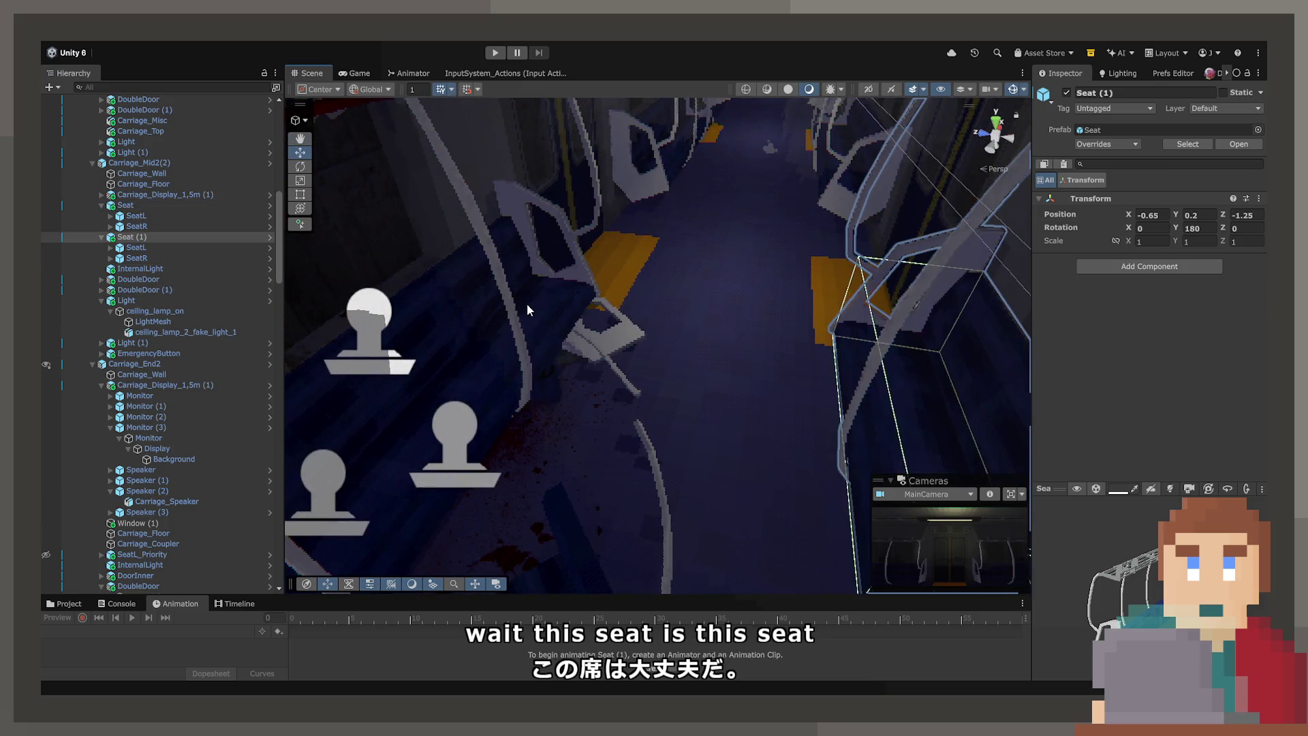
{"action": "key", "text": "f"}
{"action": "left_click_drag", "start_coordinate": [810, 338], "coordinate": [417, 318]}
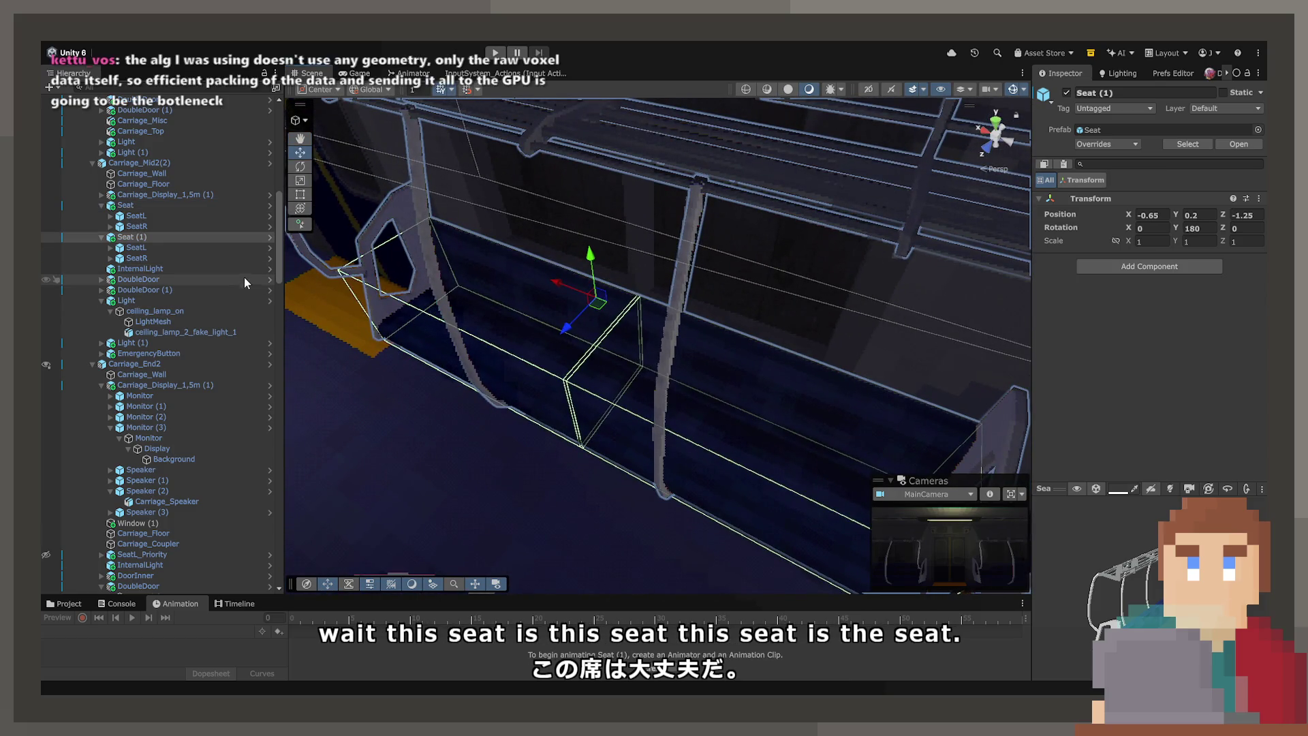
{"action": "double_click", "coordinate": [167, 257]}
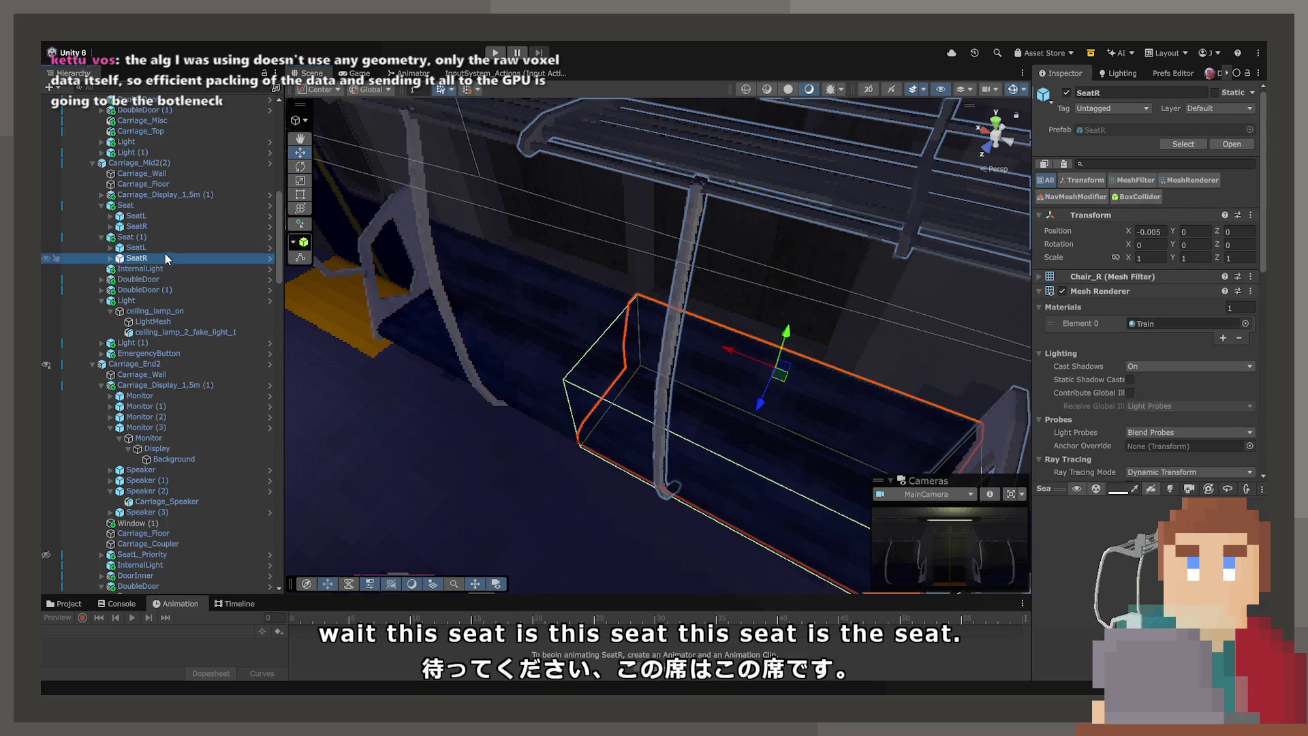
{"action": "scroll", "coordinate": [1073, 360], "scroll_direction": "down", "scroll_amount": 2}
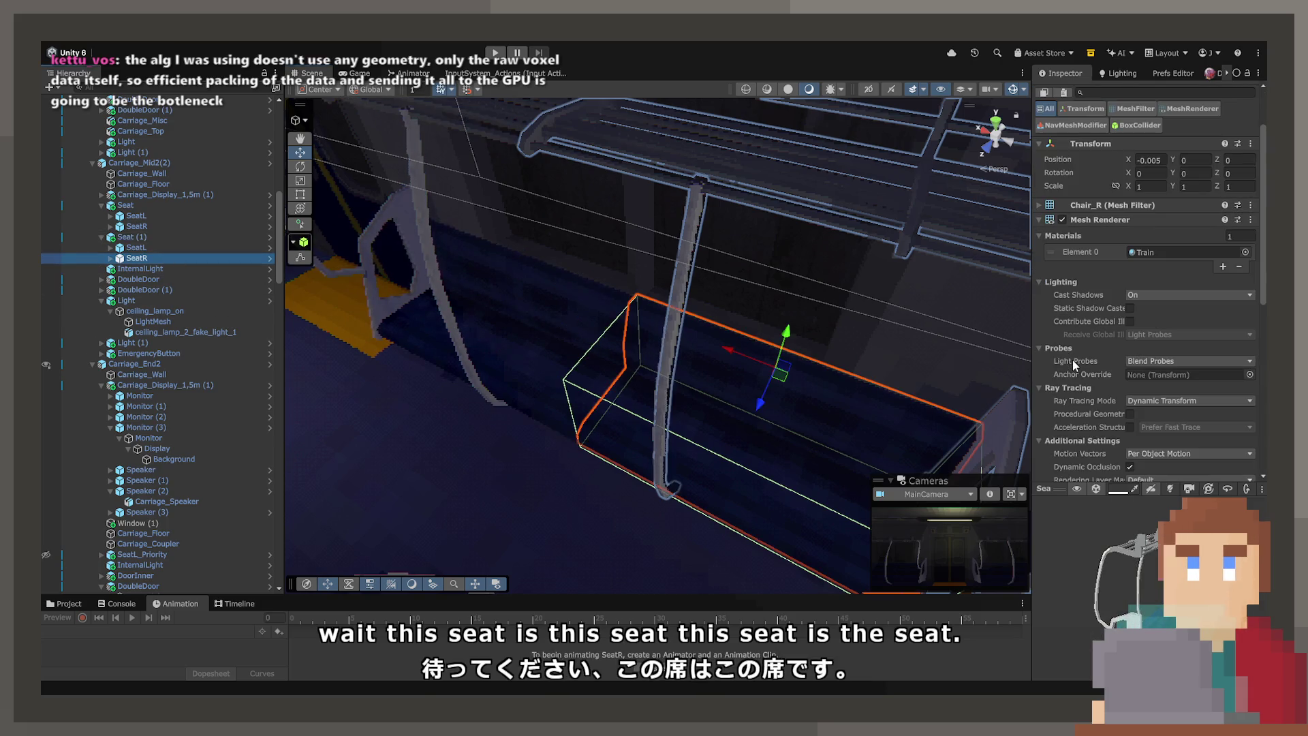
{"action": "left_click", "coordinate": [127, 237]}
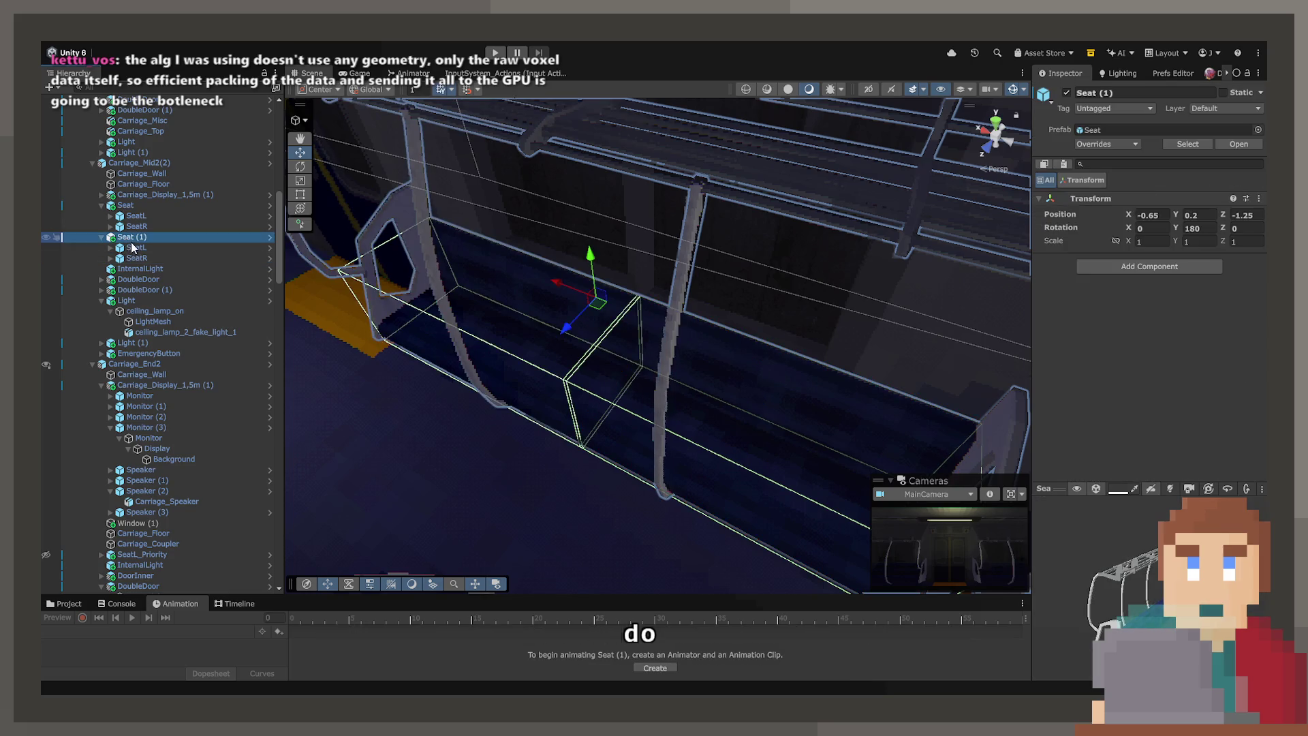
Step: Duplicate Seat (1) and move the new Seat (2) into infection group 4
{"action": "key", "text": "ctrl+d"}
{"action": "scroll", "coordinate": [129, 533], "scroll_direction": "down", "scroll_amount": 10}
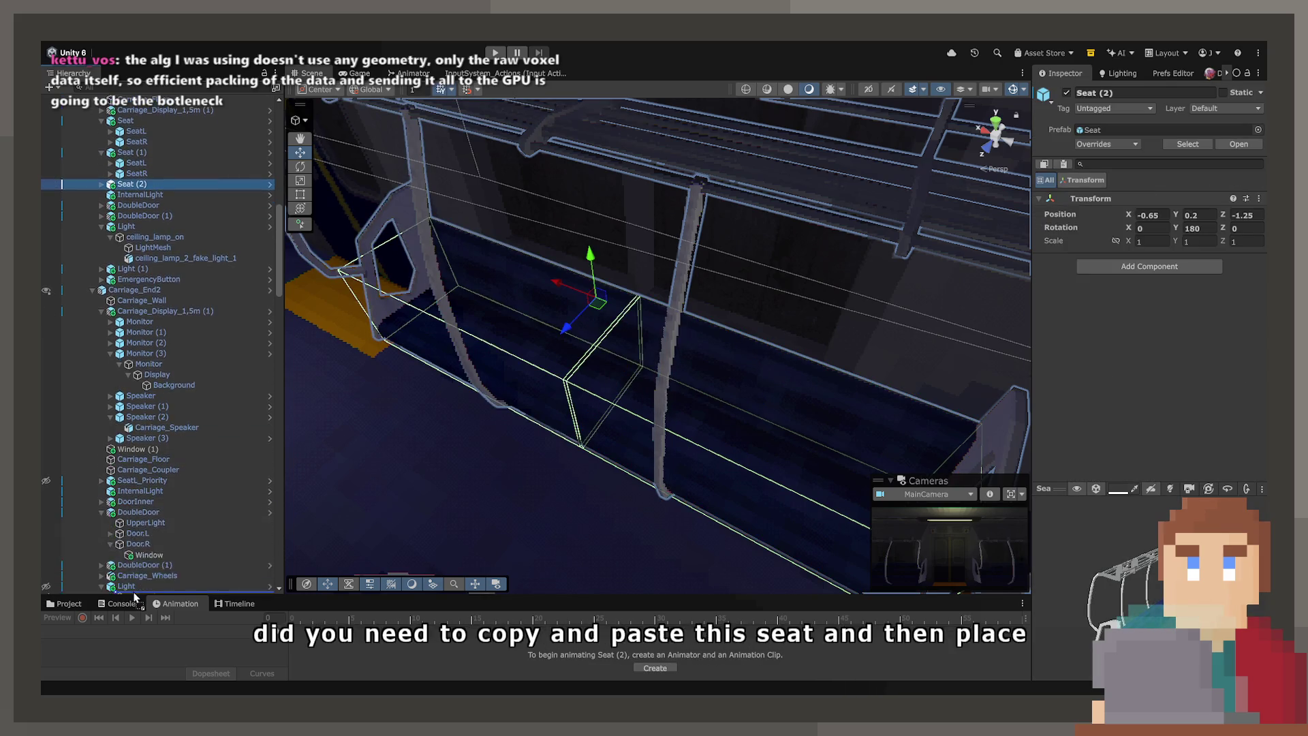
{"action": "scroll", "coordinate": [134, 591], "scroll_direction": "down", "scroll_amount": 13}
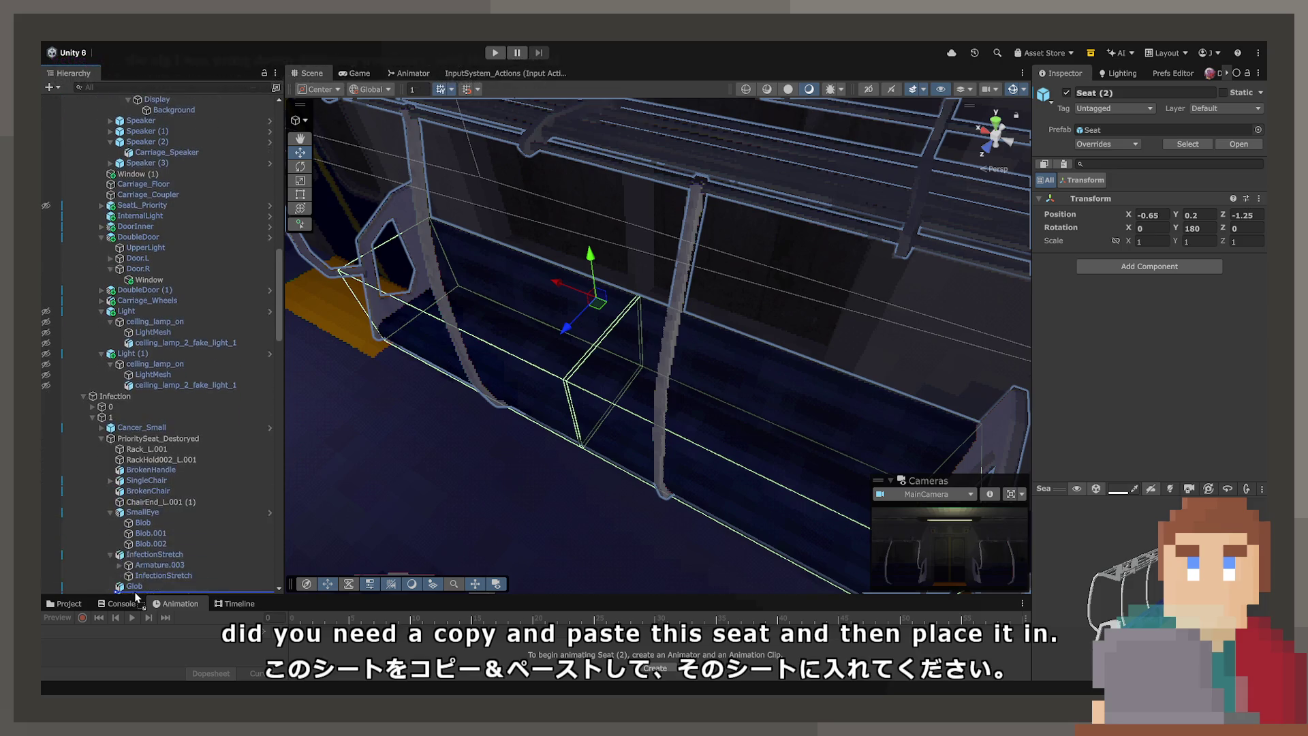
{"action": "scroll", "coordinate": [137, 594], "scroll_direction": "down", "scroll_amount": 14}
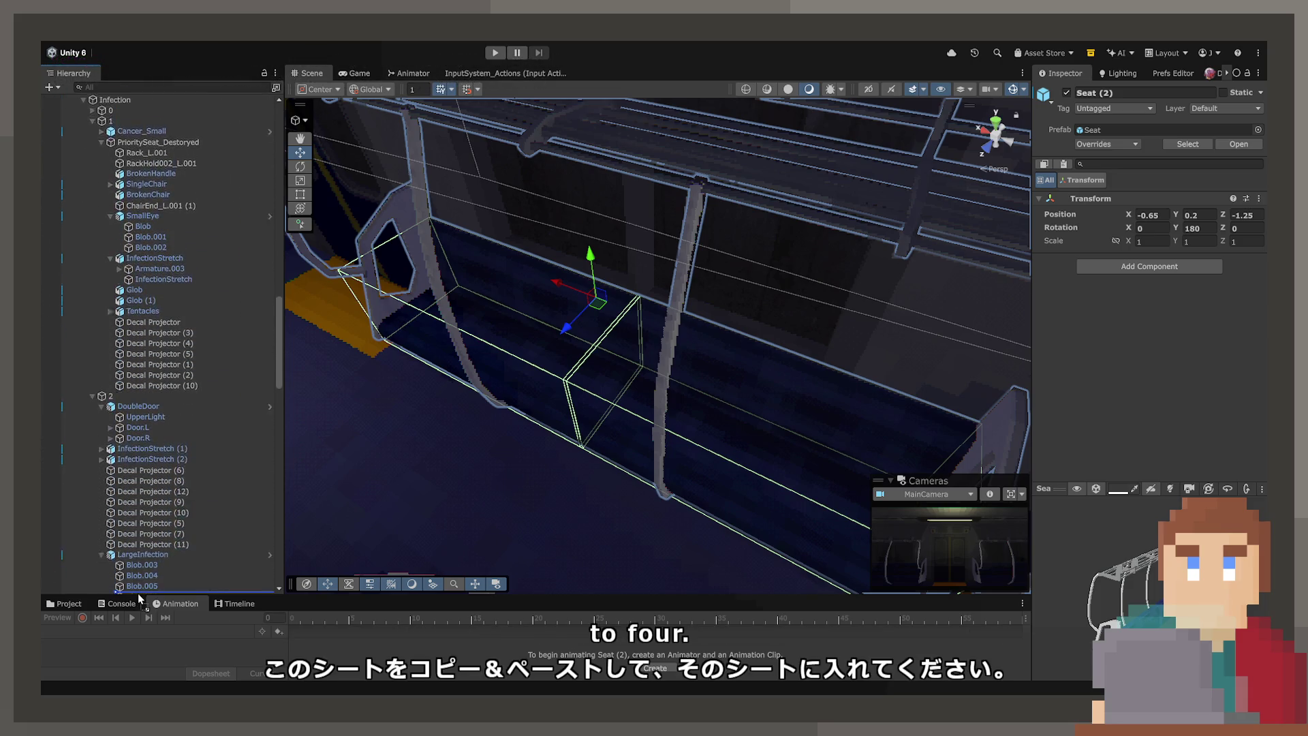
{"action": "scroll", "coordinate": [139, 597], "scroll_direction": "down", "scroll_amount": 13}
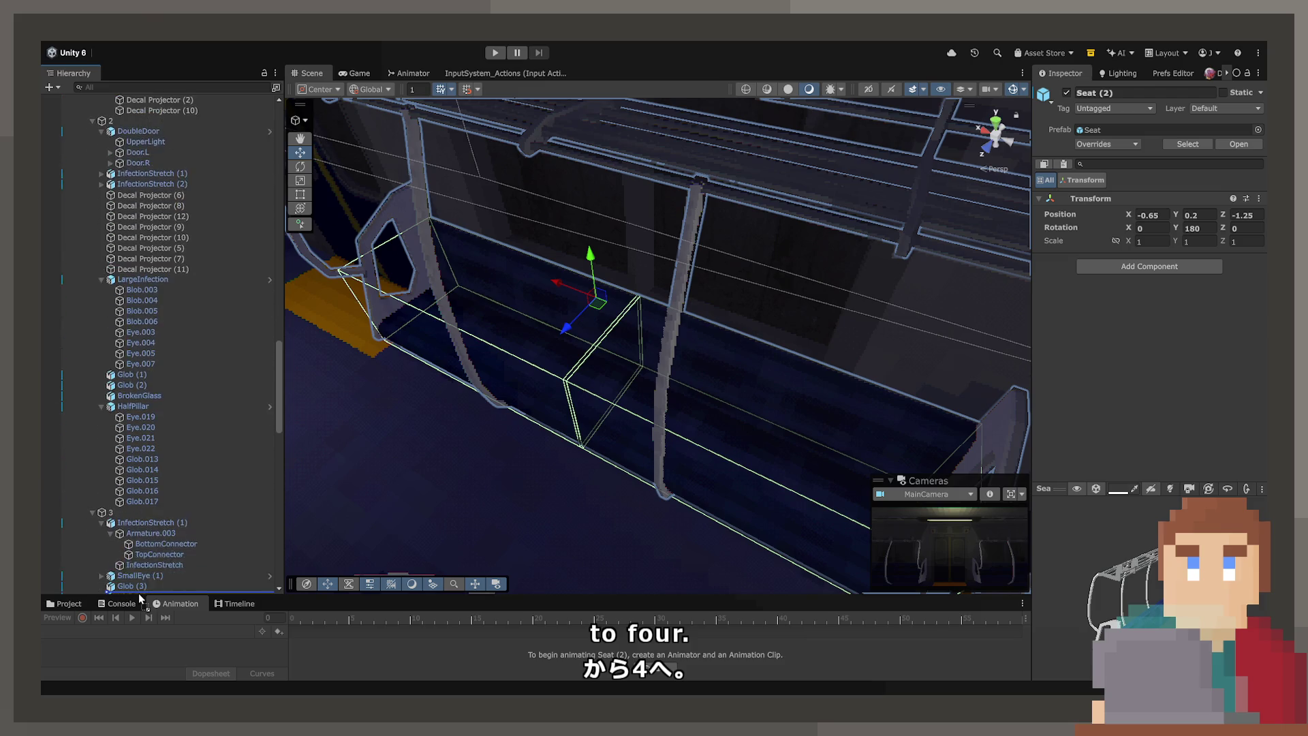
{"action": "scroll", "coordinate": [139, 598], "scroll_direction": "down", "scroll_amount": 13}
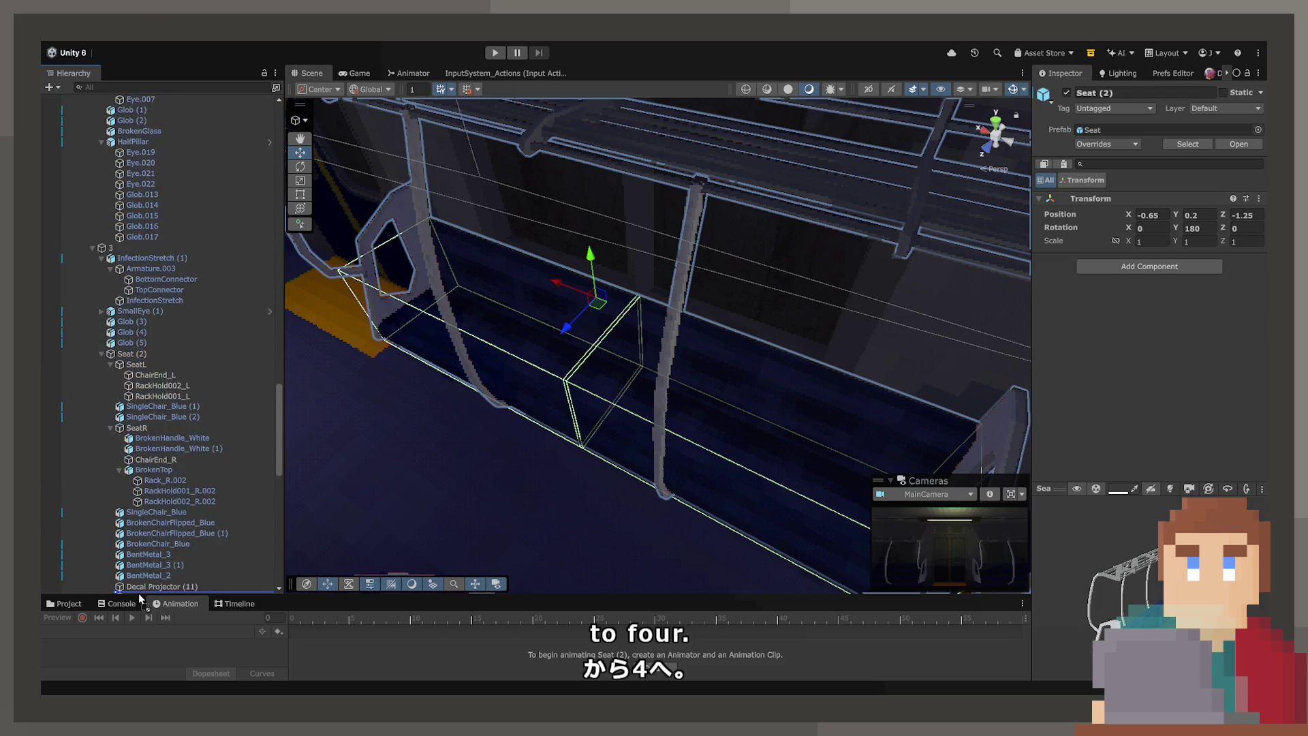
{"action": "scroll", "coordinate": [118, 498], "scroll_direction": "down", "scroll_amount": 2}
{"action": "left_click_drag", "start_coordinate": [111, 487], "coordinate": [111, 487]}
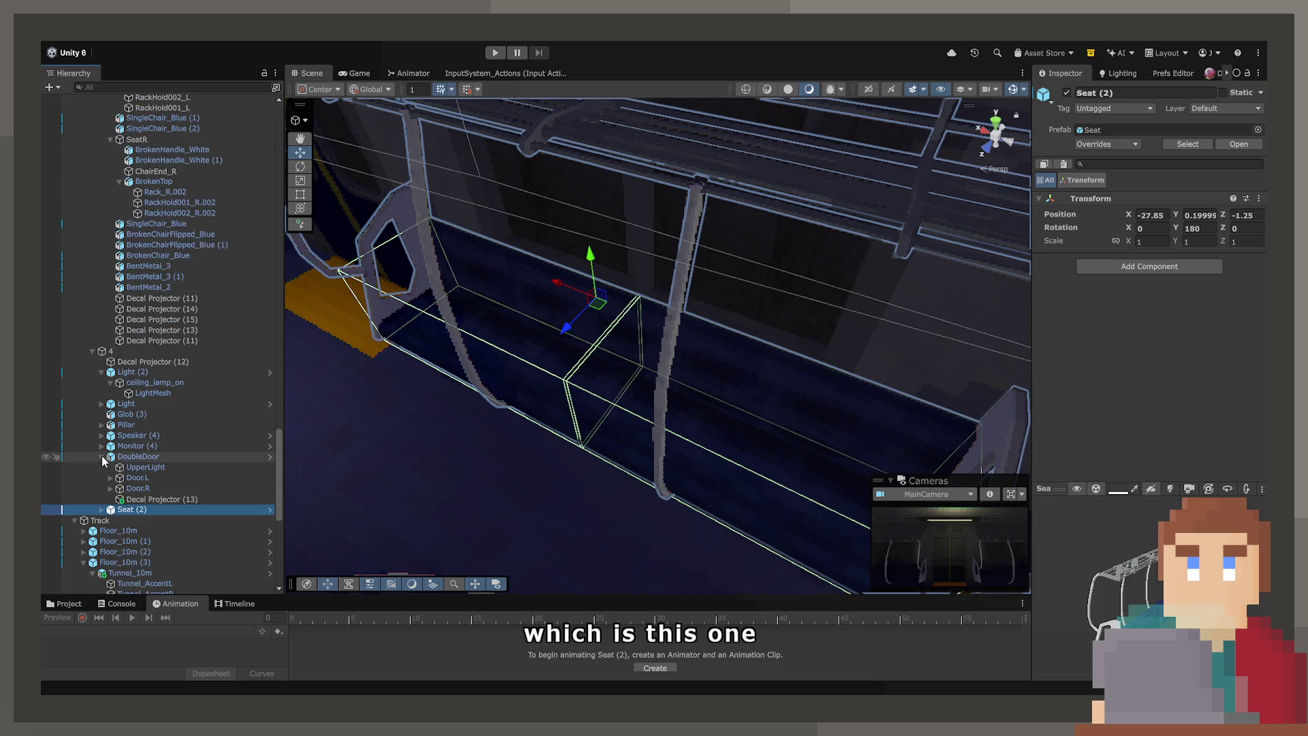
Step: Collapse the DoubleDoor and Light (2) Hierarchy entries and reselect the original Seat (1)
{"action": "left_click", "coordinate": [102, 457]}
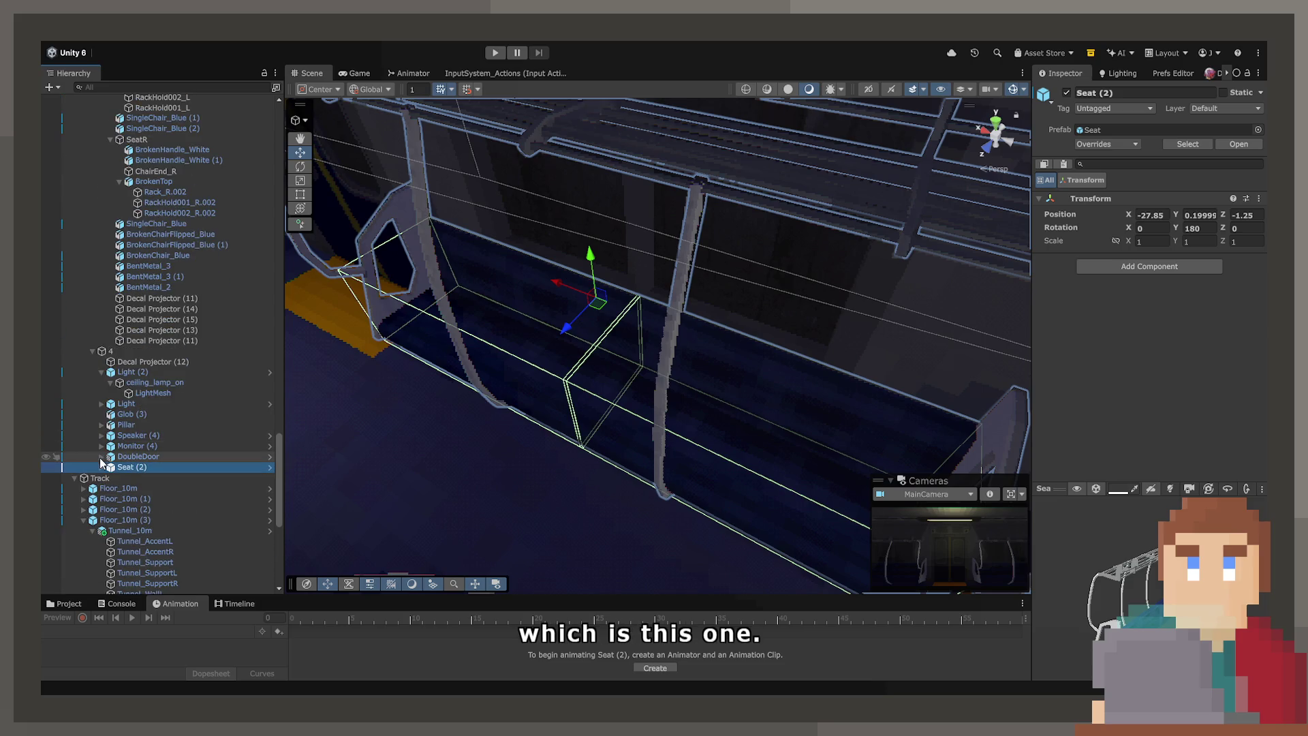
{"action": "left_click", "coordinate": [101, 372]}
{"action": "scroll", "coordinate": [518, 407], "scroll_direction": "down", "scroll_amount": 5}
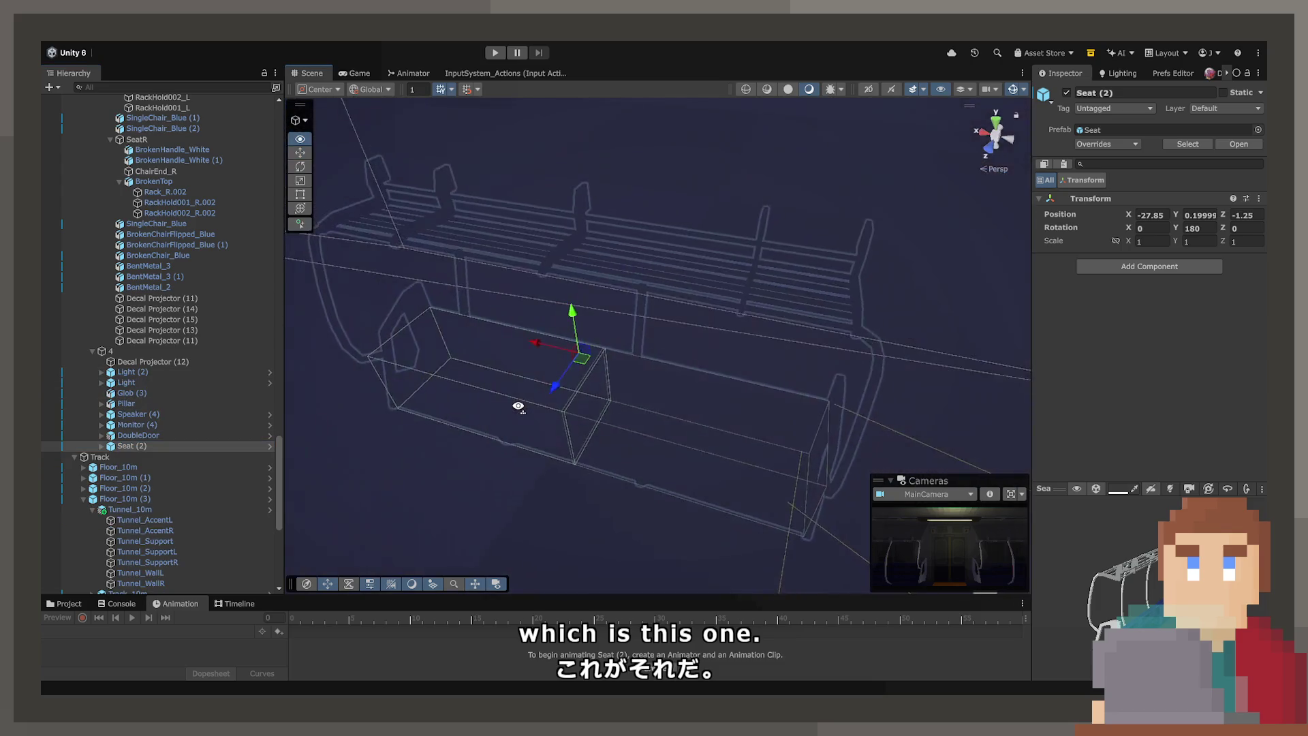
{"action": "scroll", "coordinate": [518, 406], "scroll_direction": "up", "scroll_amount": 5}
{"action": "left_click", "coordinate": [603, 325]}
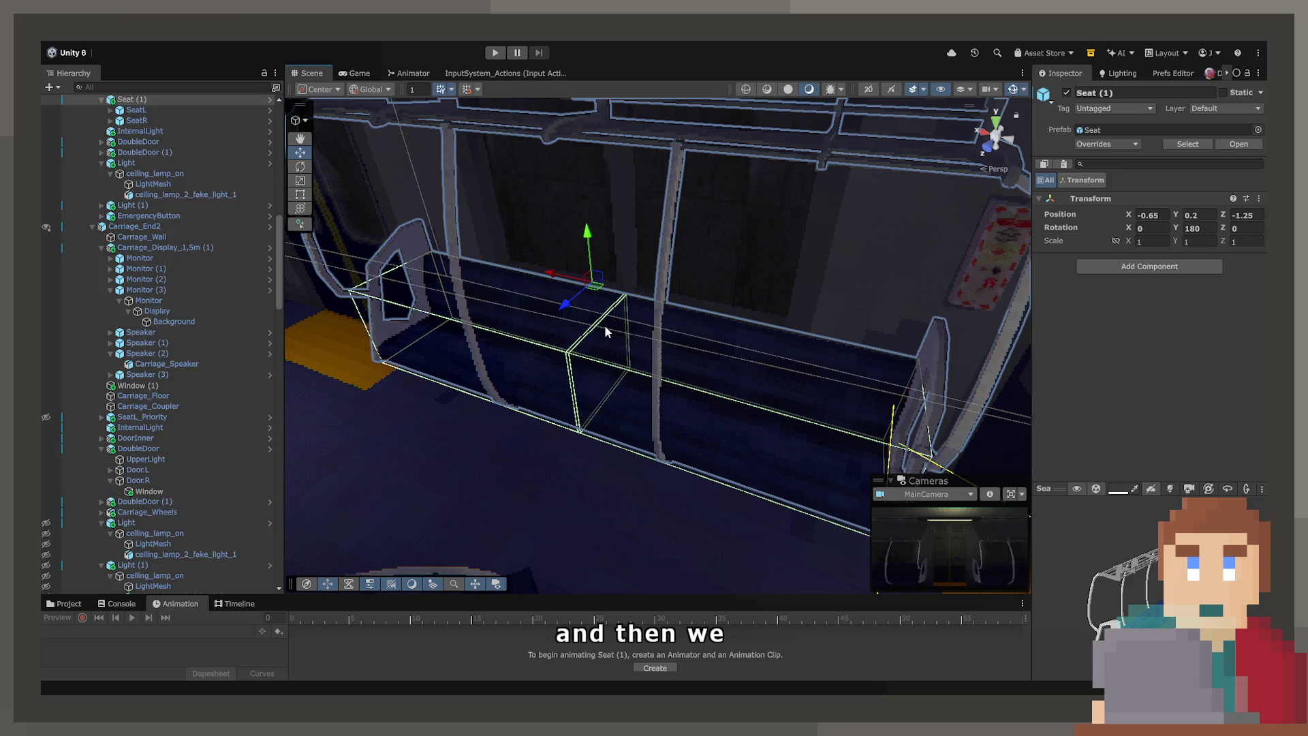
Step: Make Seat (1) unpickable and hide both Seat (1) and Seat in the Hierarchy
{"action": "scroll", "coordinate": [80, 169], "scroll_direction": "up", "scroll_amount": 2}
{"action": "left_click", "coordinate": [56, 139]}
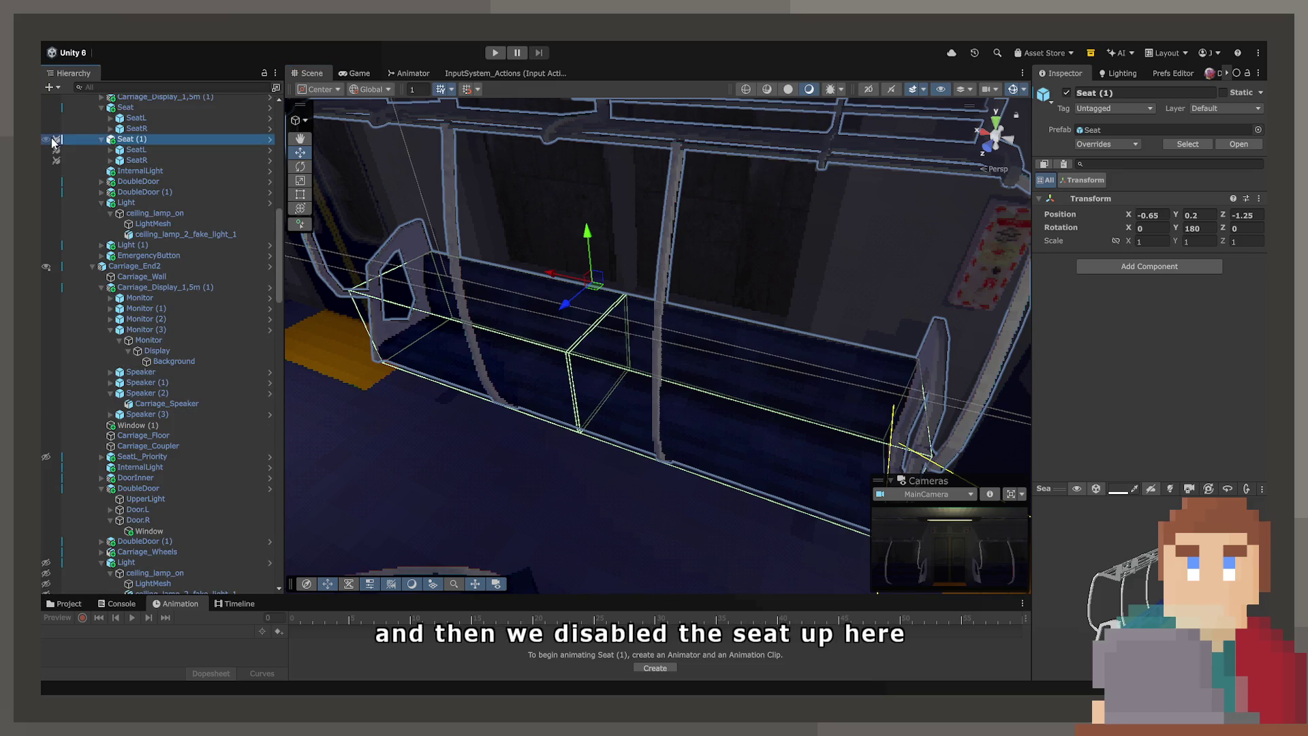
{"action": "left_click", "coordinate": [46, 139]}
{"action": "scroll", "coordinate": [60, 190], "scroll_direction": "up", "scroll_amount": 3}
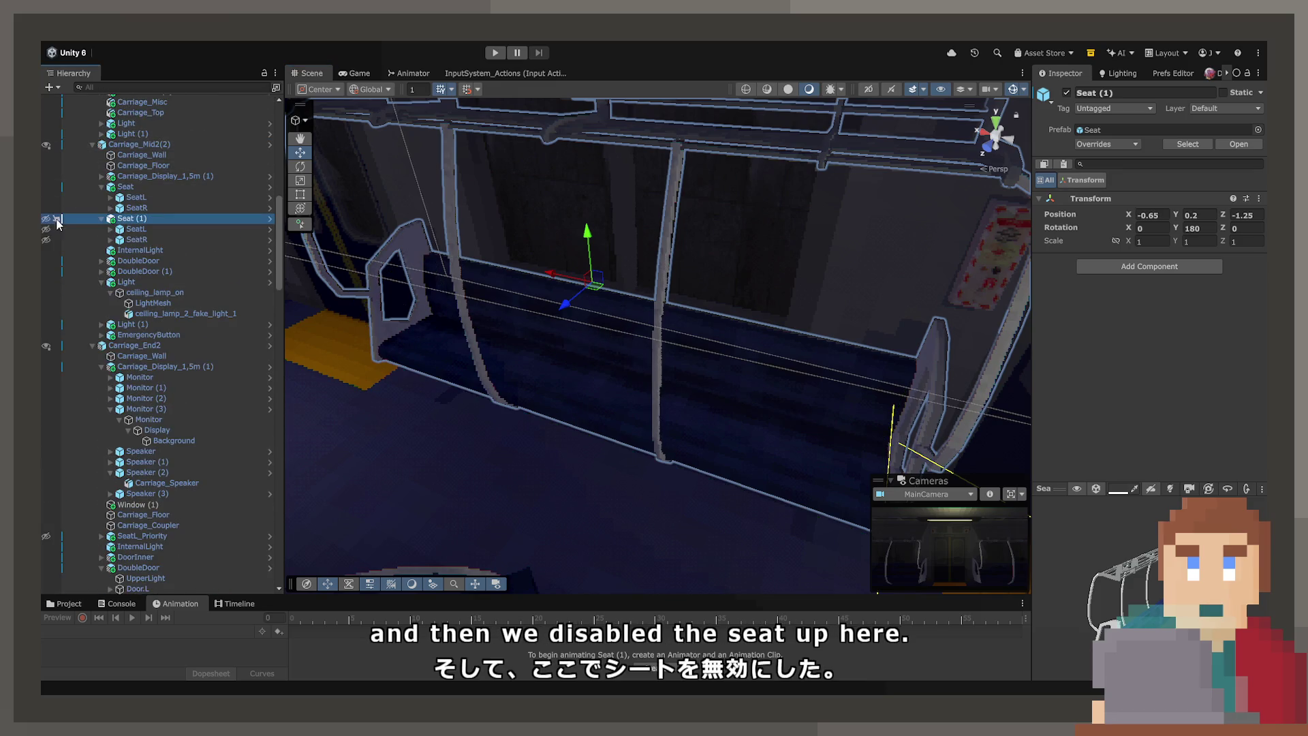
{"action": "left_click", "coordinate": [46, 186]}
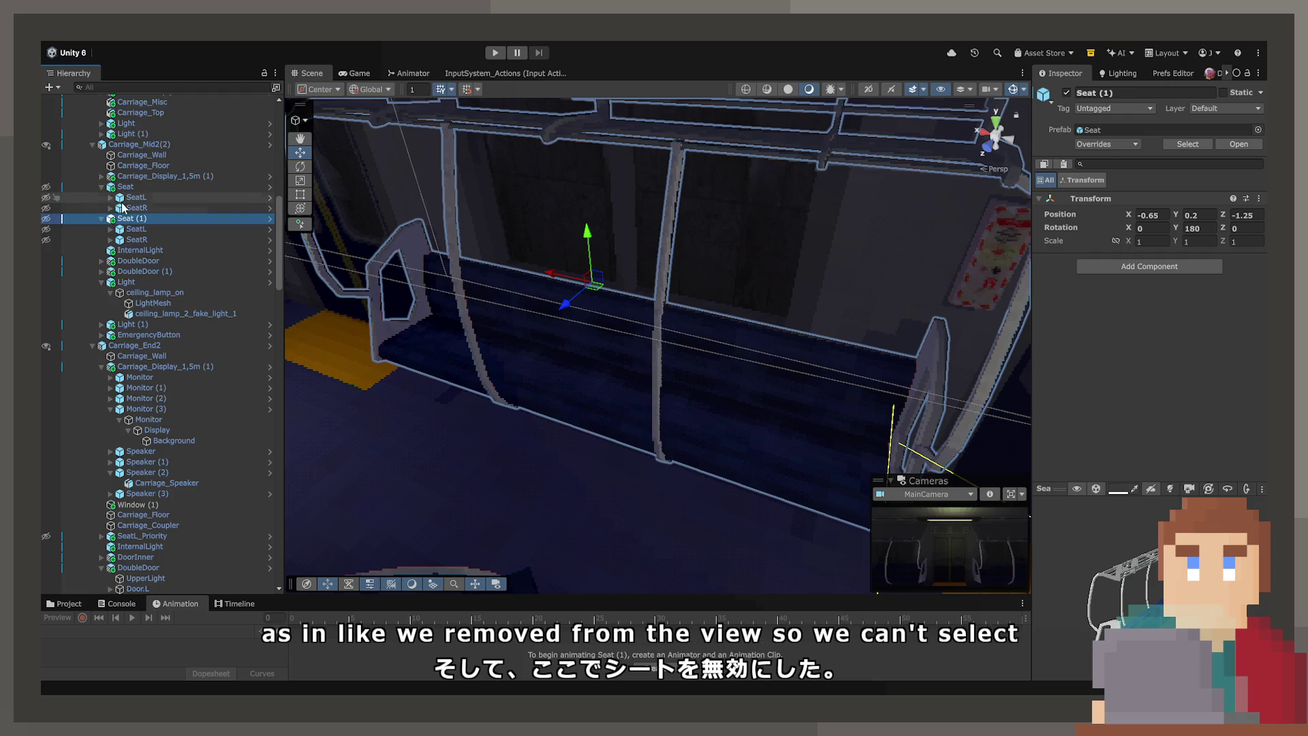
Step: Remove the Mesh Renderer and Chair_R Mesh Filter from Seat (2)'s SeatR
{"action": "scroll", "coordinate": [191, 498], "scroll_direction": "down", "scroll_amount": 20}
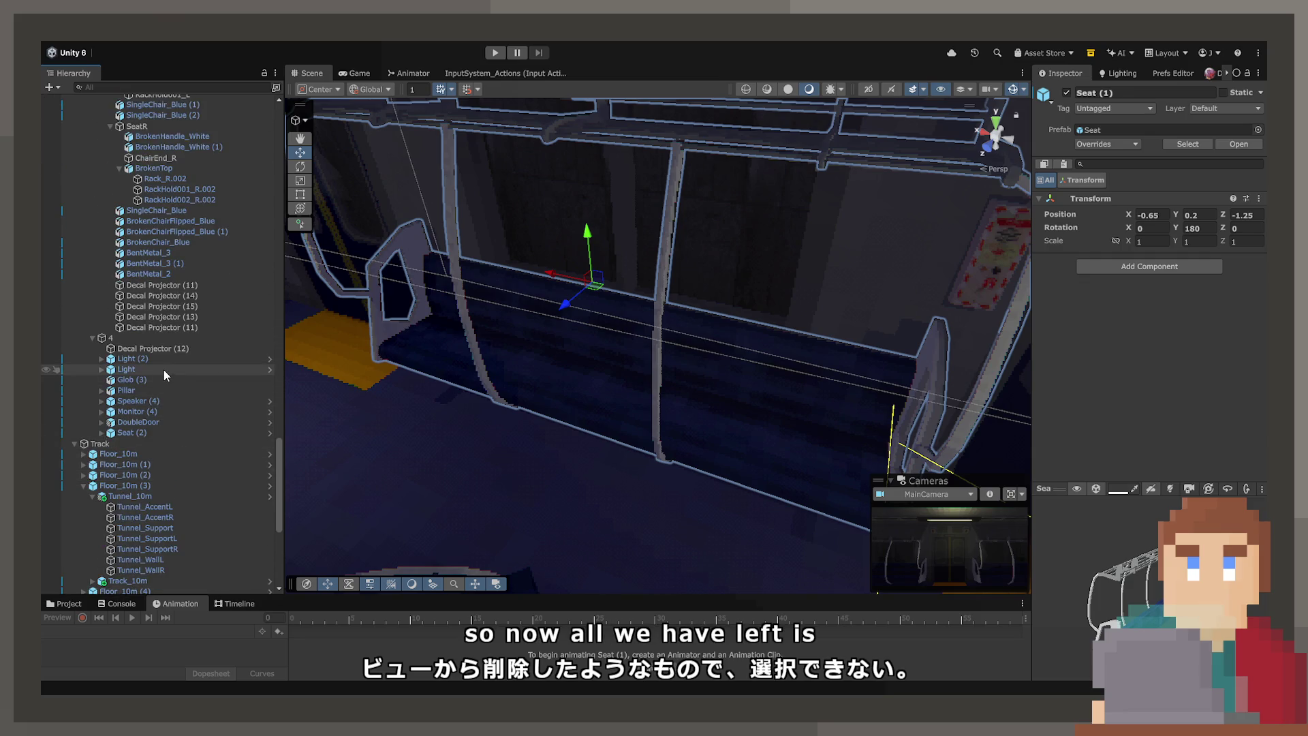
{"action": "left_click", "coordinate": [133, 433]}
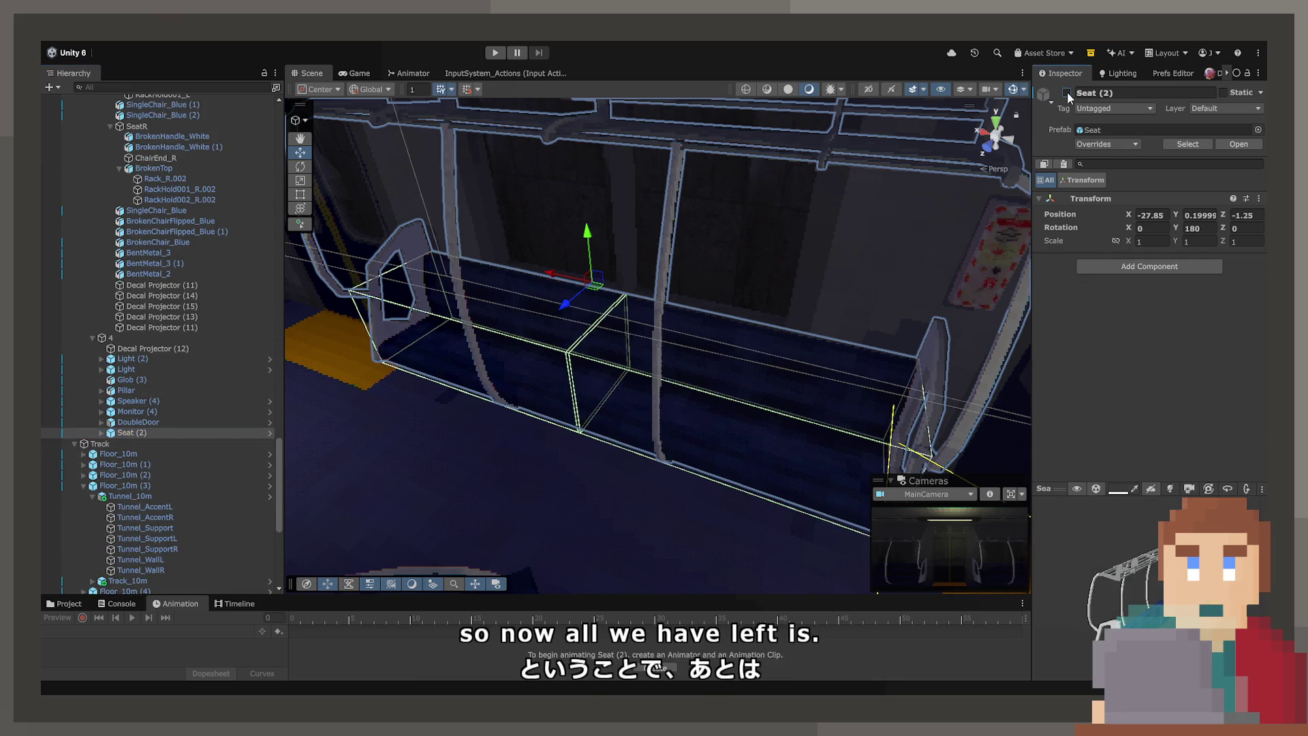
{"action": "scroll", "coordinate": [681, 375], "scroll_direction": "down", "scroll_amount": 3}
{"action": "scroll", "coordinate": [685, 371], "scroll_direction": "up", "scroll_amount": 5}
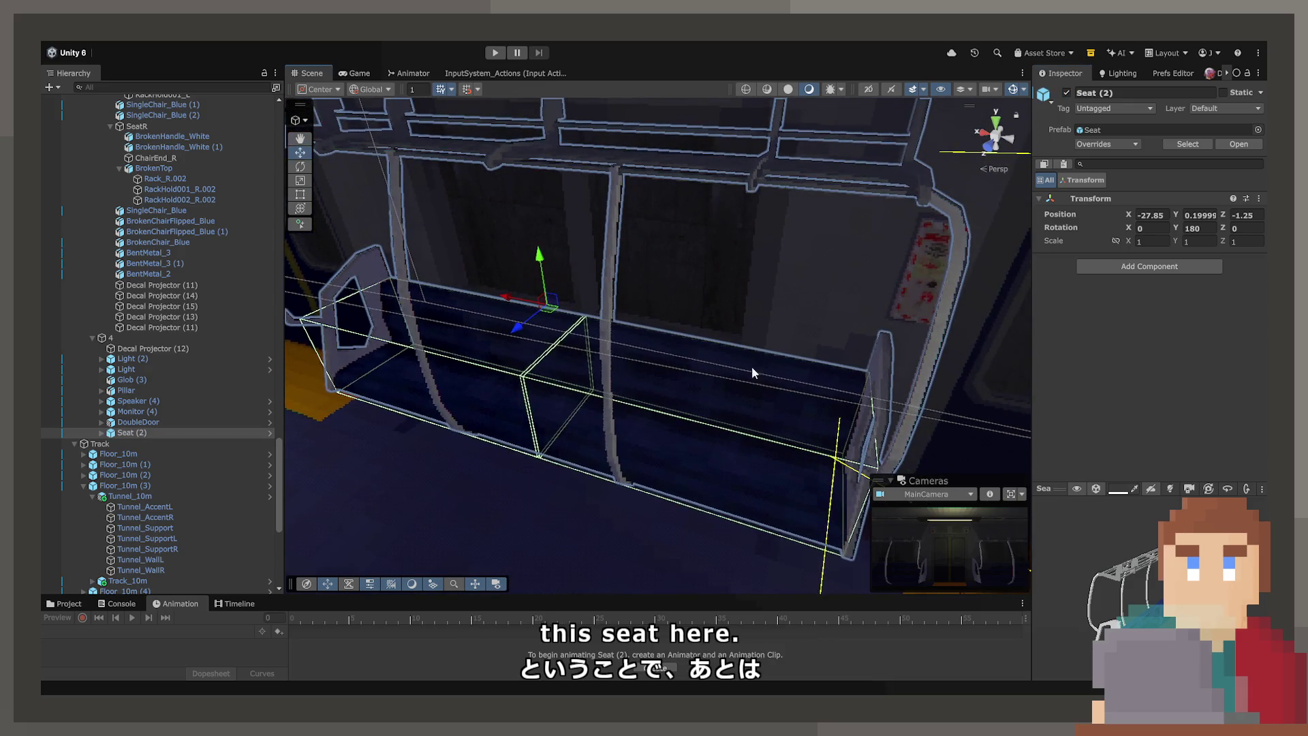
{"action": "scroll", "coordinate": [747, 372], "scroll_direction": "down", "scroll_amount": 2}
{"action": "left_click", "coordinate": [499, 424]}
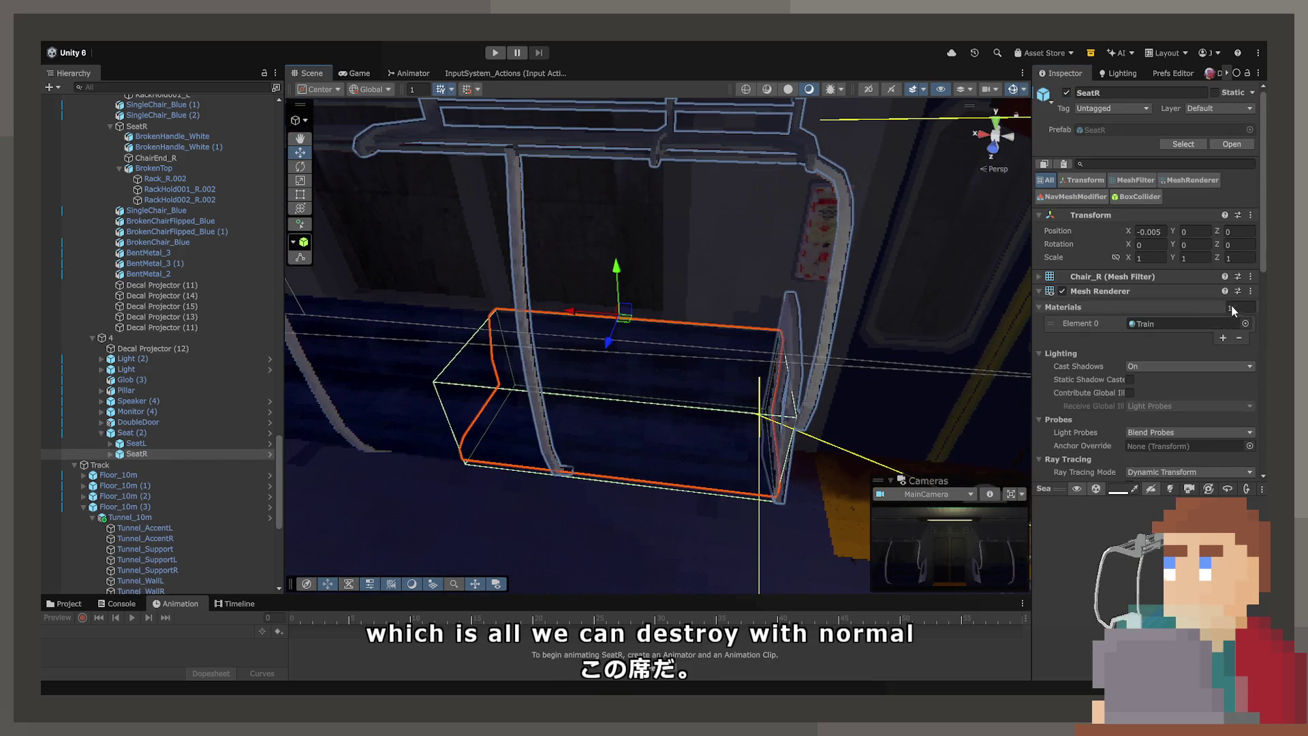
{"action": "left_click", "coordinate": [1250, 291]}
{"action": "left_click", "coordinate": [1227, 355]}
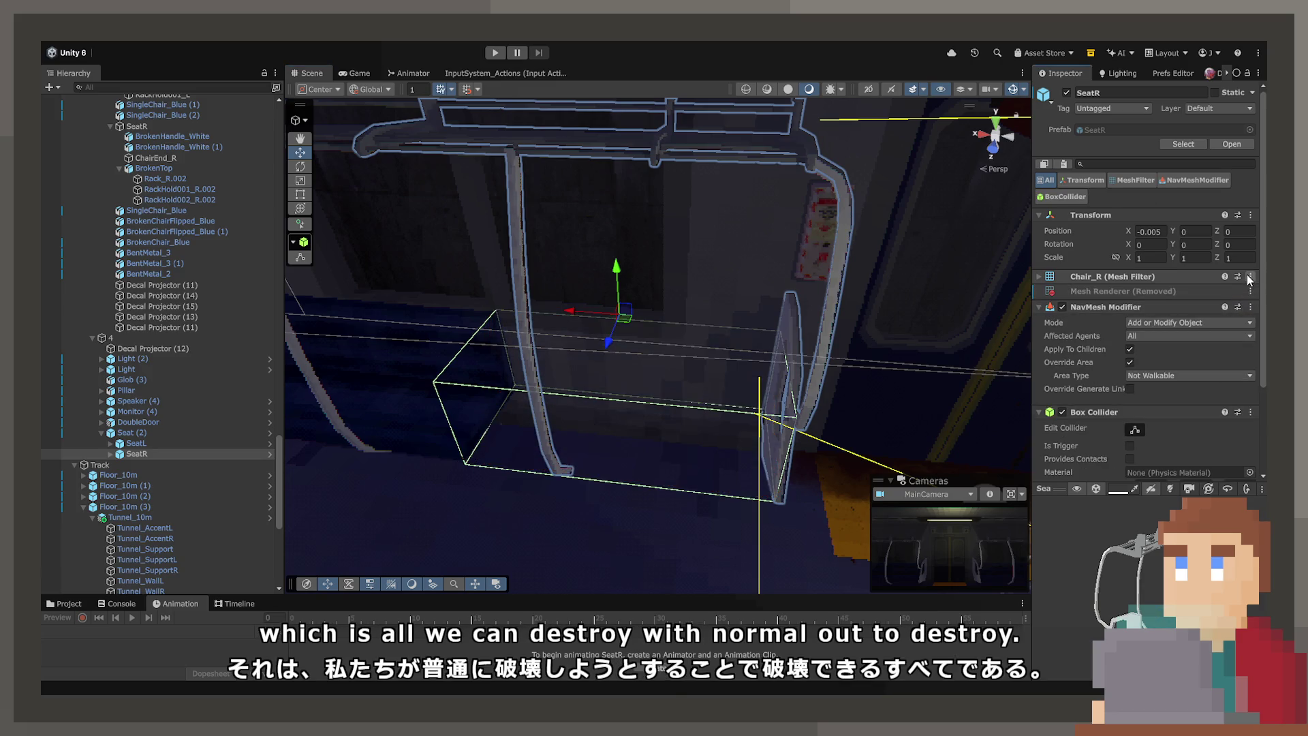
{"action": "left_click", "coordinate": [1224, 339]}
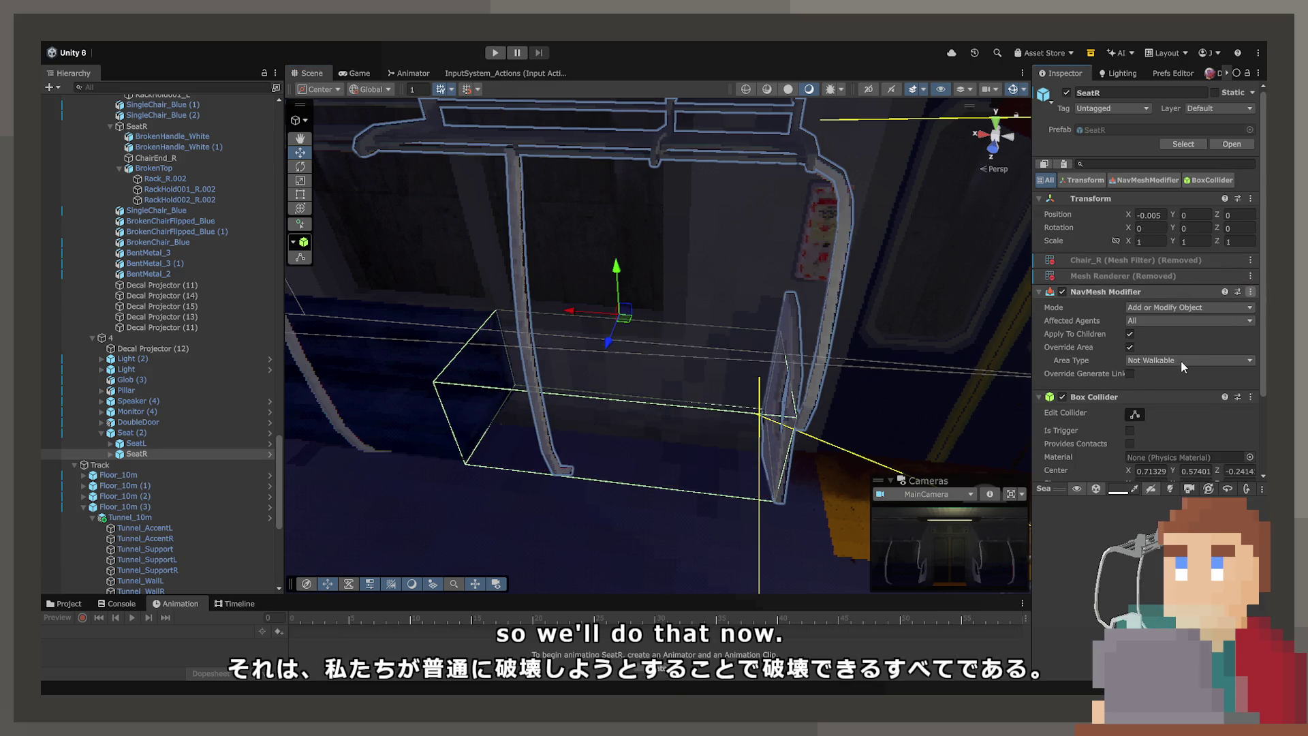
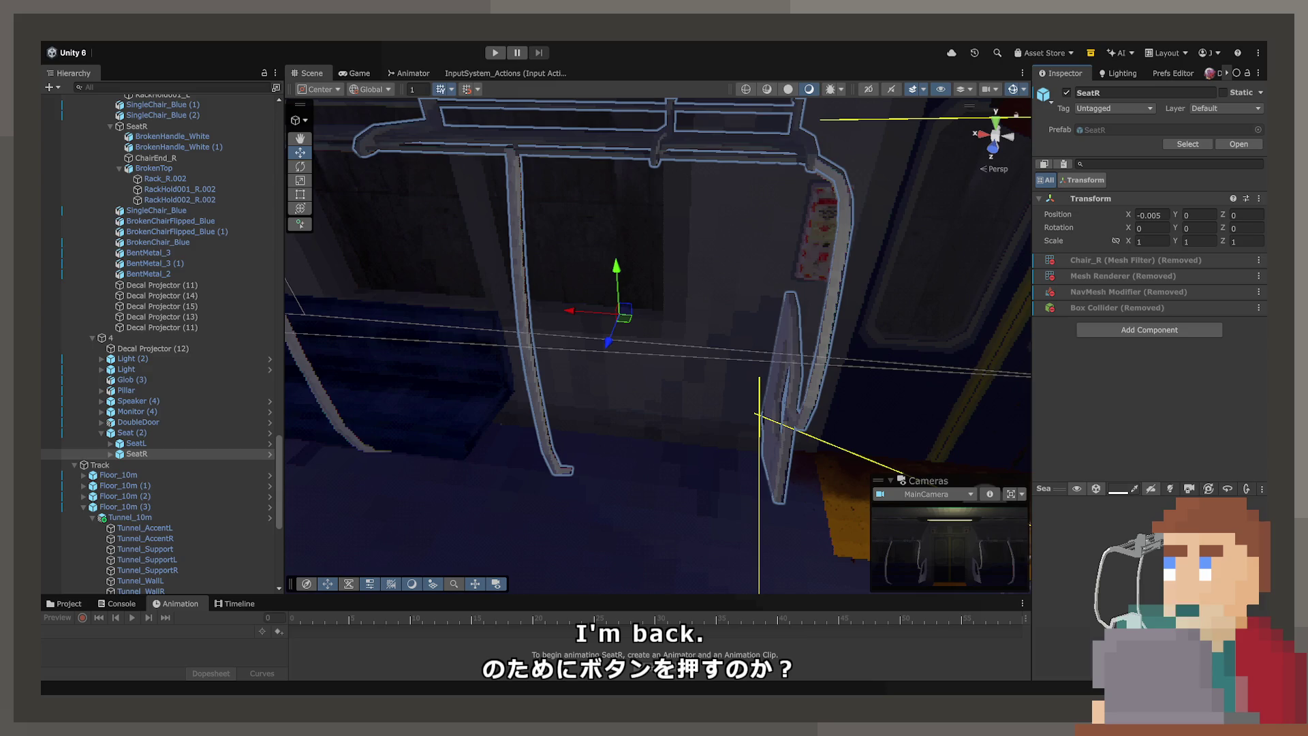
Step: Duplicate SingleChair_Blue with Ctrl+D and parent the SingleChair_Blue (3) copy under SeatR
{"action": "mouse_move", "coordinate": [599, 391]}
{"action": "left_mouse_down"}
{"action": "mouse_move", "coordinate": [599, 371]}
{"action": "mouse_move", "coordinate": [507, 417]}
{"action": "left_mouse_up"}
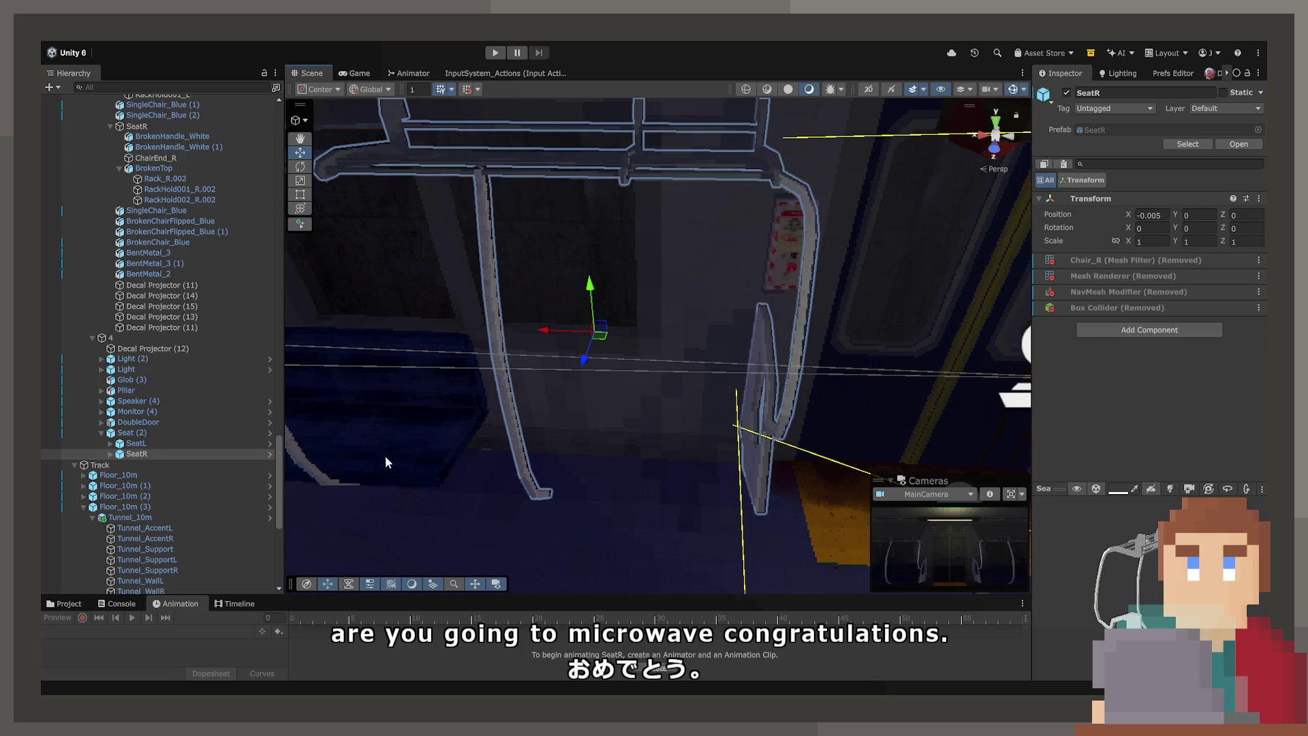
{"action": "scroll", "coordinate": [174, 481], "scroll_direction": "down", "scroll_amount": 6}
{"action": "mouse_move", "coordinate": [354, 436]}
{"action": "left_mouse_down"}
{"action": "mouse_move", "coordinate": [514, 354]}
{"action": "mouse_move", "coordinate": [502, 345]}
{"action": "mouse_move", "coordinate": [536, 288]}
{"action": "left_mouse_up"}
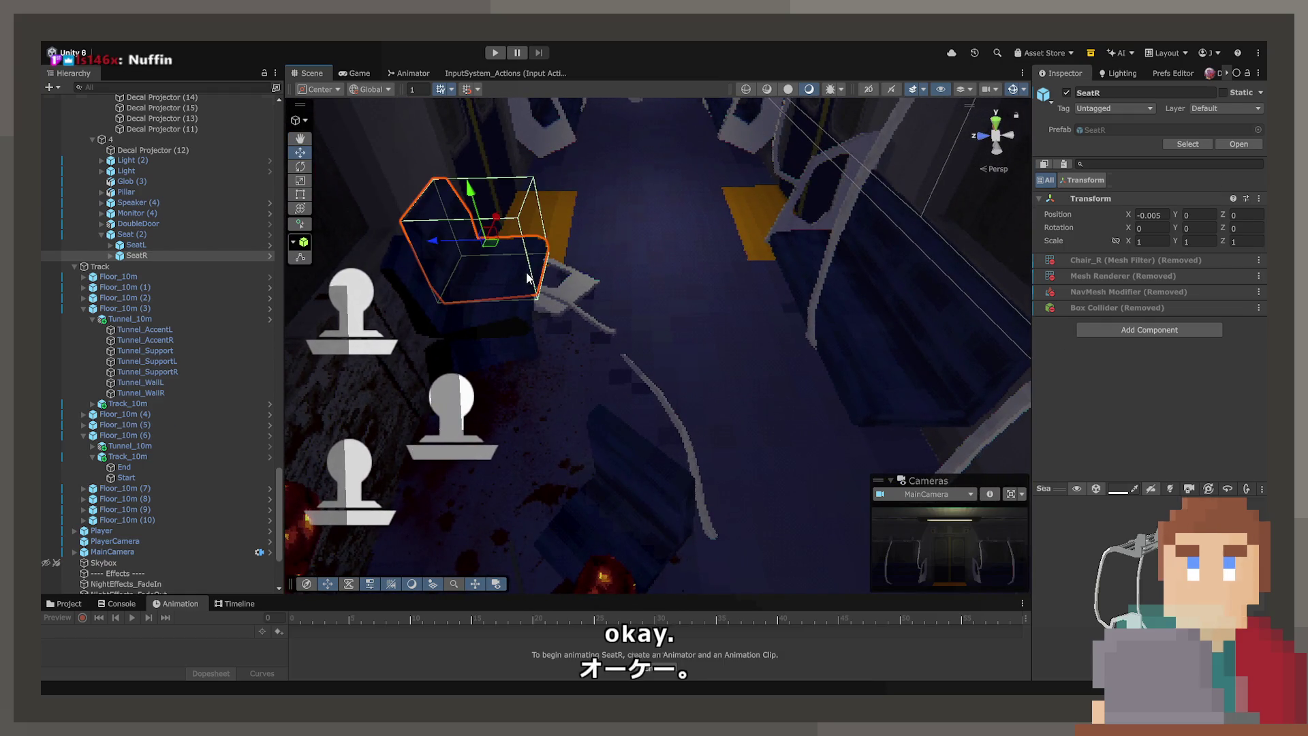
{"action": "left_click", "coordinate": [528, 277]}
{"action": "scroll", "coordinate": [202, 379], "scroll_direction": "up", "scroll_amount": 3}
{"action": "left_click", "coordinate": [172, 218]}
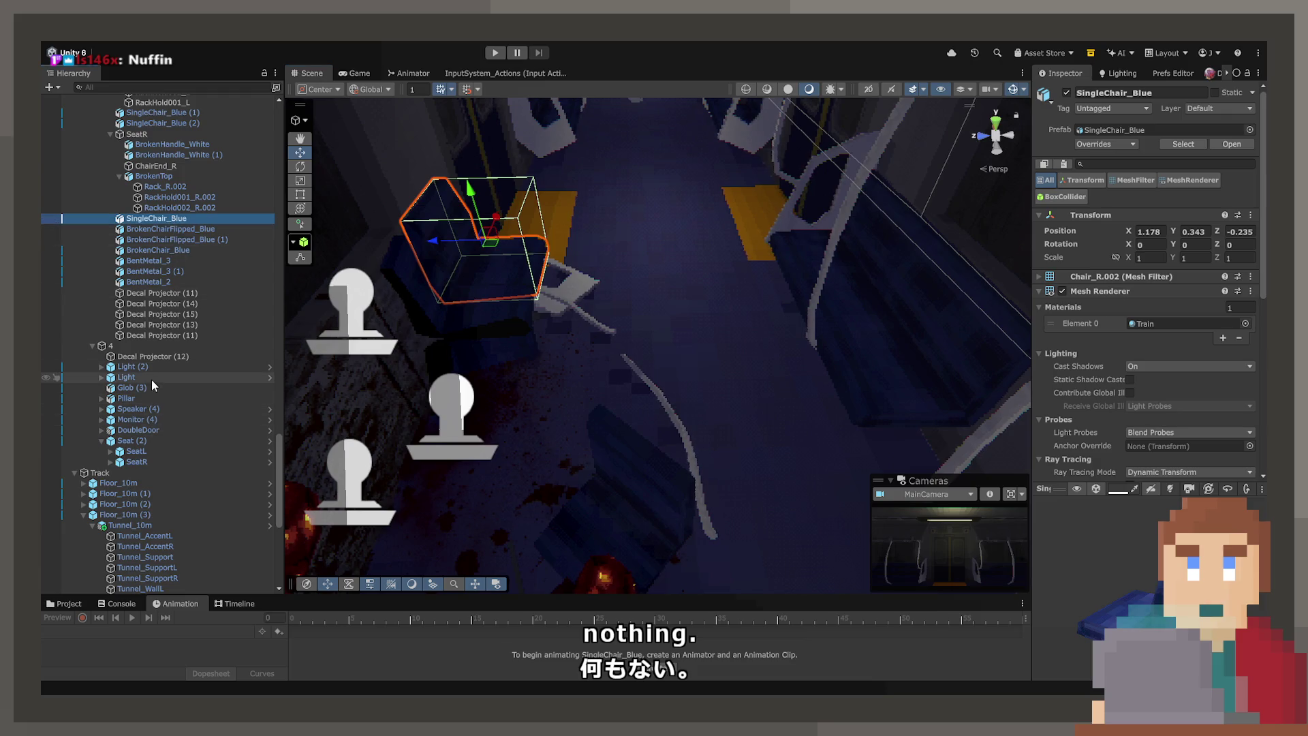
{"action": "key", "text": "ctrl+d"}
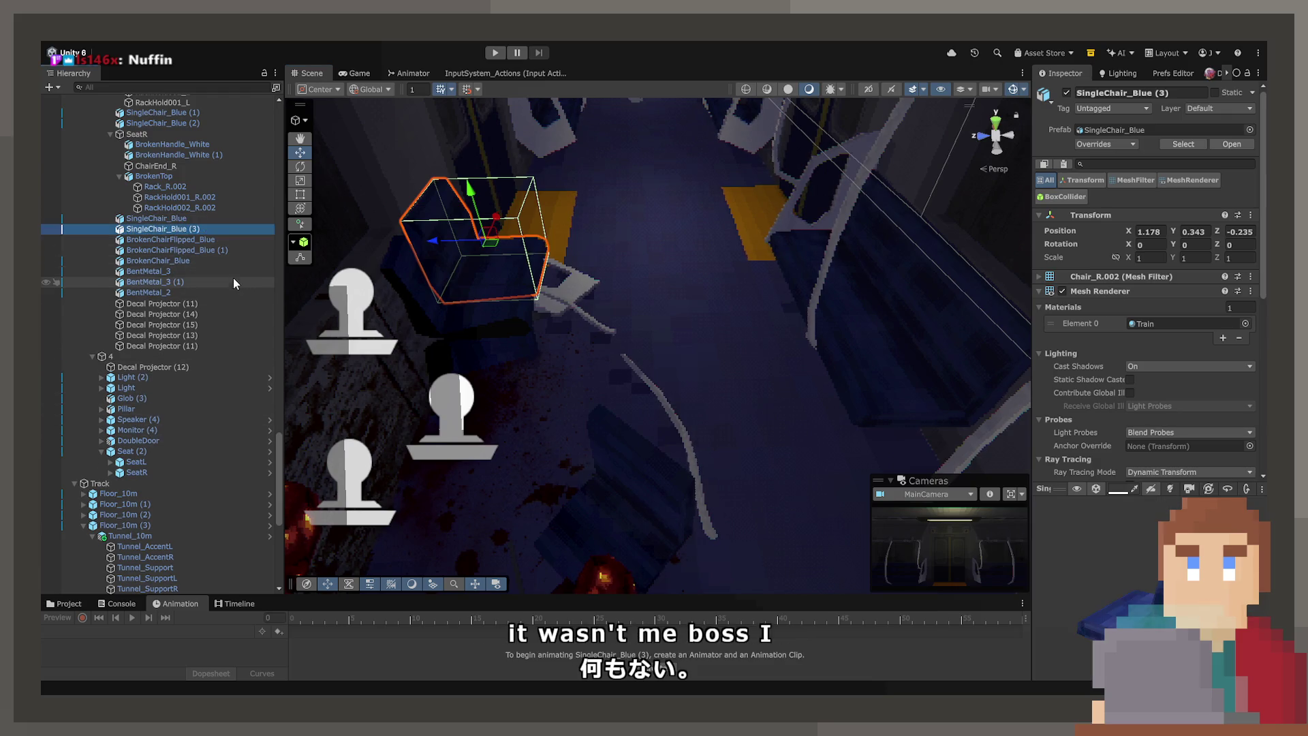
{"action": "left_click_drag", "start_coordinate": [163, 229], "coordinate": [143, 475]}
{"action": "left_click", "coordinate": [144, 470]}
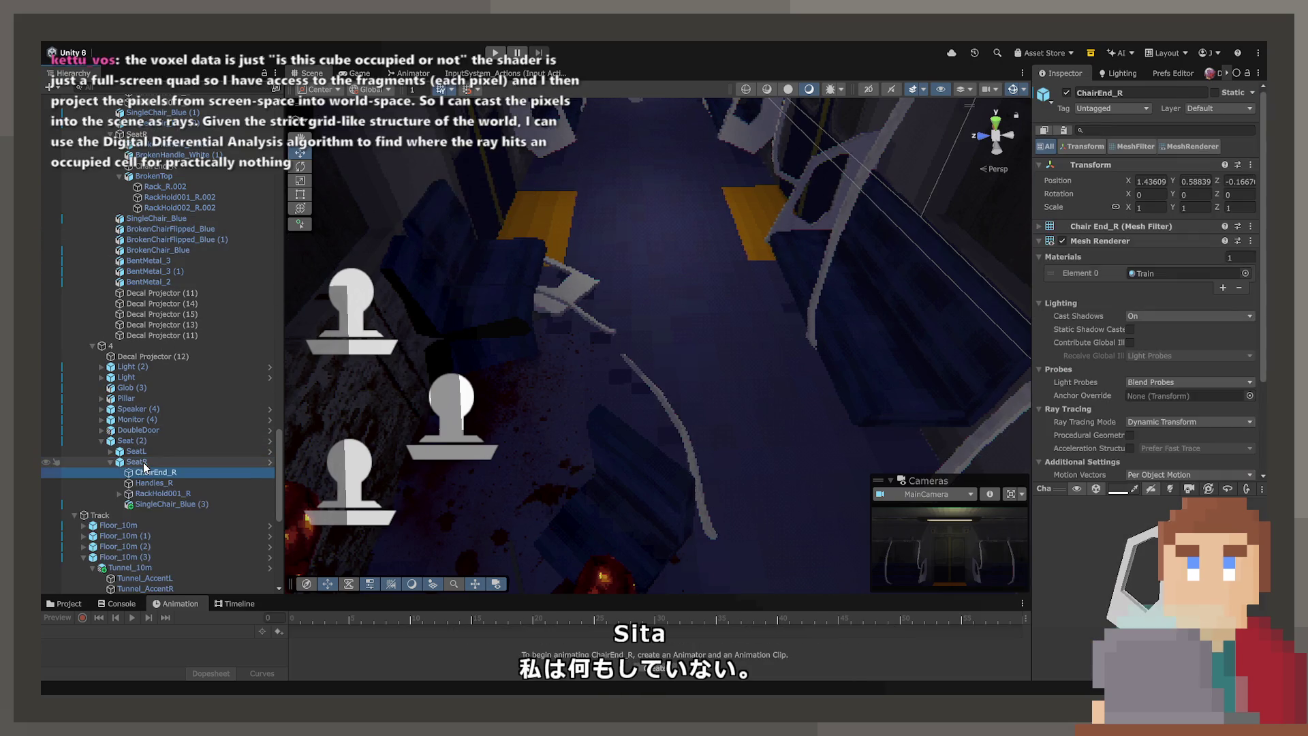
{"action": "left_click", "coordinate": [178, 504]}
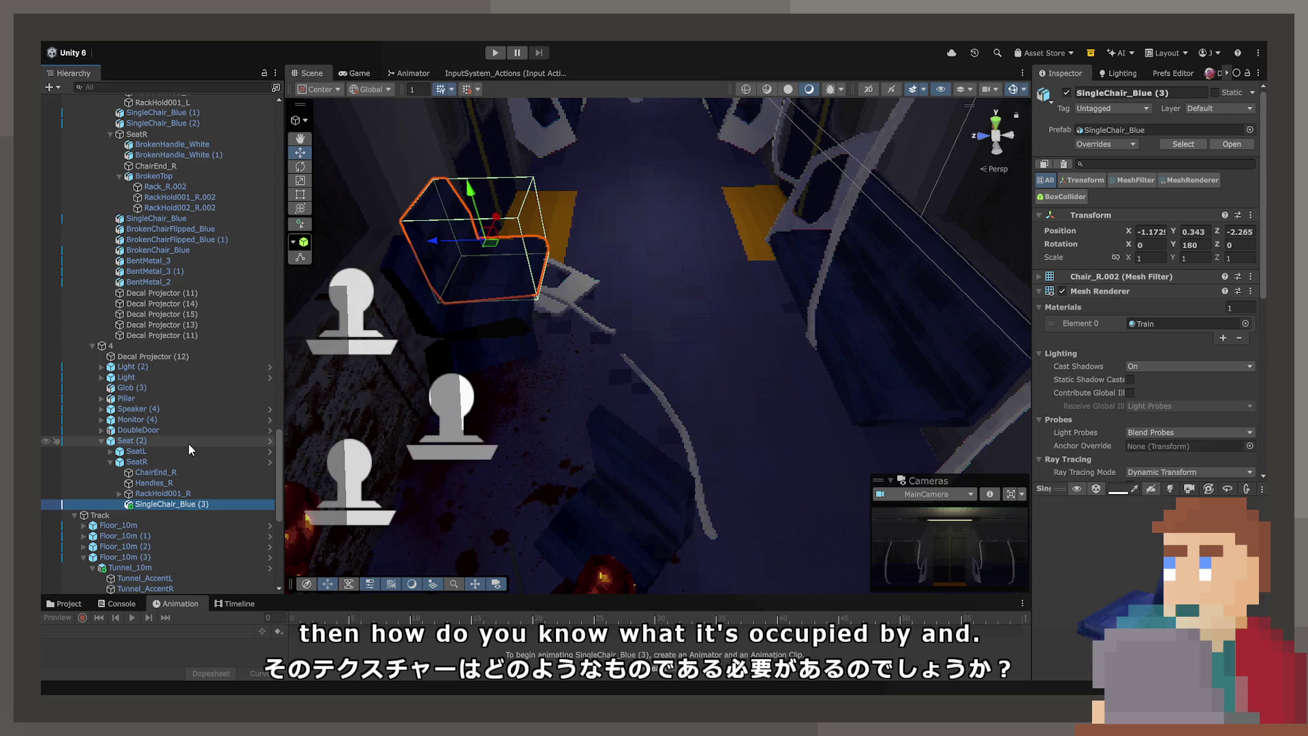
Step: Set SingleChair_Blue (3)'s Position Z and Rotation Y to 0
{"action": "left_click_drag", "start_coordinate": [488, 470], "coordinate": [811, 332]}
{"action": "left_click", "coordinate": [214, 505]}
{"action": "type", "text": "0"}
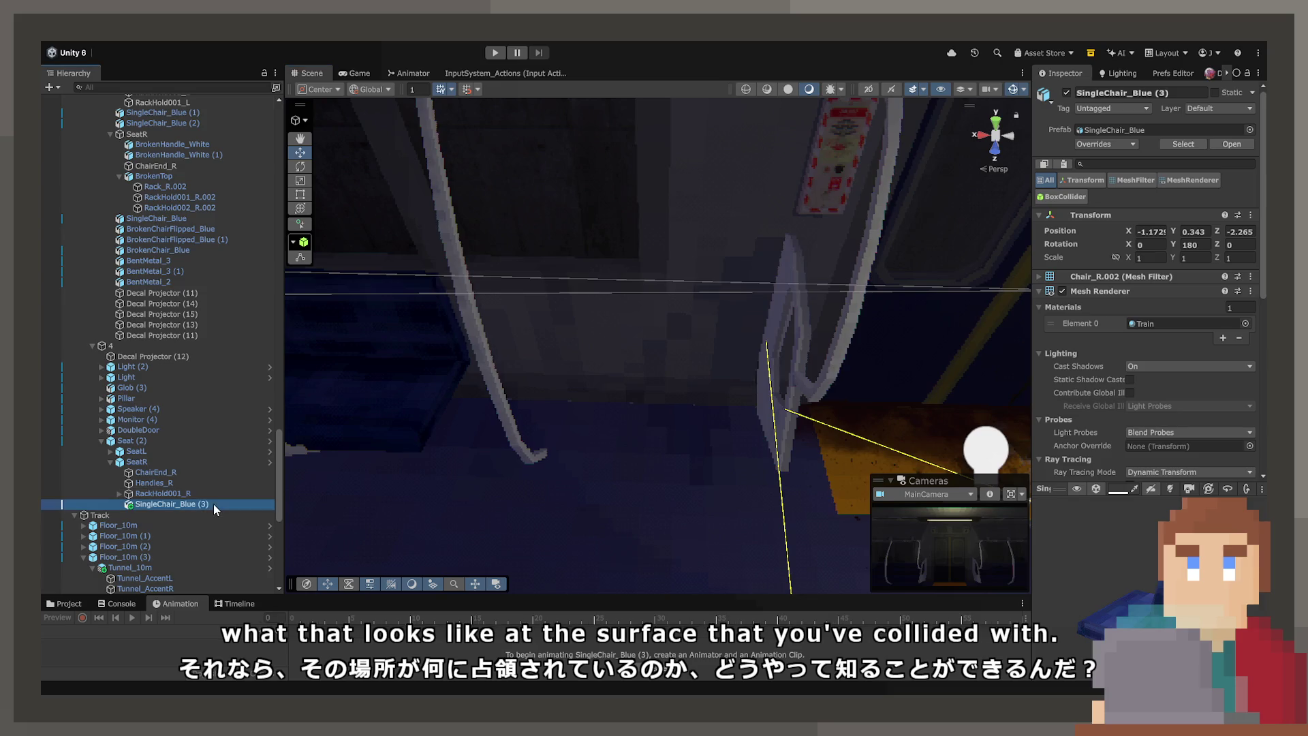
{"action": "left_click", "coordinate": [1258, 233]}
{"action": "type", "text": "0"}
{"action": "left_click", "coordinate": [1207, 244]}
{"action": "type", "text": "0"}
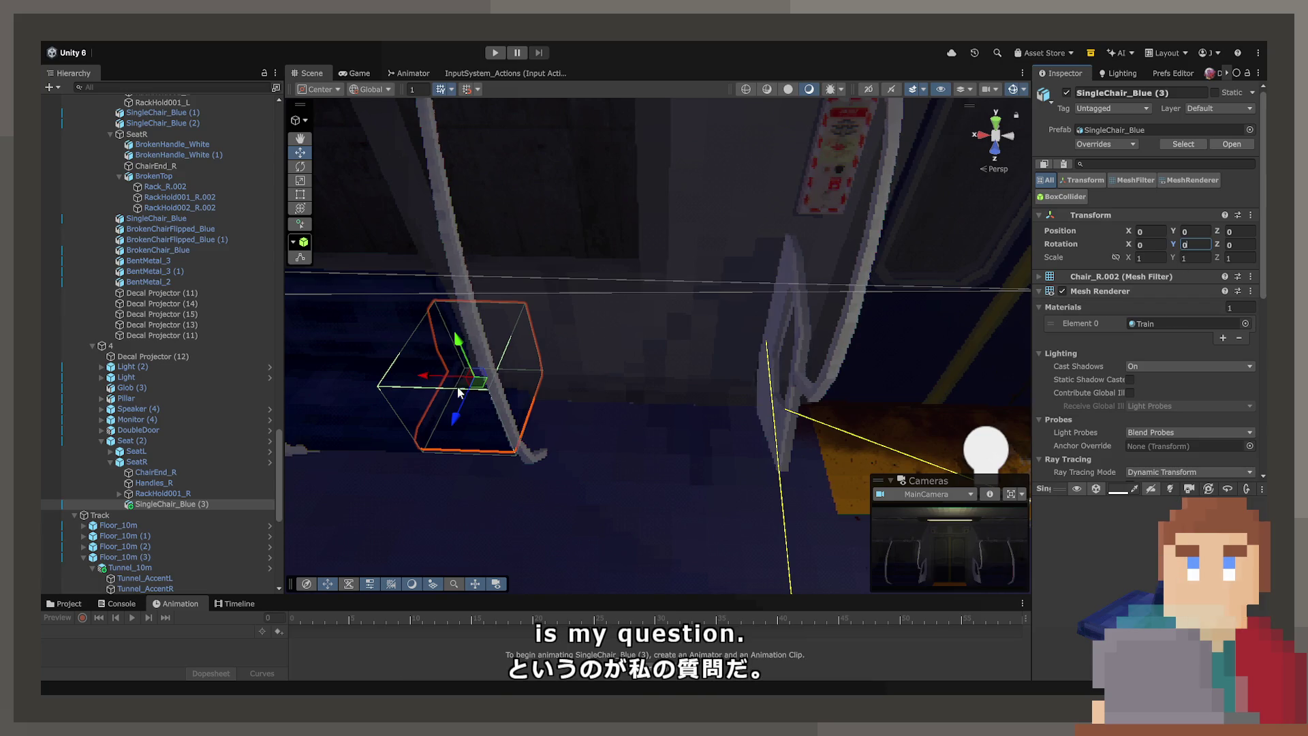
Step: Drag the chair onto SeatR at about X 1.182, Y 0.346, Z -0.219
{"action": "mouse_move", "coordinate": [429, 382]}
{"action": "left_mouse_down"}
{"action": "mouse_move", "coordinate": [675, 397]}
{"action": "mouse_move", "coordinate": [733, 312]}
{"action": "mouse_move", "coordinate": [659, 318]}
{"action": "mouse_move", "coordinate": [689, 142]}
{"action": "left_mouse_up"}
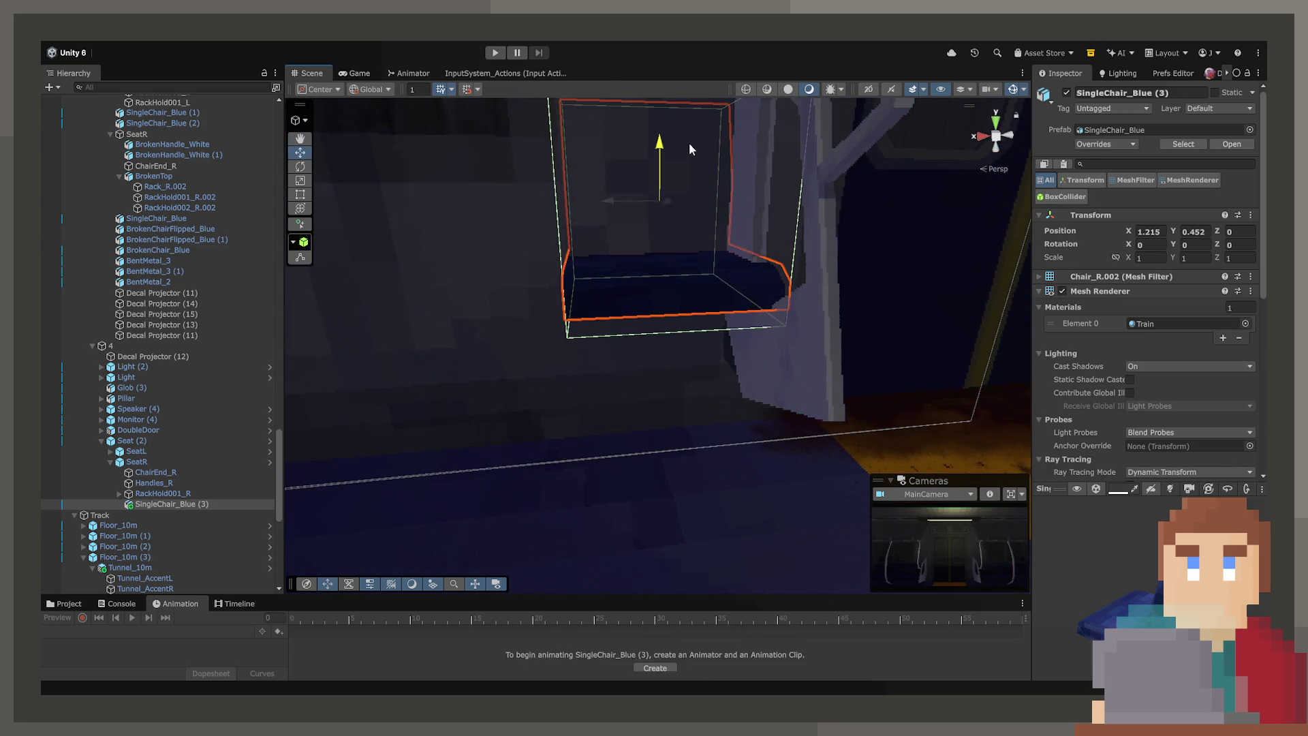
{"action": "key", "text": "f"}
{"action": "mouse_move", "coordinate": [656, 315]}
{"action": "left_mouse_down"}
{"action": "mouse_move", "coordinate": [668, 365]}
{"action": "mouse_move", "coordinate": [674, 352]}
{"action": "mouse_move", "coordinate": [866, 354]}
{"action": "mouse_move", "coordinate": [860, 387]}
{"action": "mouse_move", "coordinate": [880, 375]}
{"action": "mouse_move", "coordinate": [725, 354]}
{"action": "mouse_move", "coordinate": [730, 300]}
{"action": "left_mouse_up"}
{"action": "mouse_move", "coordinate": [818, 310]}
{"action": "left_mouse_down"}
{"action": "mouse_move", "coordinate": [398, 307]}
{"action": "mouse_move", "coordinate": [555, 345]}
{"action": "mouse_move", "coordinate": [417, 330]}
{"action": "mouse_move", "coordinate": [464, 321]}
{"action": "mouse_move", "coordinate": [476, 366]}
{"action": "mouse_move", "coordinate": [477, 349]}
{"action": "mouse_move", "coordinate": [544, 366]}
{"action": "mouse_move", "coordinate": [481, 348]}
{"action": "mouse_move", "coordinate": [873, 378]}
{"action": "mouse_move", "coordinate": [580, 359]}
{"action": "left_mouse_up"}
{"action": "key", "text": "f"}
{"action": "left_click_drag", "start_coordinate": [470, 360], "coordinate": [492, 360]}
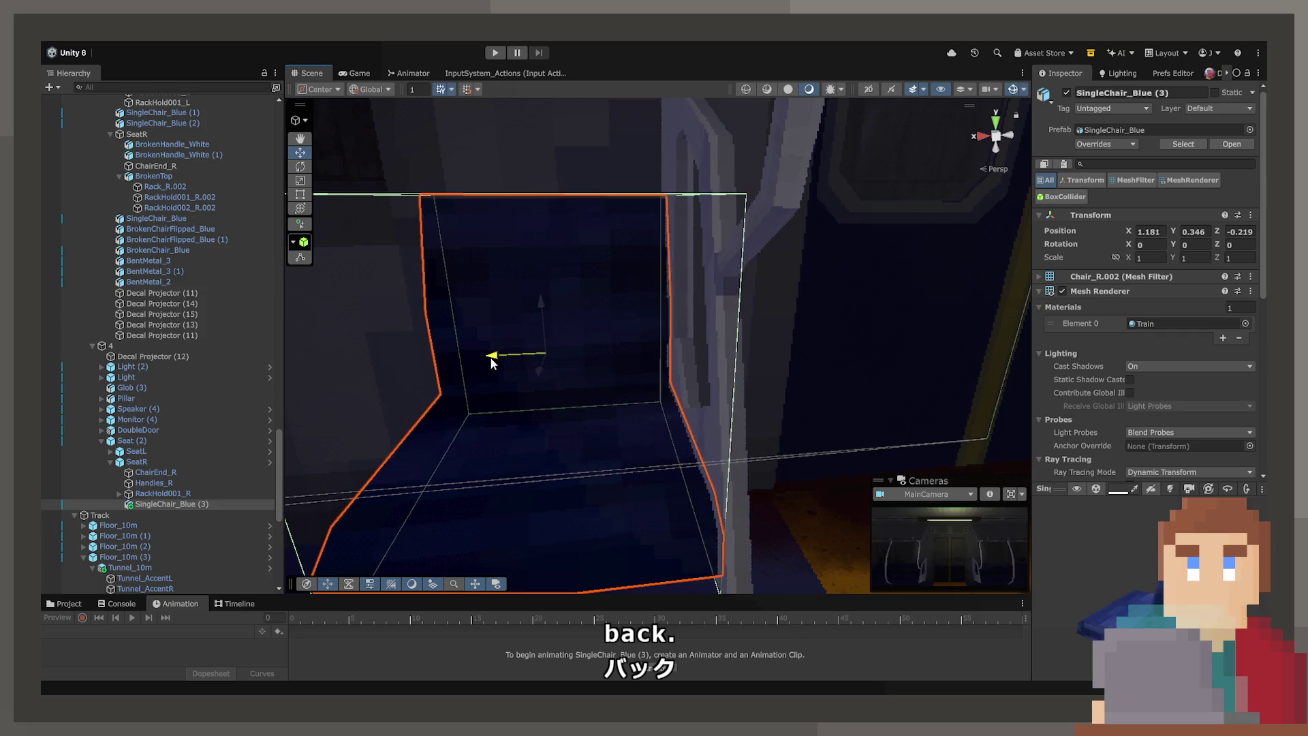
{"action": "scroll", "coordinate": [712, 374], "scroll_direction": "down", "scroll_amount": 3}
{"action": "mouse_move", "coordinate": [718, 374]}
{"action": "left_mouse_down"}
{"action": "mouse_move", "coordinate": [731, 372]}
{"action": "mouse_move", "coordinate": [698, 345]}
{"action": "mouse_move", "coordinate": [666, 350]}
{"action": "mouse_move", "coordinate": [730, 339]}
{"action": "mouse_move", "coordinate": [761, 349]}
{"action": "mouse_move", "coordinate": [713, 266]}
{"action": "mouse_move", "coordinate": [595, 332]}
{"action": "mouse_move", "coordinate": [730, 342]}
{"action": "left_mouse_up"}
{"action": "left_click", "coordinate": [730, 372]}
{"action": "left_click", "coordinate": [622, 323]}
{"action": "left_click", "coordinate": [617, 323]}
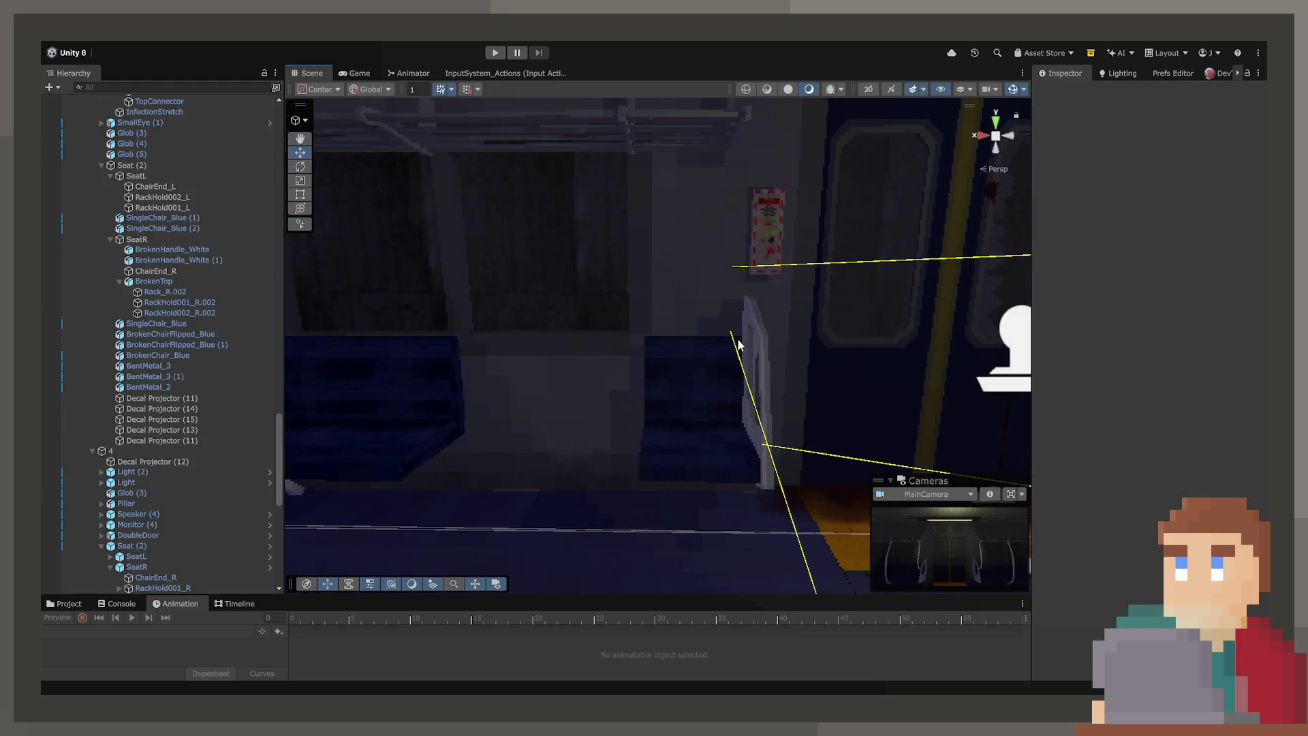
{"action": "left_click", "coordinate": [668, 313]}
{"action": "mouse_move", "coordinate": [673, 284]}
{"action": "left_mouse_down"}
{"action": "mouse_move", "coordinate": [657, 400]}
{"action": "mouse_move", "coordinate": [727, 448]}
{"action": "mouse_move", "coordinate": [693, 292]}
{"action": "mouse_move", "coordinate": [681, 402]}
{"action": "mouse_move", "coordinate": [522, 402]}
{"action": "mouse_move", "coordinate": [327, 368]}
{"action": "mouse_move", "coordinate": [256, 334]}
{"action": "mouse_move", "coordinate": [198, 390]}
{"action": "mouse_move", "coordinate": [88, 349]}
{"action": "mouse_move", "coordinate": [92, 373]}
{"action": "mouse_move", "coordinate": [695, 412]}
{"action": "mouse_move", "coordinate": [739, 447]}
{"action": "mouse_move", "coordinate": [633, 443]}
{"action": "left_mouse_up"}
{"action": "left_click", "coordinate": [681, 284]}
{"action": "left_click", "coordinate": [640, 329]}
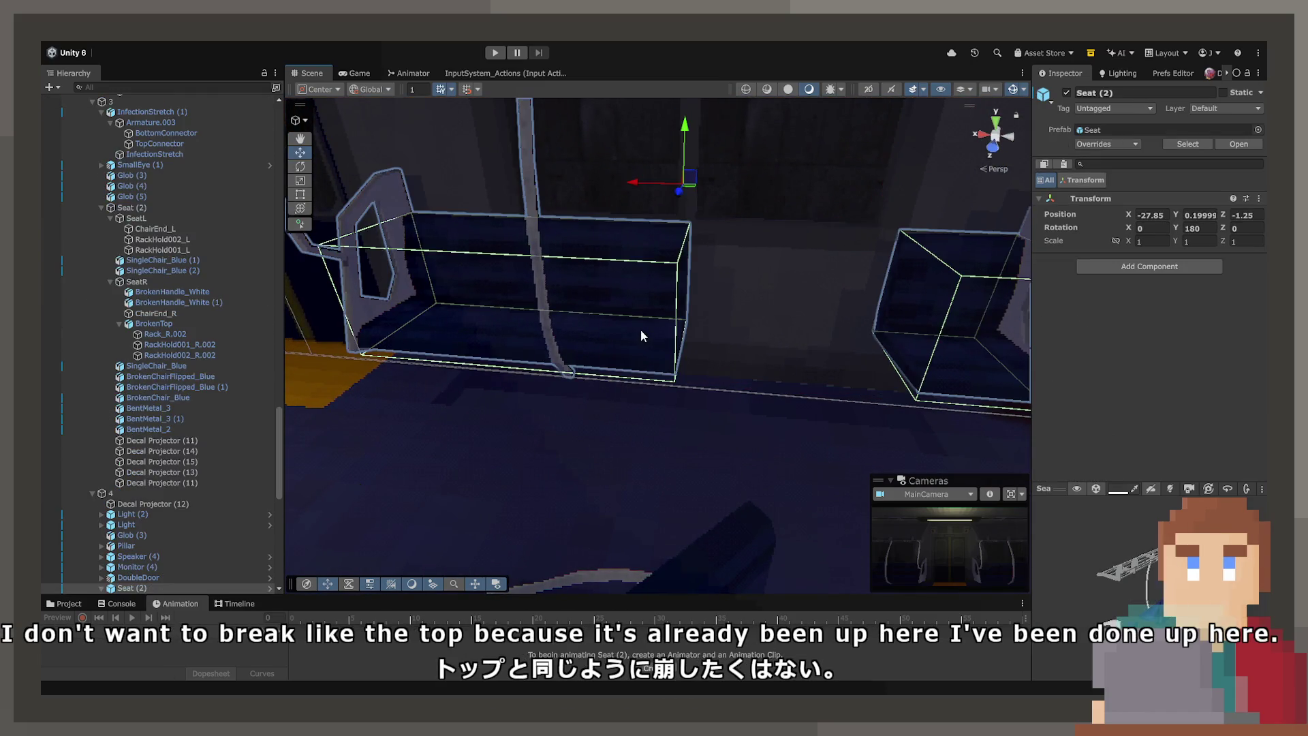
{"action": "left_click", "coordinate": [660, 319]}
{"action": "mouse_move", "coordinate": [783, 362]}
{"action": "left_mouse_down"}
{"action": "mouse_move", "coordinate": [839, 353]}
{"action": "mouse_move", "coordinate": [482, 314]}
{"action": "mouse_move", "coordinate": [748, 392]}
{"action": "mouse_move", "coordinate": [1065, 395]}
{"action": "mouse_move", "coordinate": [1090, 414]}
{"action": "mouse_move", "coordinate": [879, 485]}
{"action": "mouse_move", "coordinate": [825, 453]}
{"action": "left_mouse_up"}
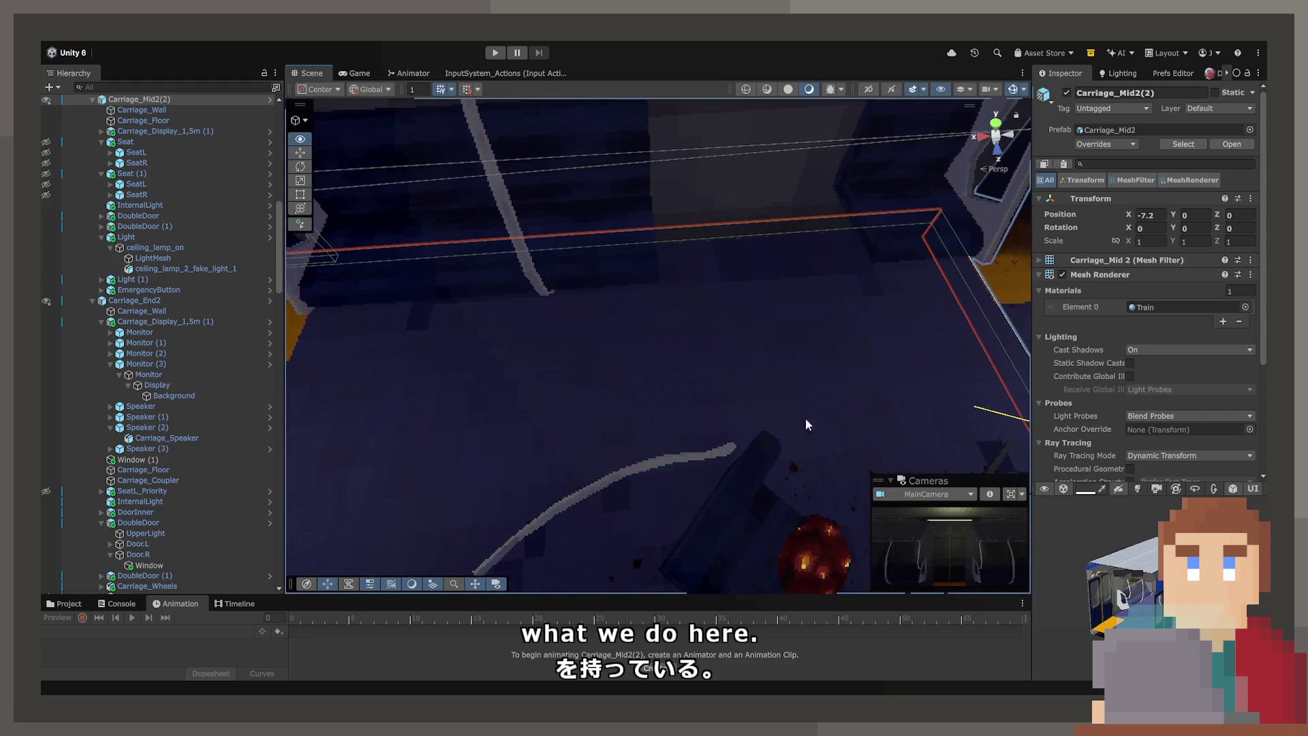
Step: Remove the Mesh Renderer, Box Collider and NavMesh Modifier components from SeatL
{"action": "left_click", "coordinate": [622, 285]}
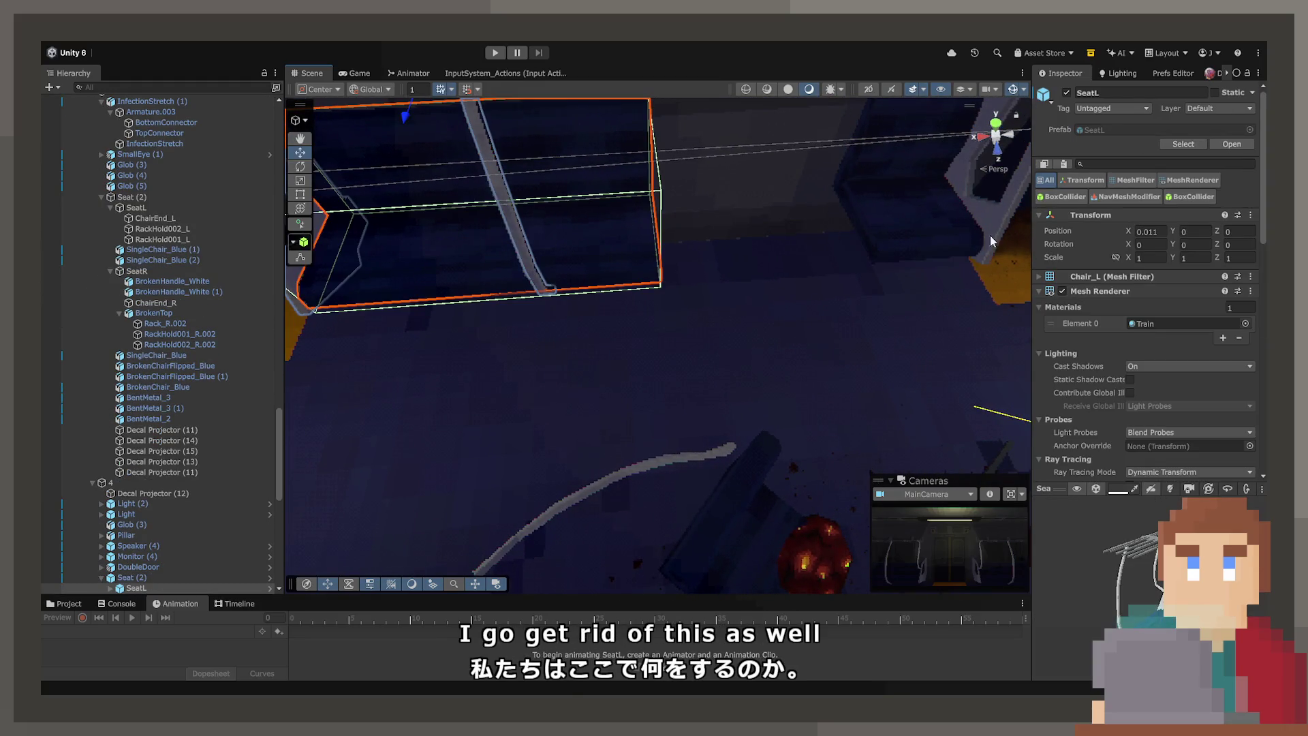
{"action": "left_click", "coordinate": [1251, 293]}
{"action": "left_click", "coordinate": [1217, 350]}
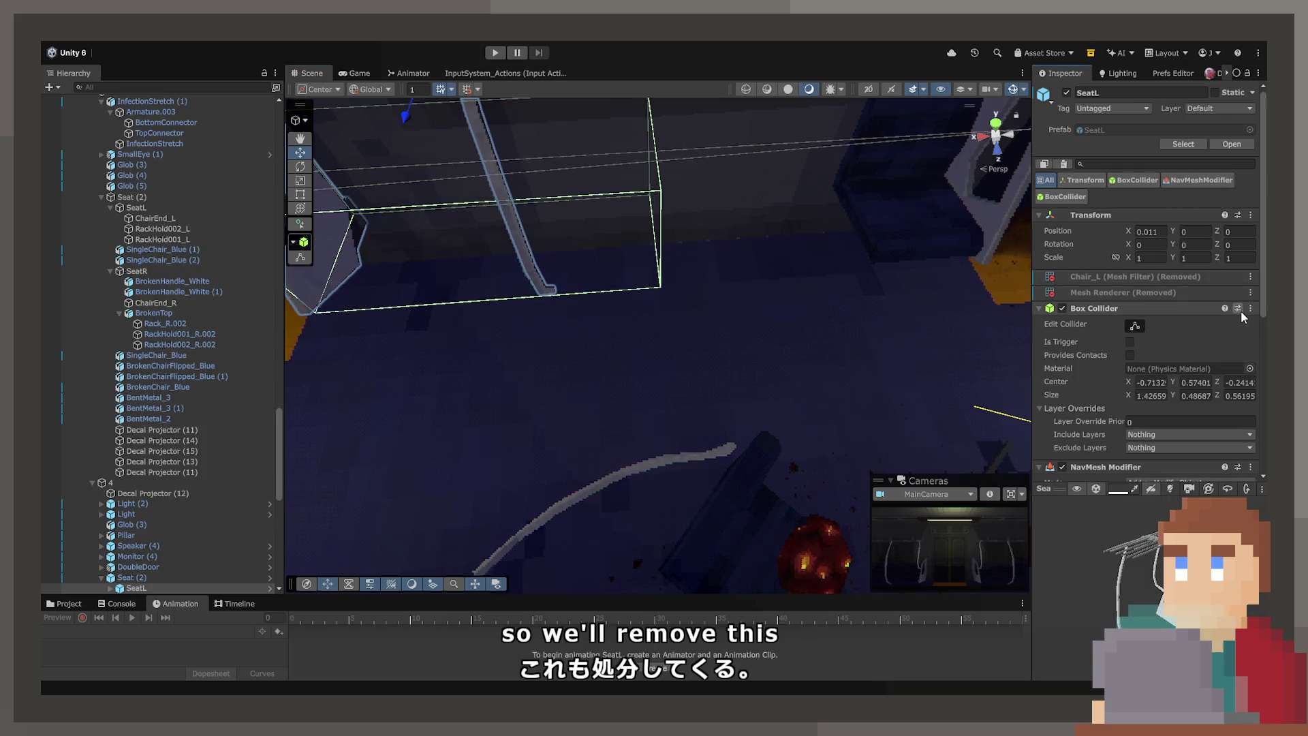
{"action": "left_click", "coordinate": [1251, 309]}
{"action": "left_click", "coordinate": [1205, 365]}
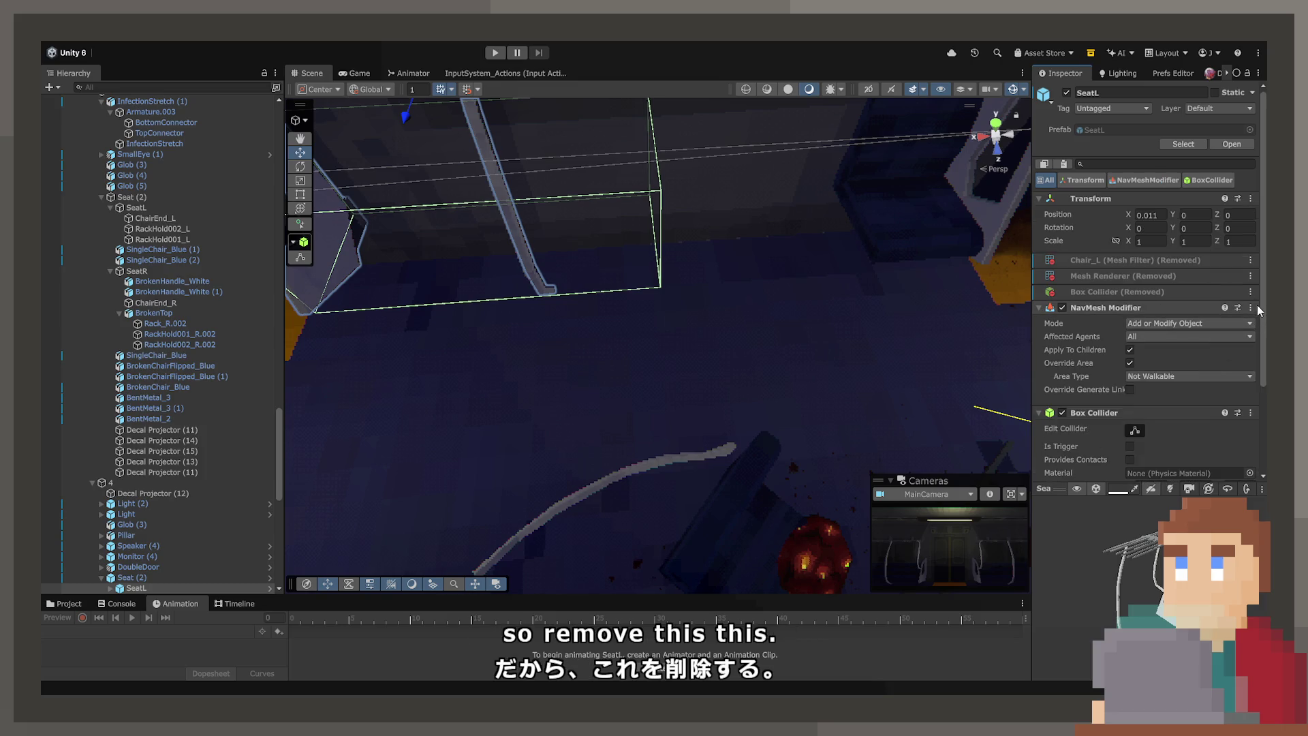
{"action": "left_click", "coordinate": [1251, 344]}
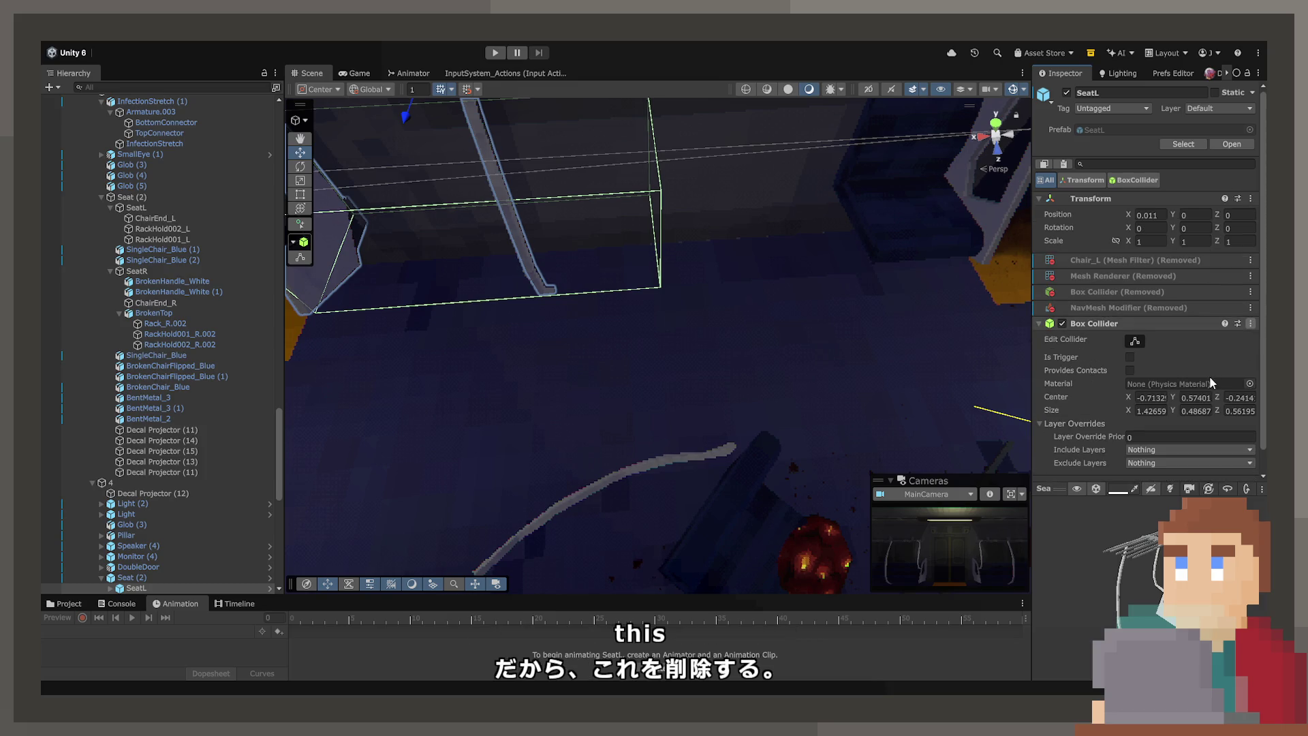
Step: Delete the vertical handrail pole beside Seat (2)
{"action": "left_click", "coordinate": [521, 231]}
{"action": "key", "text": "f"}
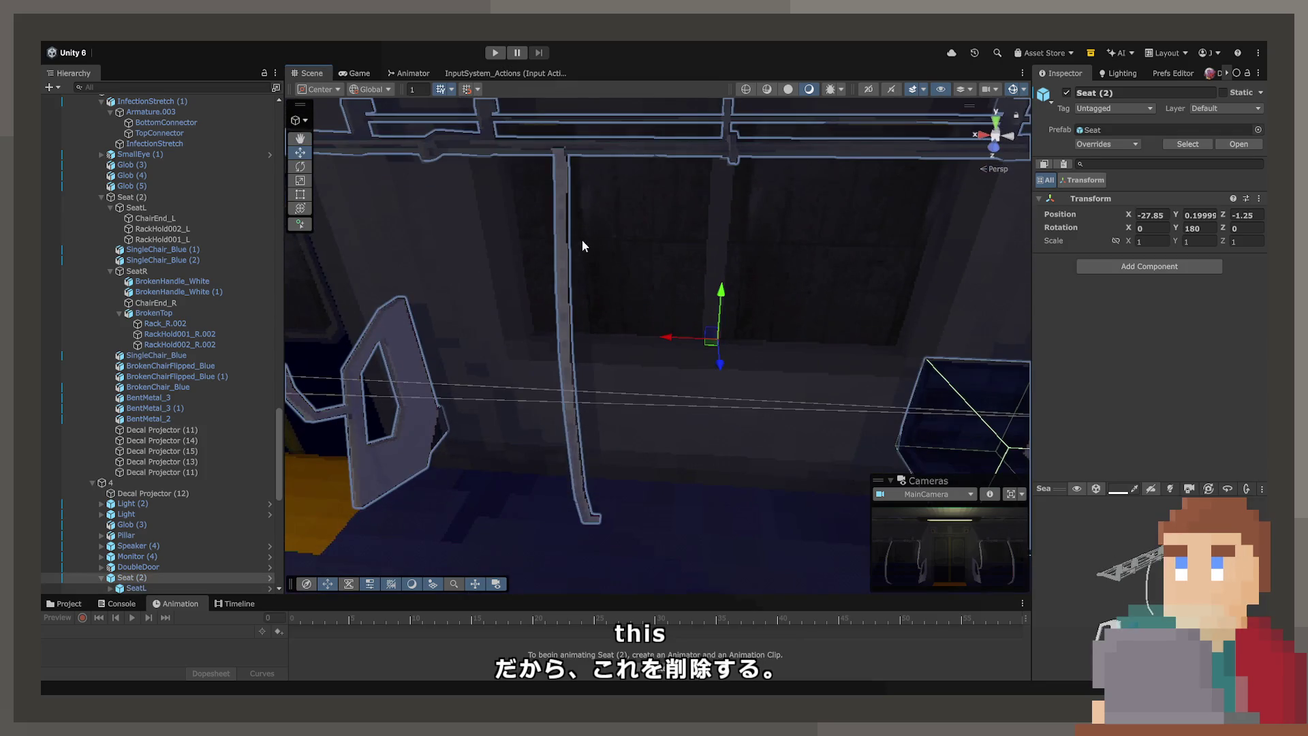
{"action": "left_click", "coordinate": [566, 247]}
{"action": "key", "text": "Delete"}
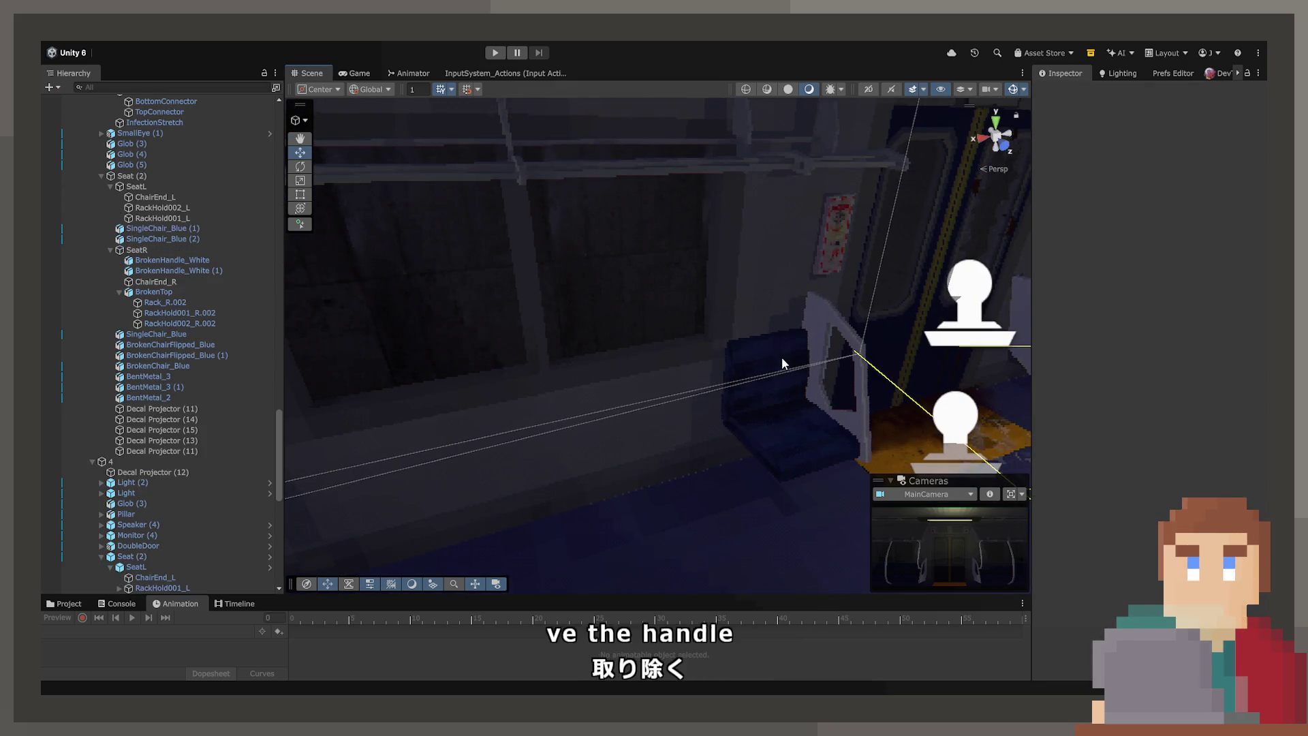
{"action": "left_click", "coordinate": [783, 362]}
{"action": "scroll", "coordinate": [122, 498], "scroll_direction": "down", "scroll_amount": 4}
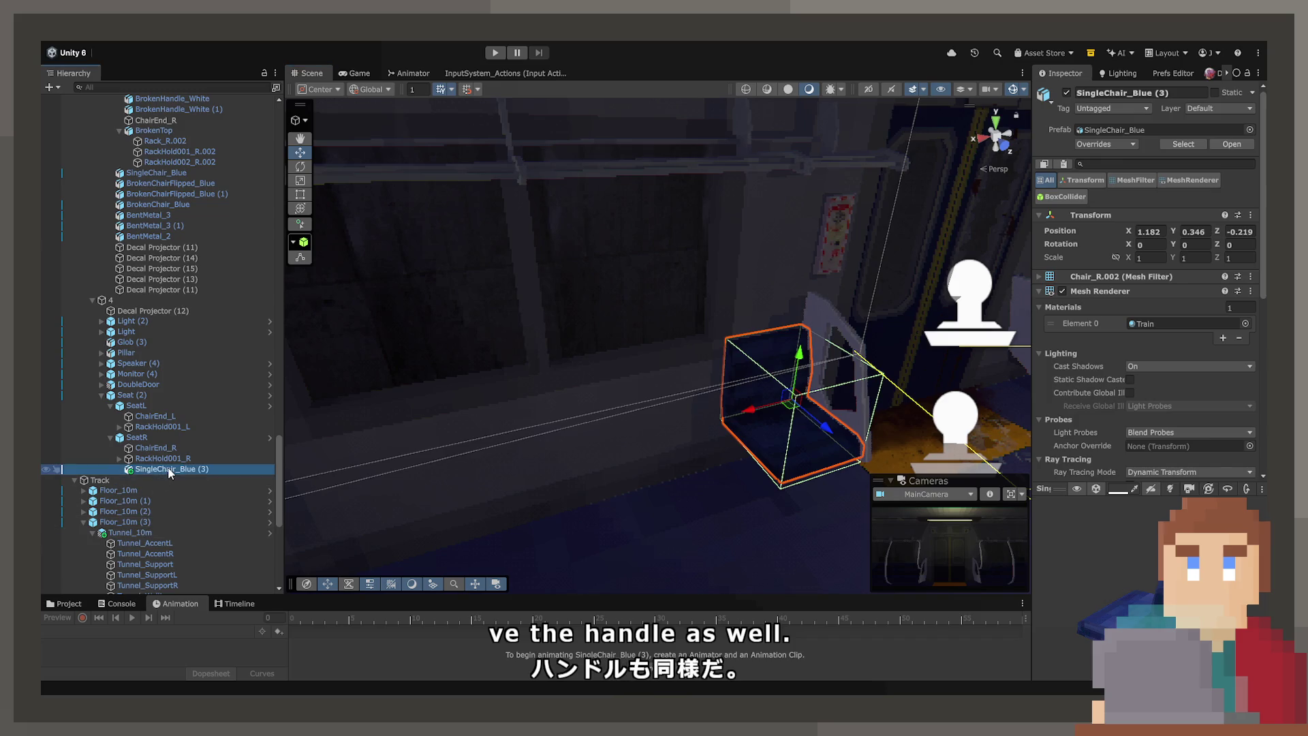
Step: Parent SingleChair_Blue (4) under SeatL and slide it onto the left seat at X -1.192
{"action": "left_click_drag", "start_coordinate": [171, 477], "coordinate": [174, 434]}
{"action": "left_click_drag", "start_coordinate": [436, 470], "coordinate": [911, 486]}
{"action": "mouse_move", "coordinate": [945, 438]}
{"action": "left_mouse_down"}
{"action": "mouse_move", "coordinate": [394, 422]}
{"action": "mouse_move", "coordinate": [577, 394]}
{"action": "left_mouse_up"}
{"action": "key", "text": "f"}
{"action": "left_click_drag", "start_coordinate": [542, 304], "coordinate": [552, 303]}
{"action": "key", "text": "d"}
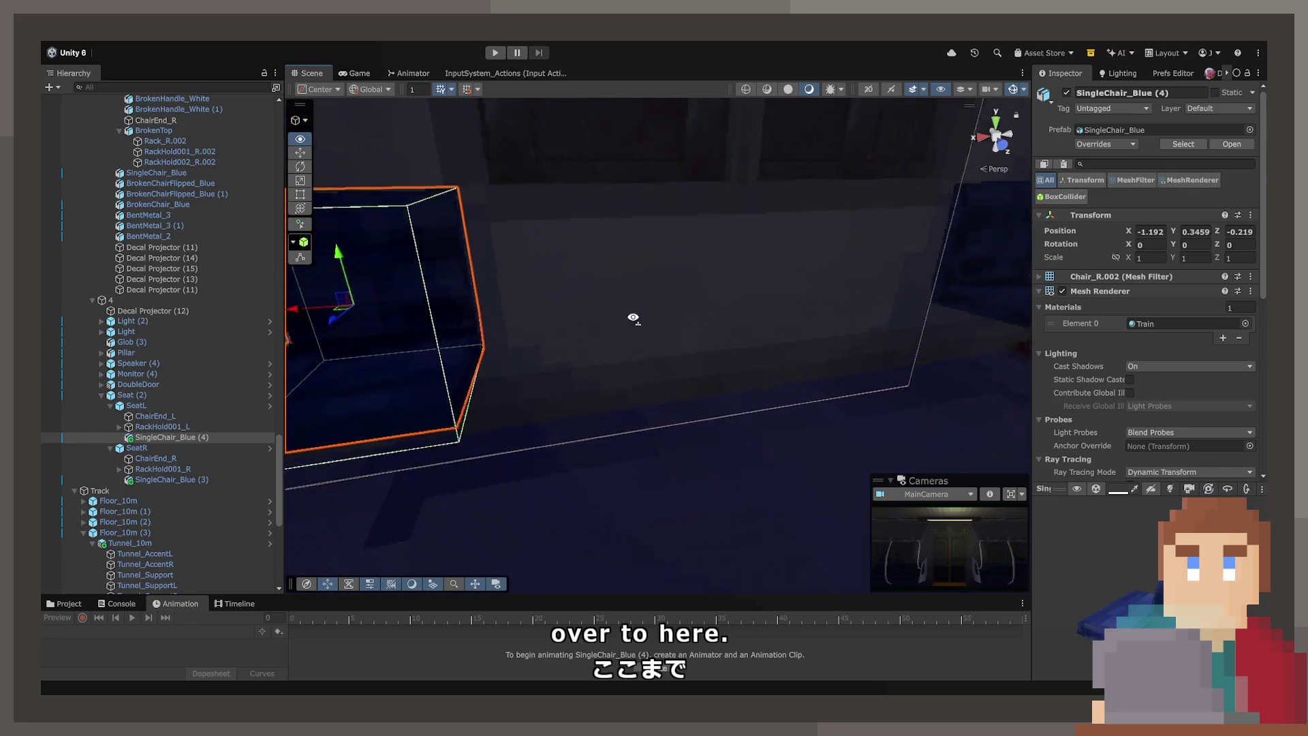
{"action": "mouse_move", "coordinate": [633, 319]}
{"action": "left_mouse_down"}
{"action": "mouse_move", "coordinate": [607, 458]}
{"action": "mouse_move", "coordinate": [607, 444]}
{"action": "mouse_move", "coordinate": [552, 413]}
{"action": "mouse_move", "coordinate": [642, 236]}
{"action": "mouse_move", "coordinate": [392, 272]}
{"action": "mouse_move", "coordinate": [550, 386]}
{"action": "mouse_move", "coordinate": [818, 400]}
{"action": "mouse_move", "coordinate": [826, 362]}
{"action": "mouse_move", "coordinate": [756, 332]}
{"action": "mouse_move", "coordinate": [700, 336]}
{"action": "left_mouse_up"}
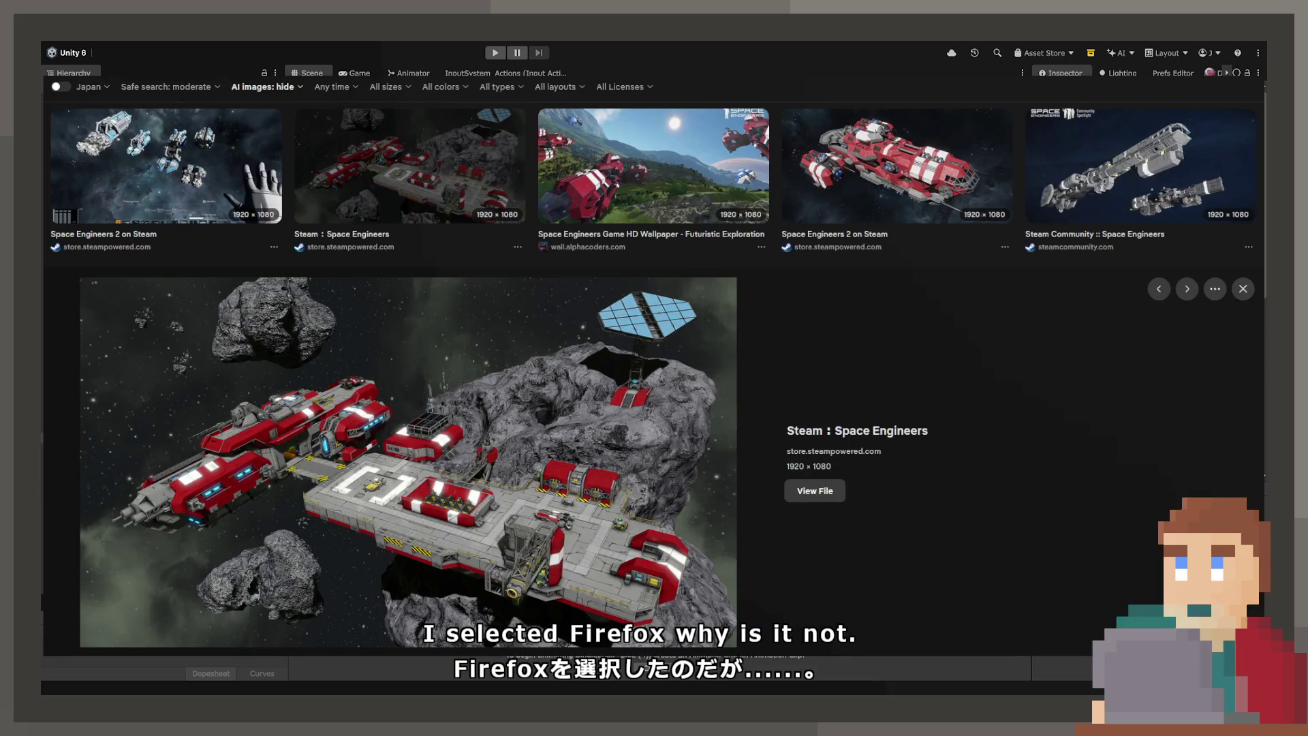
Step: Preview the Steam : Space Engineers image result and follow its link to the store page
{"action": "scroll", "coordinate": [652, 379], "scroll_direction": "down", "scroll_amount": 5}
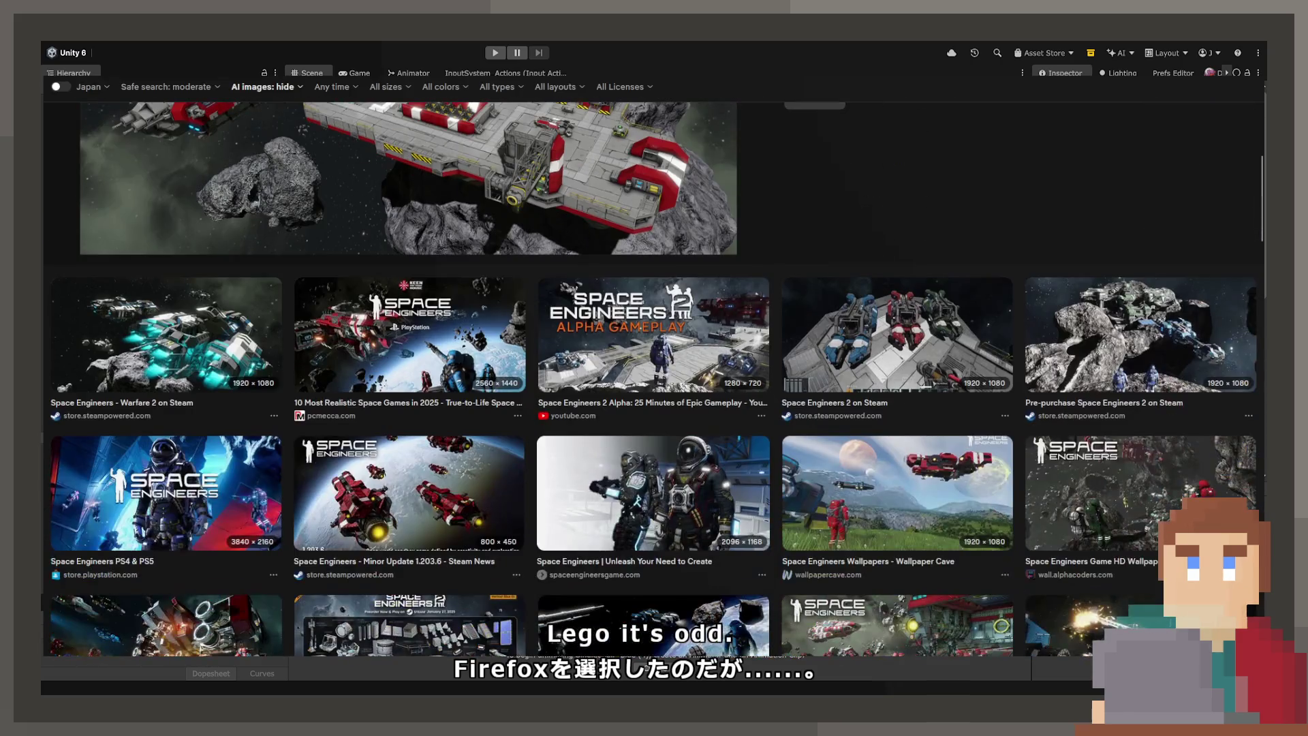
{"action": "scroll", "coordinate": [653, 378], "scroll_direction": "down", "scroll_amount": 2}
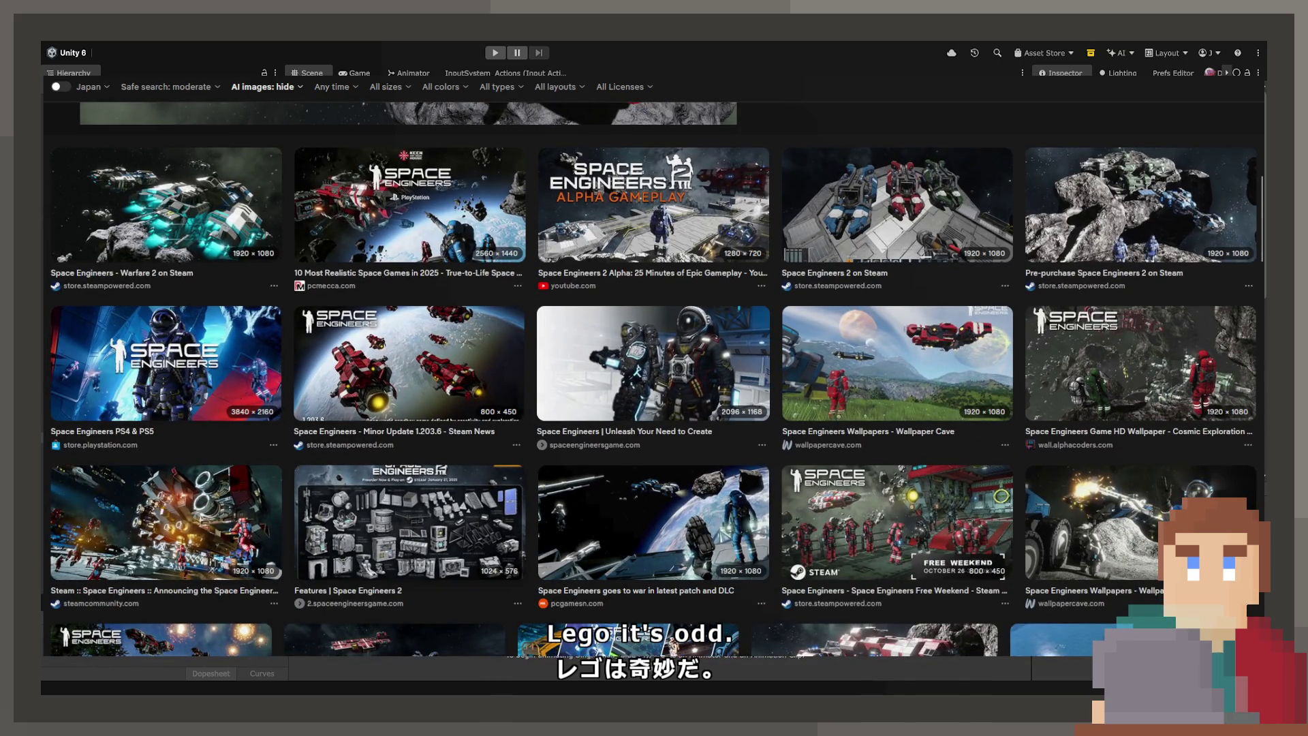
{"action": "left_click", "coordinate": [413, 525]}
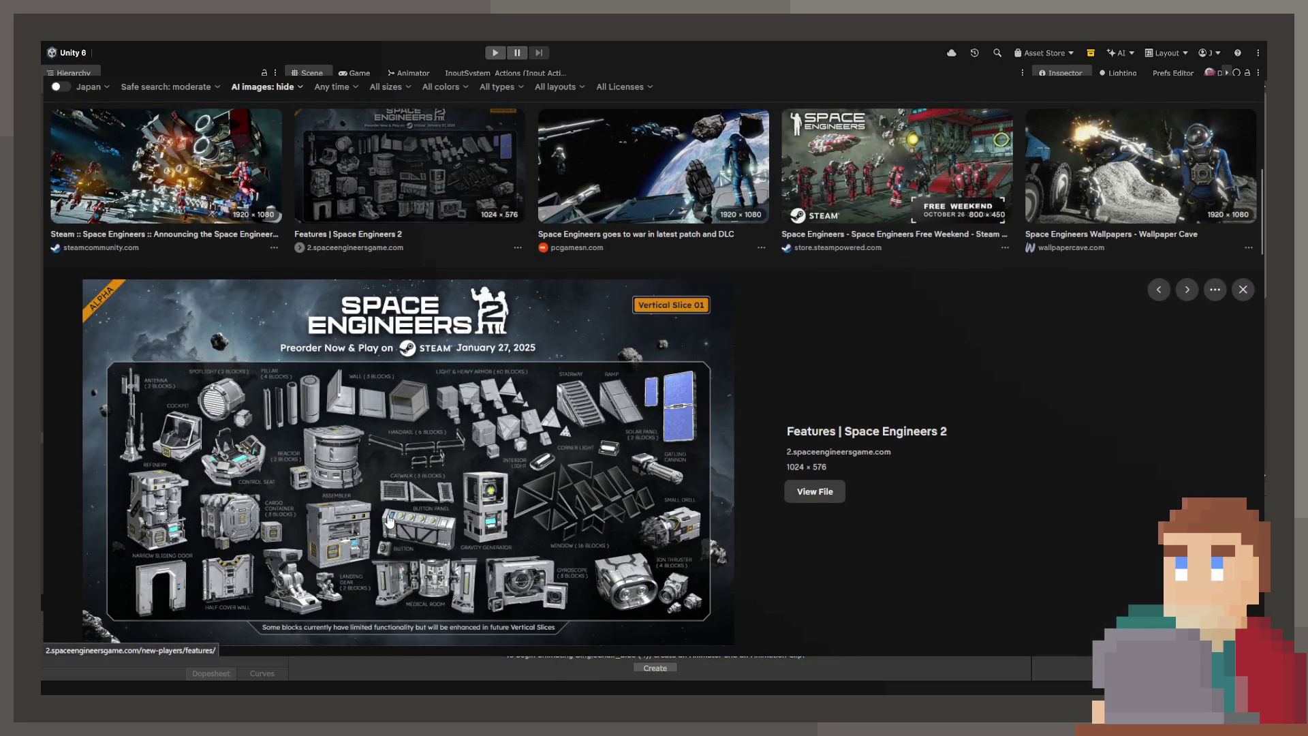
{"action": "scroll", "coordinate": [387, 514], "scroll_direction": "up", "scroll_amount": 10}
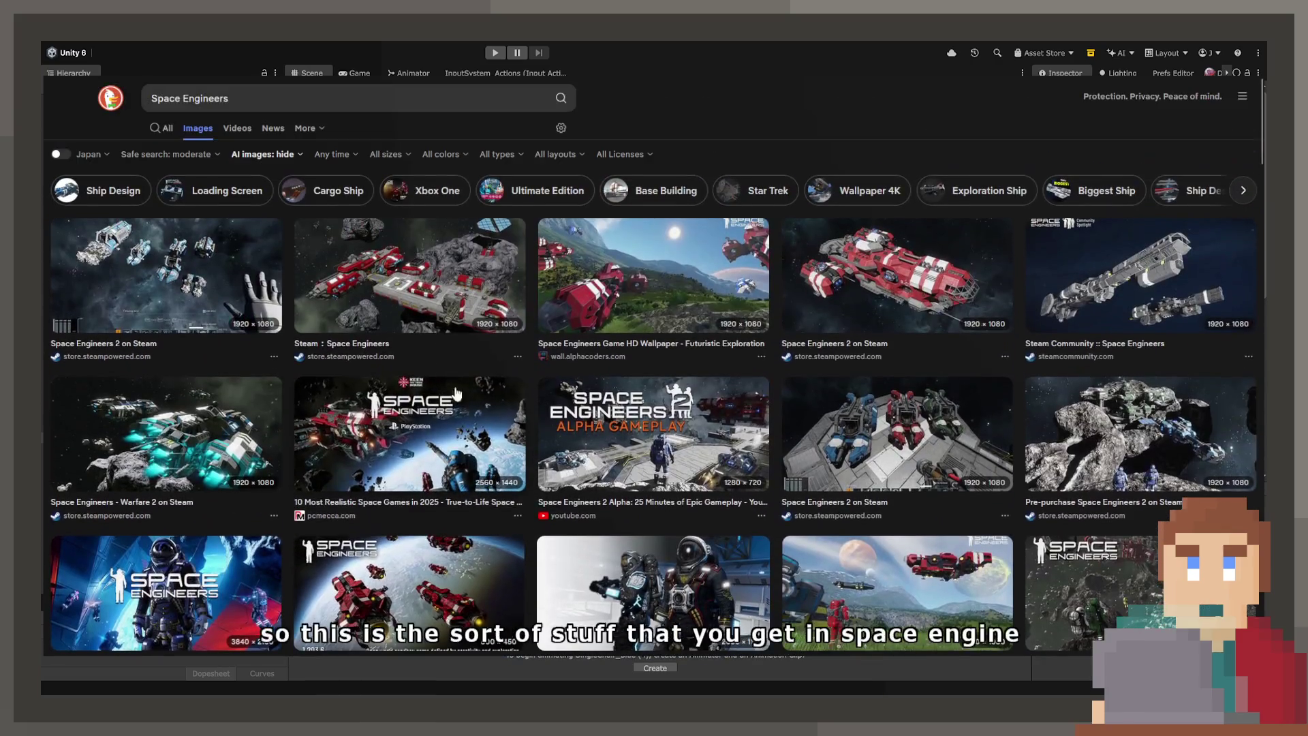
{"action": "left_click", "coordinate": [436, 286]}
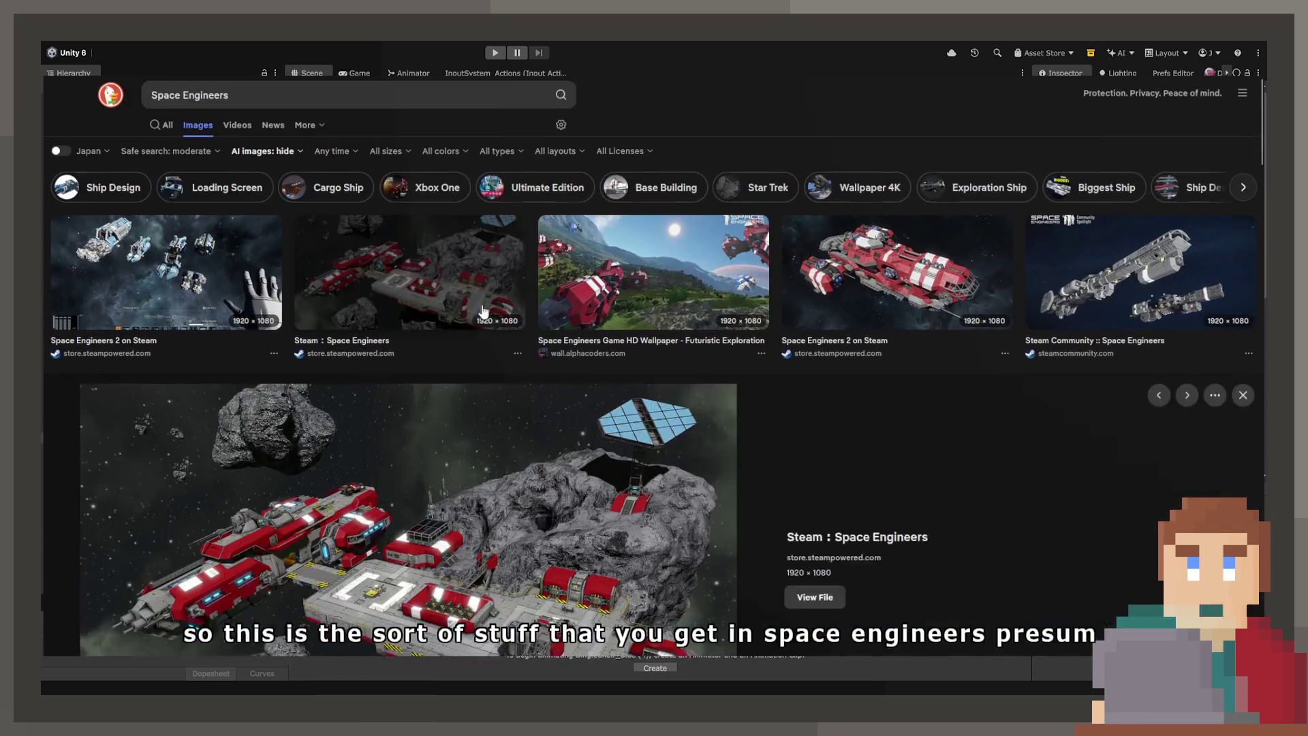
{"action": "left_click", "coordinate": [591, 366]}
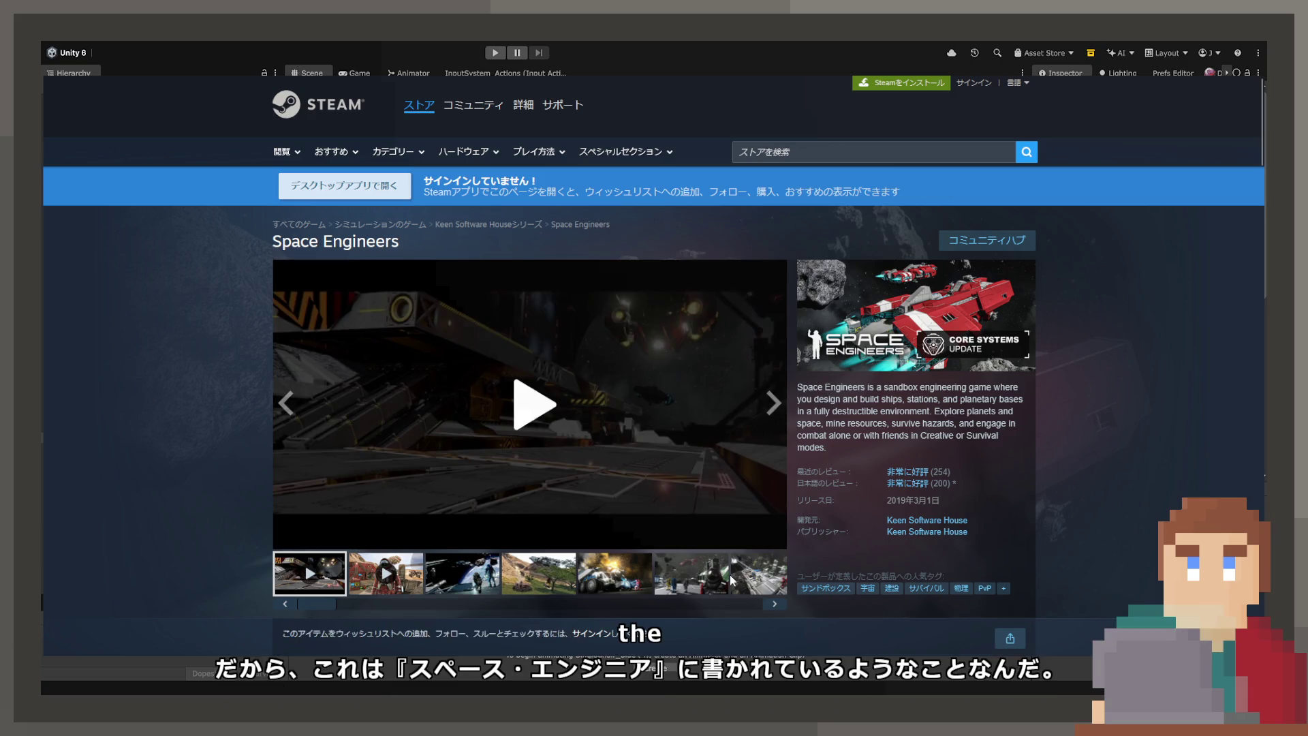
Step: Switch to the screenshots, enlarge the cockpit screenshot, then close the lightbox
{"action": "left_click", "coordinate": [776, 604]}
{"action": "left_click", "coordinate": [781, 612]}
{"action": "left_click", "coordinate": [780, 612]}
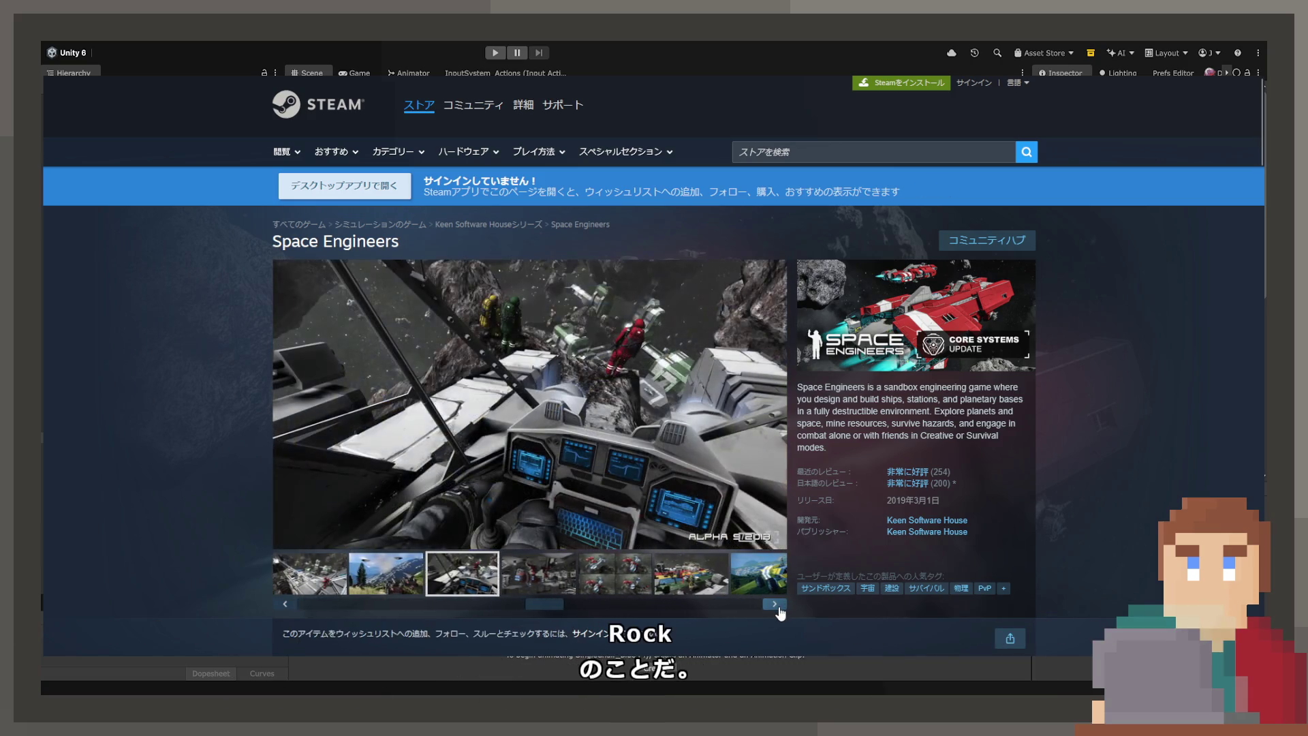
{"action": "left_click", "coordinate": [554, 328]}
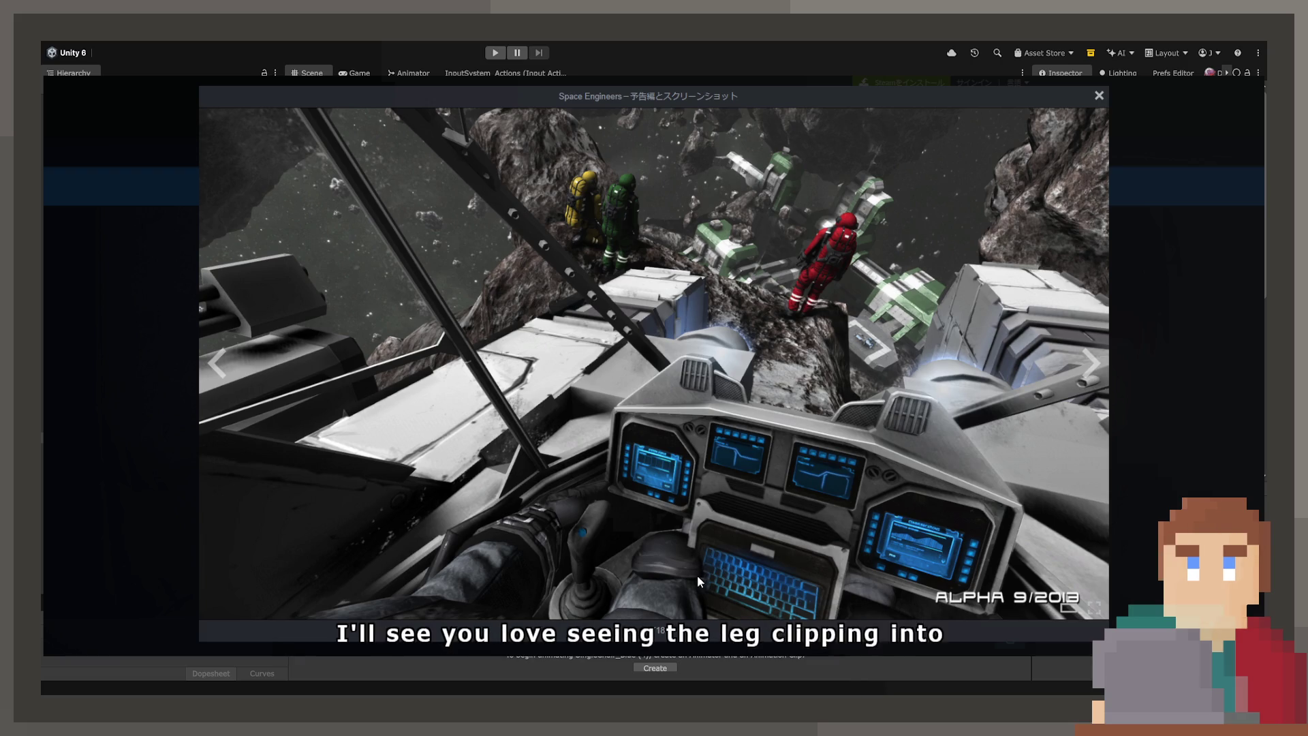
{"action": "left_click", "coordinate": [1099, 96]}
Step: Browse the astronaut, ALPHA 8/2013 station, desert vehicles and astronauts screenshots
{"action": "scroll", "coordinate": [914, 375], "scroll_direction": "down", "scroll_amount": 6}
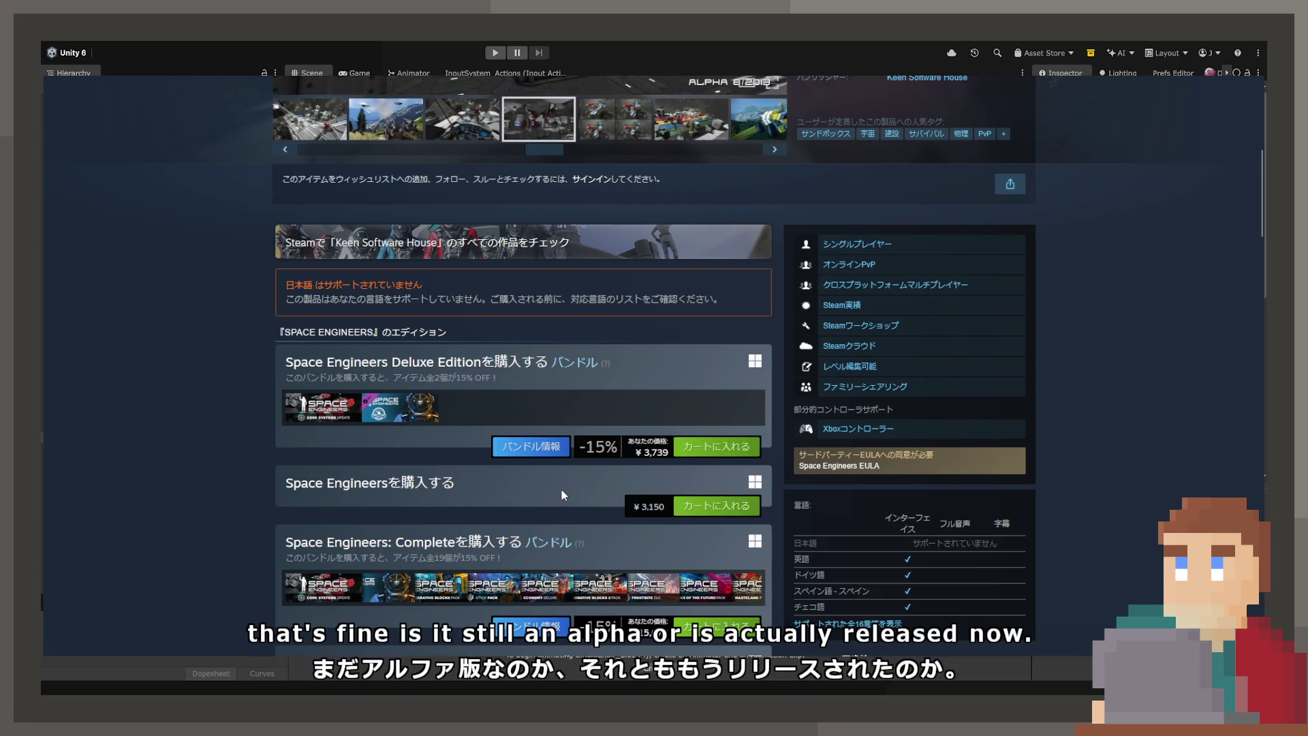
{"action": "scroll", "coordinate": [551, 484], "scroll_direction": "up", "scroll_amount": 5}
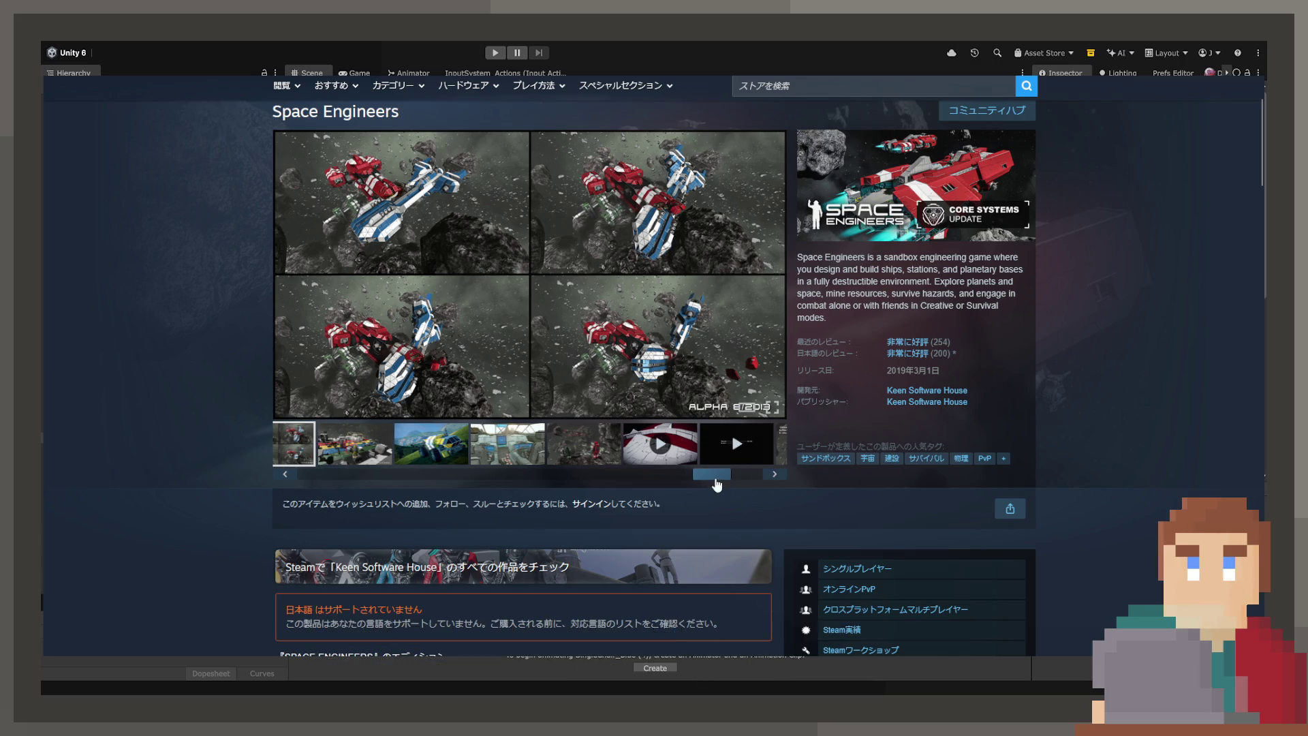
{"action": "left_click_drag", "start_coordinate": [717, 475], "coordinate": [409, 476]}
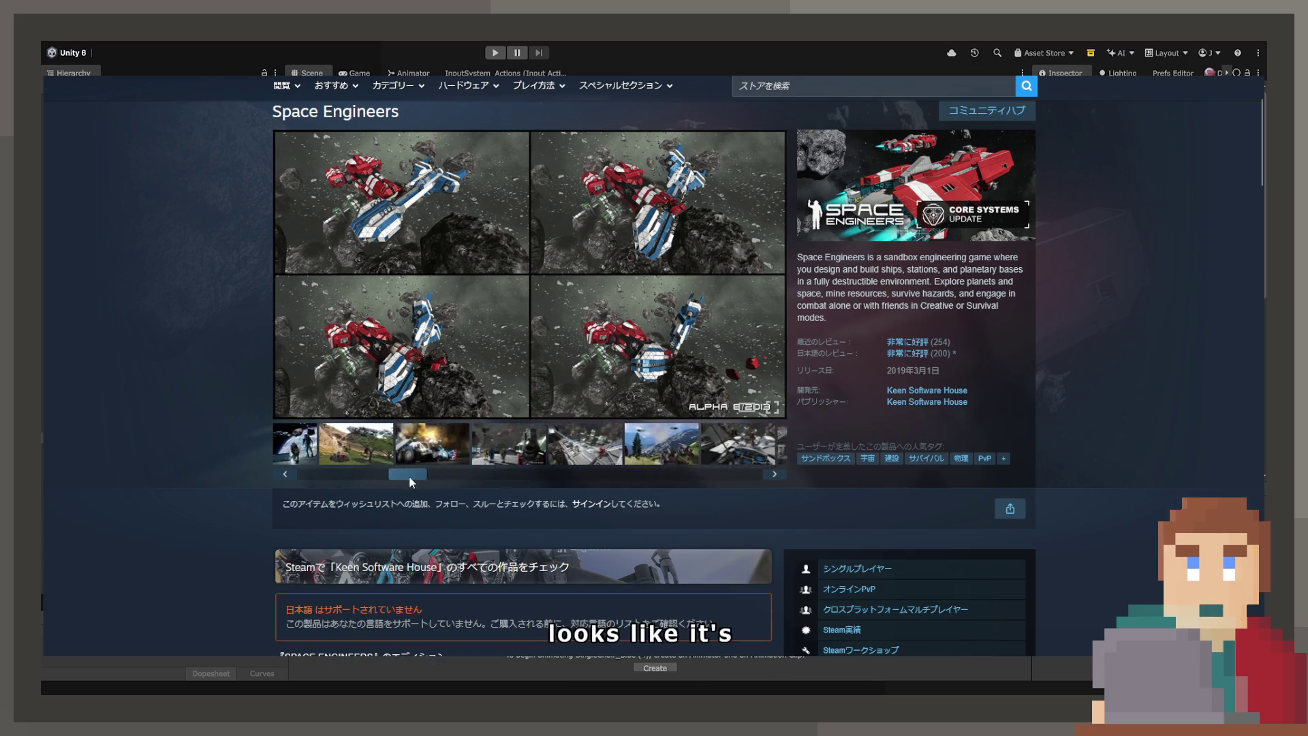
{"action": "left_click", "coordinate": [430, 451]}
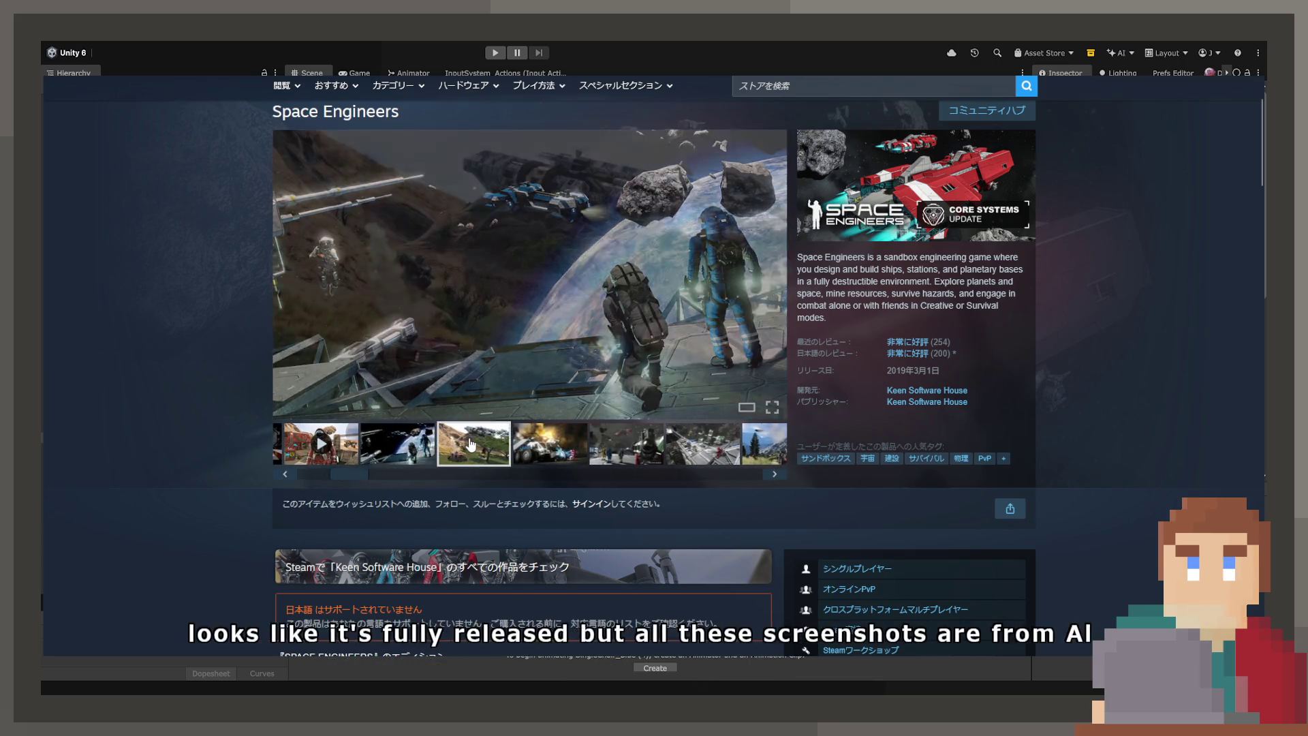
{"action": "left_click", "coordinate": [418, 441]}
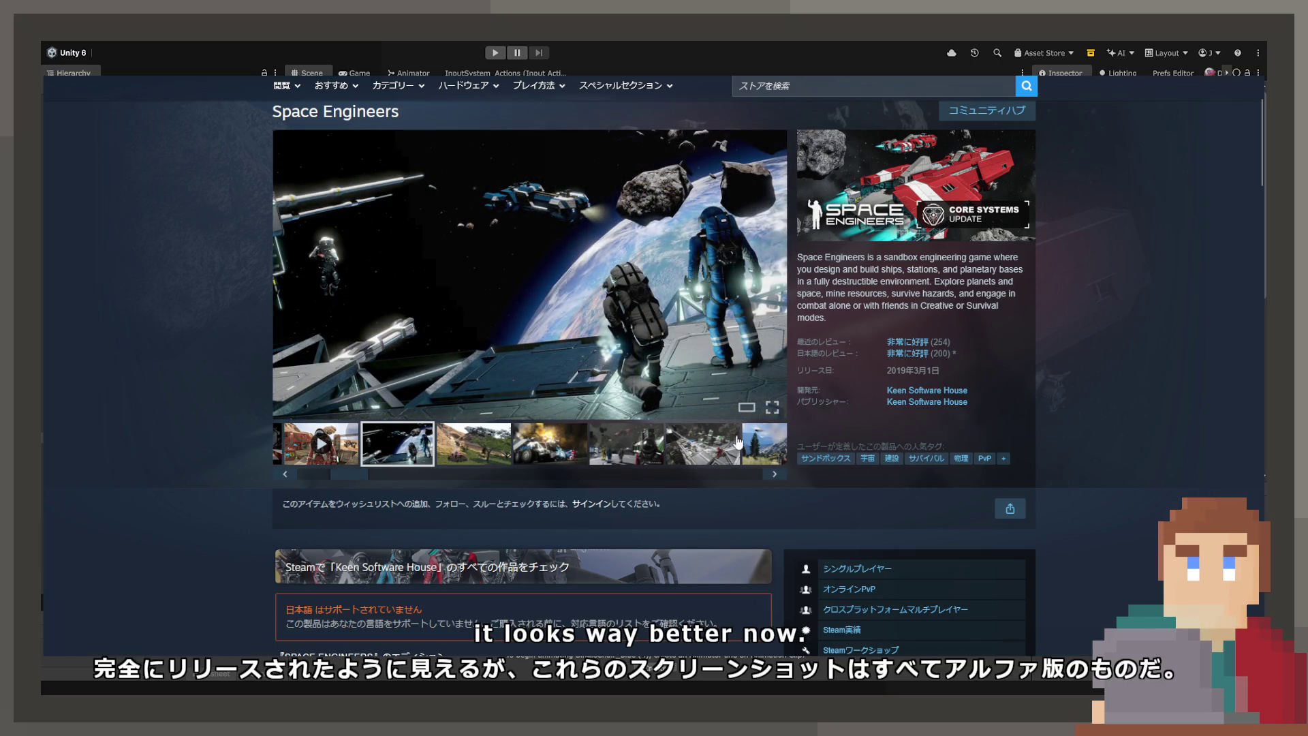
{"action": "left_click", "coordinate": [698, 443]}
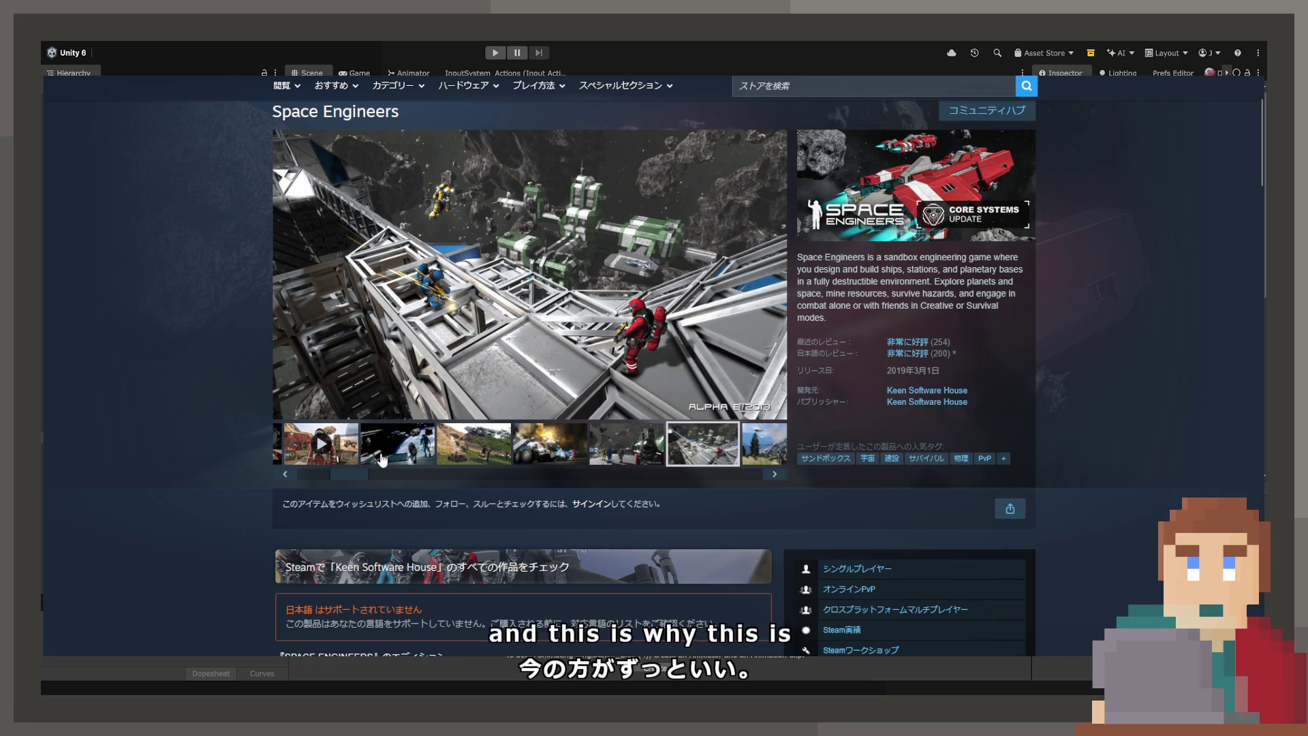
{"action": "left_click", "coordinate": [432, 451]}
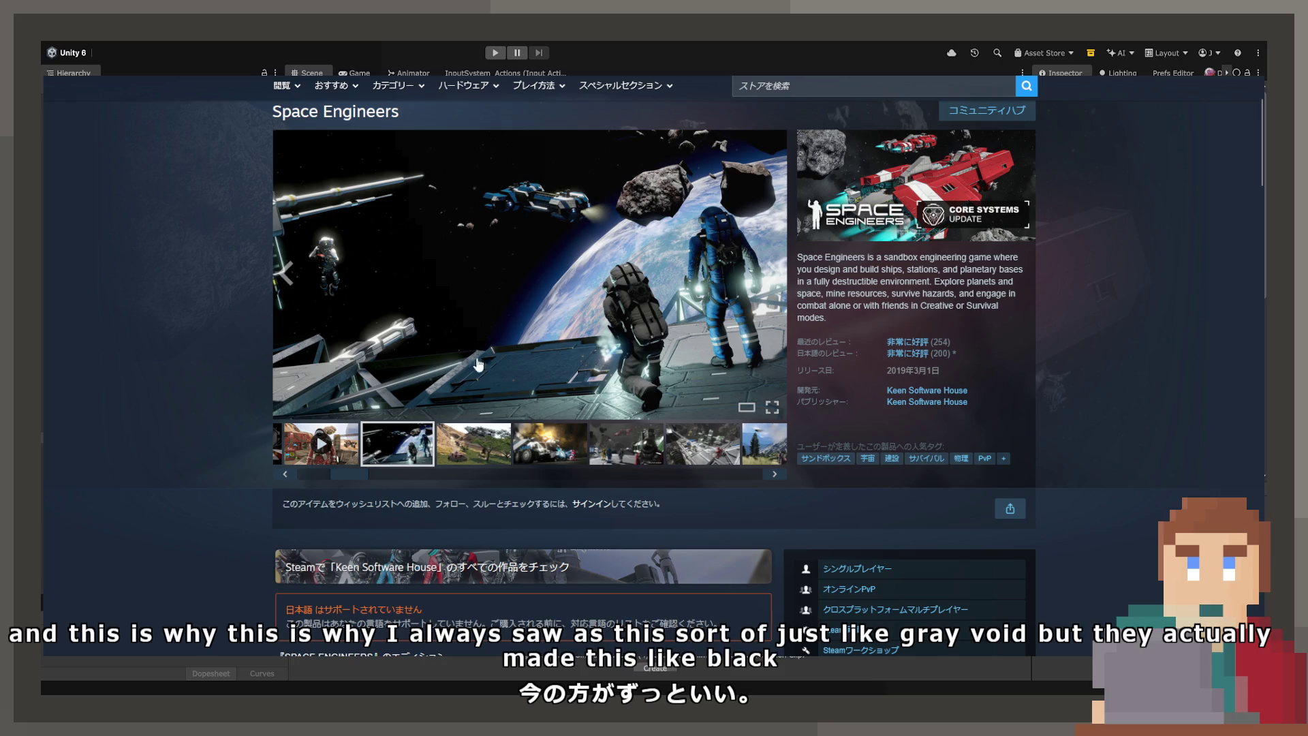
{"action": "left_click", "coordinate": [485, 462]}
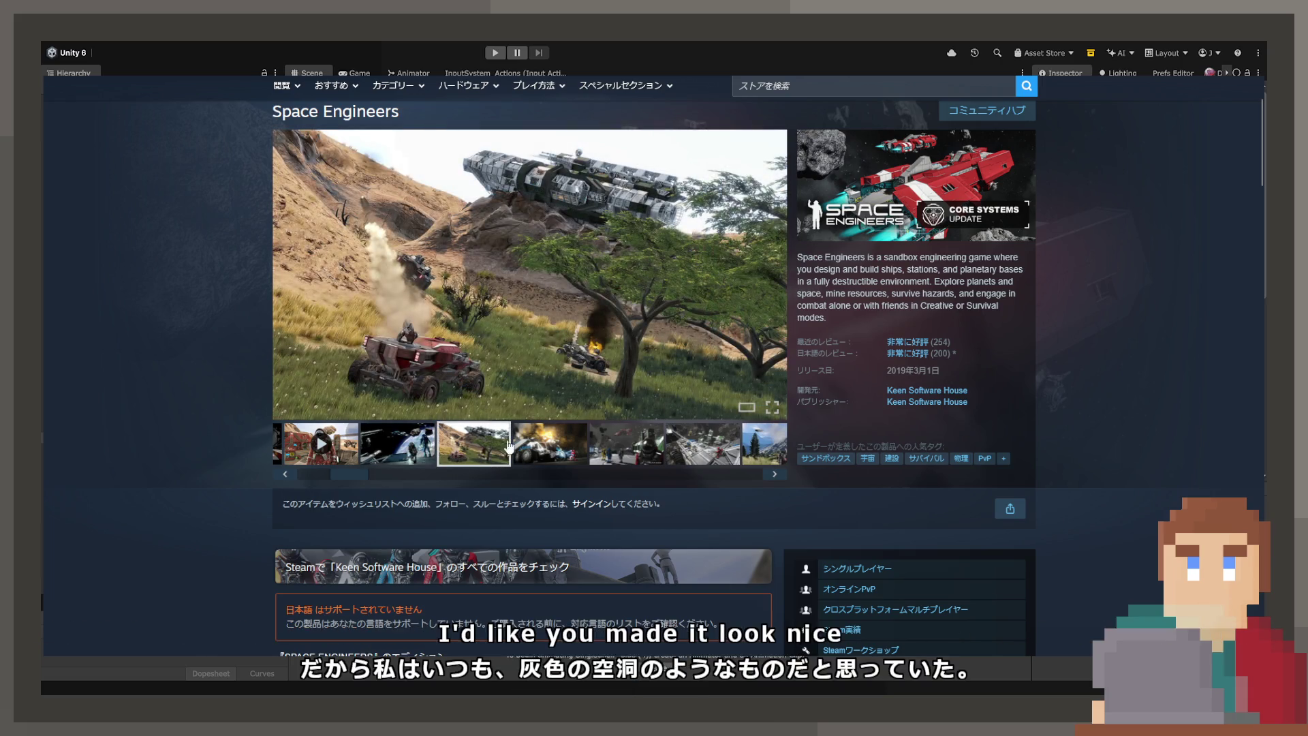
{"action": "left_click", "coordinate": [575, 448]}
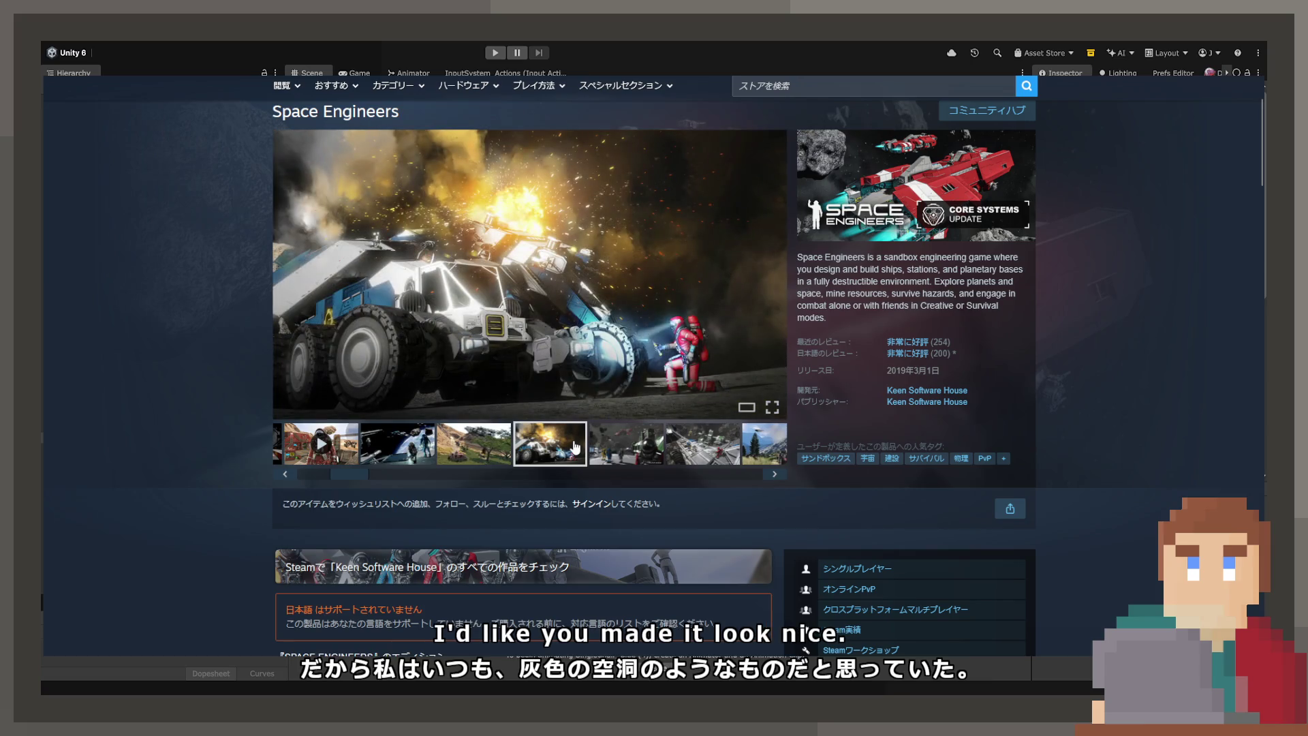
{"action": "left_click", "coordinate": [635, 445]}
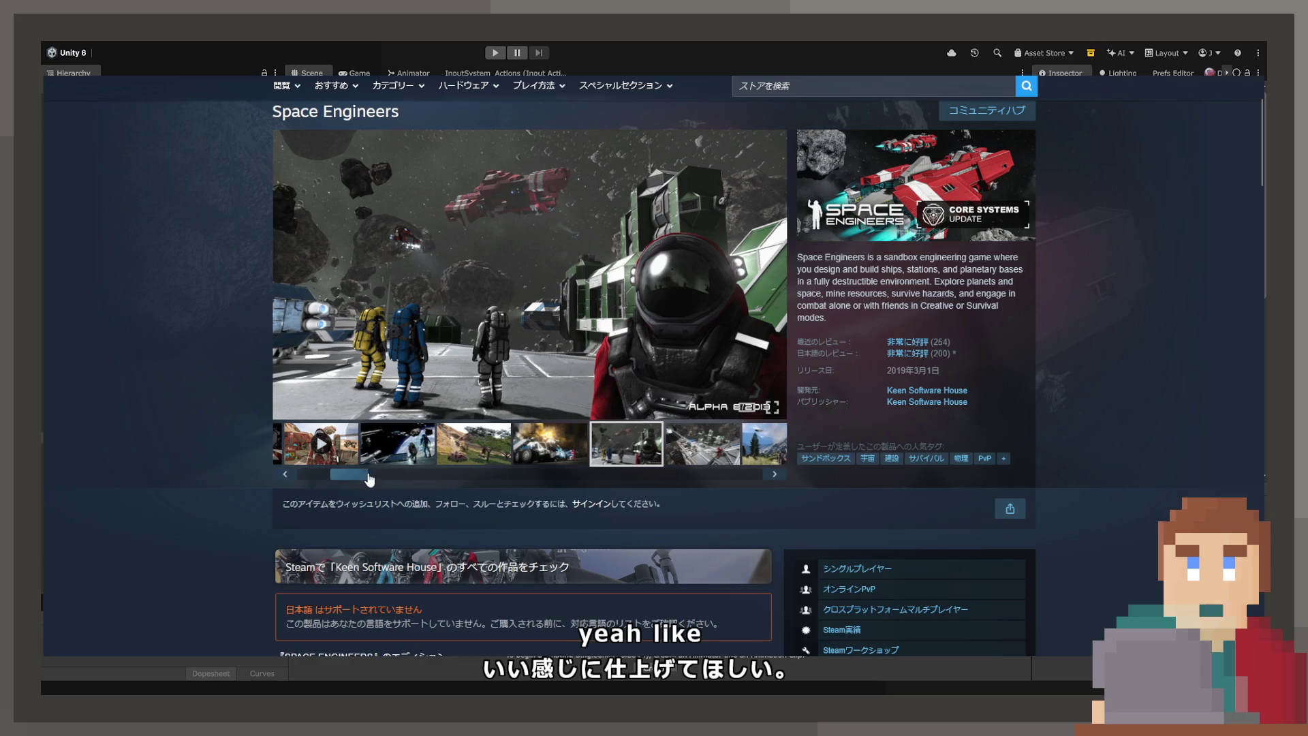
Step: Play the Space Engineers trailer, skip ahead, pause it and resume playback
{"action": "left_click_drag", "start_coordinate": [369, 480], "coordinate": [313, 468]}
{"action": "left_click", "coordinate": [310, 444]}
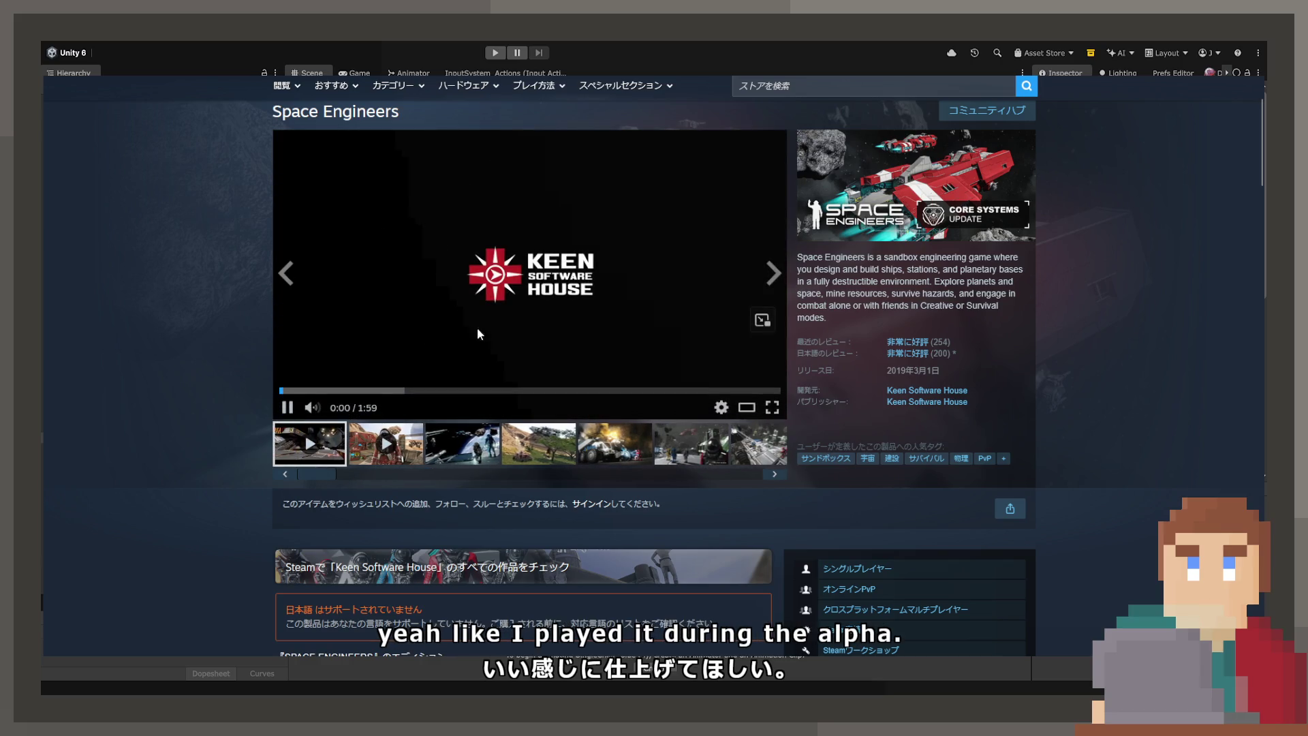
{"action": "left_click", "coordinate": [372, 391]}
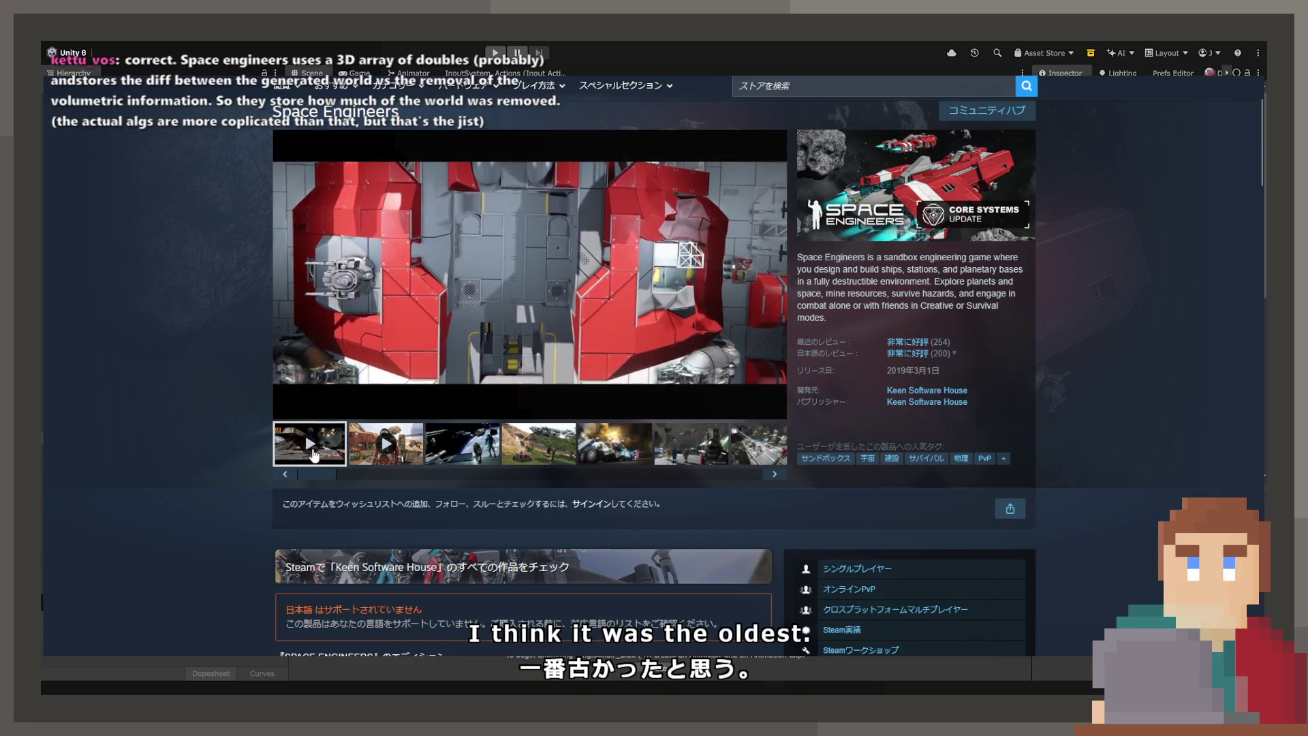
{"action": "left_click", "coordinate": [376, 315]}
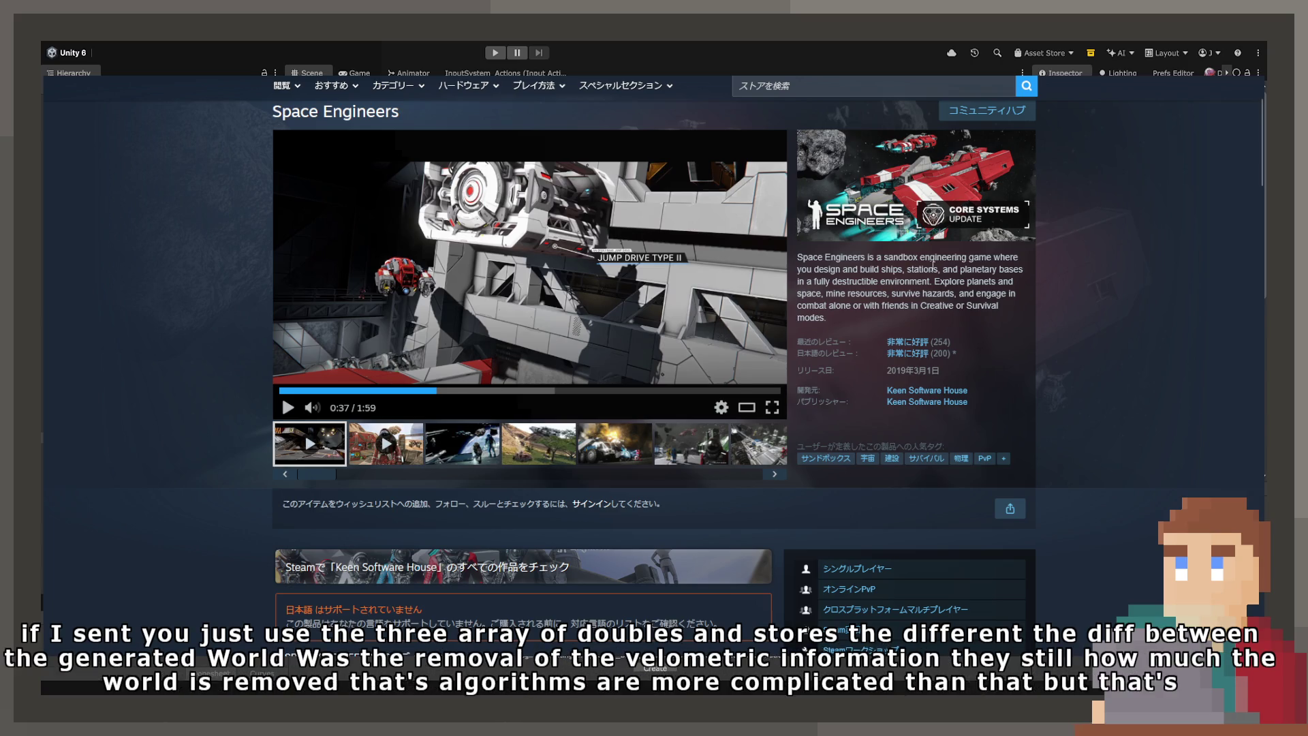
{"action": "left_click", "coordinate": [655, 320]}
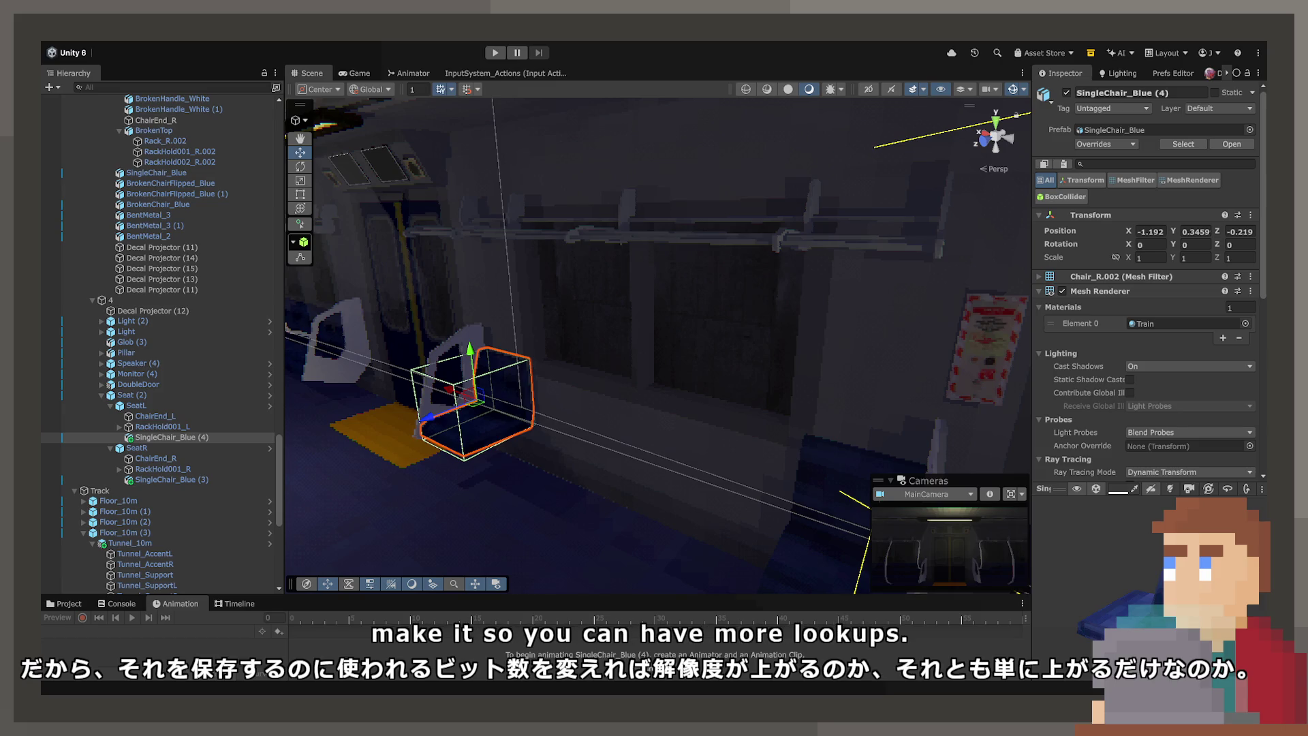
Step: Duplicate BentMetal_3 (1), BentMetal_3 and BentMetal_2 and parent the copies under Seat (2)
{"action": "mouse_move", "coordinate": [654, 518]}
{"action": "left_mouse_down"}
{"action": "mouse_move", "coordinate": [528, 479]}
{"action": "mouse_move", "coordinate": [584, 443]}
{"action": "mouse_move", "coordinate": [741, 491]}
{"action": "left_mouse_up"}
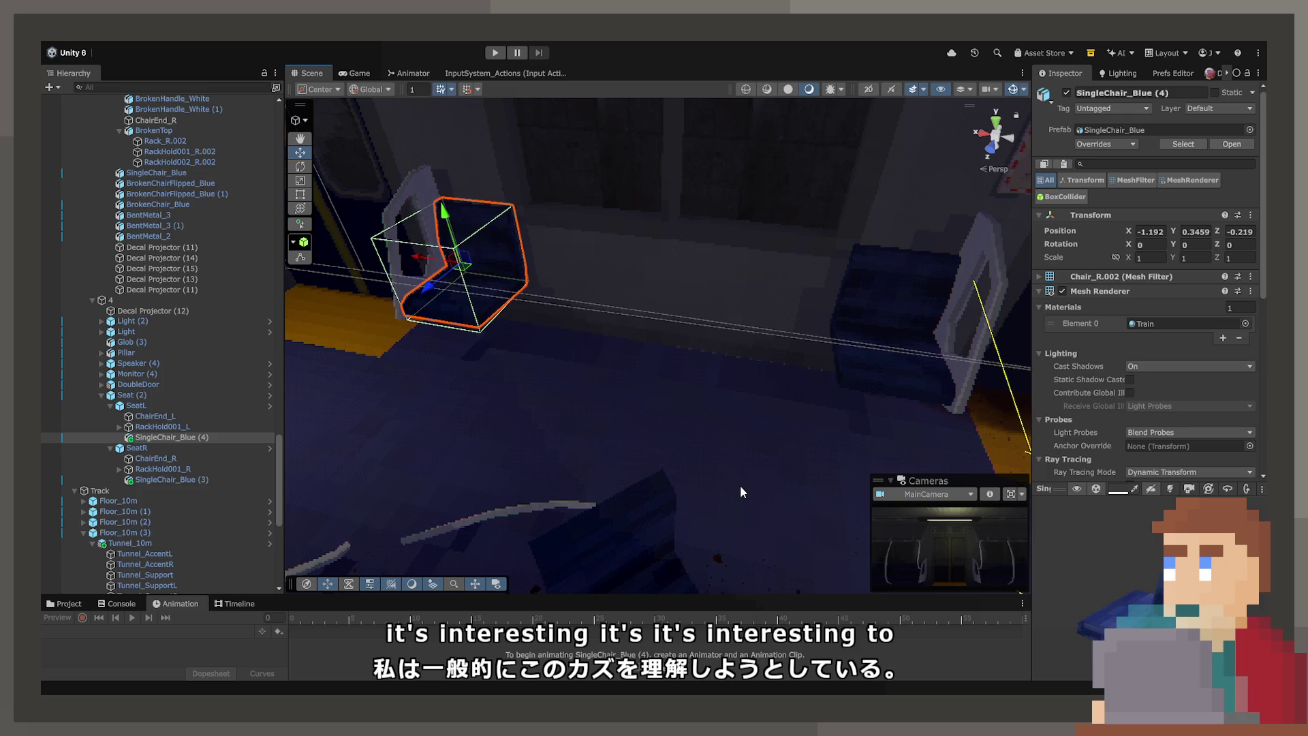
{"action": "mouse_move", "coordinate": [721, 459]}
{"action": "left_mouse_down"}
{"action": "mouse_move", "coordinate": [779, 406]}
{"action": "mouse_move", "coordinate": [777, 386]}
{"action": "mouse_move", "coordinate": [804, 378]}
{"action": "mouse_move", "coordinate": [704, 407]}
{"action": "left_mouse_up"}
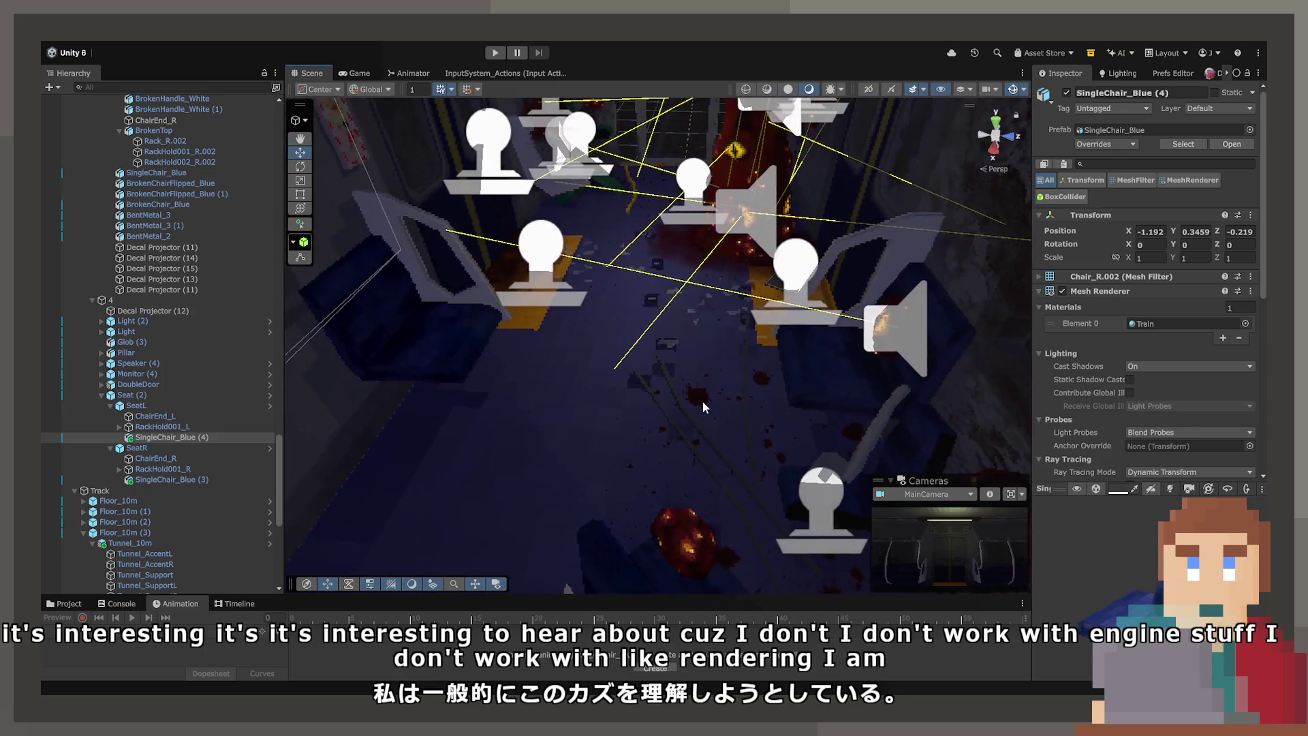
{"action": "left_click", "coordinate": [689, 435]}
{"action": "left_click", "coordinate": [693, 427]}
{"action": "left_click", "coordinate": [692, 423]}
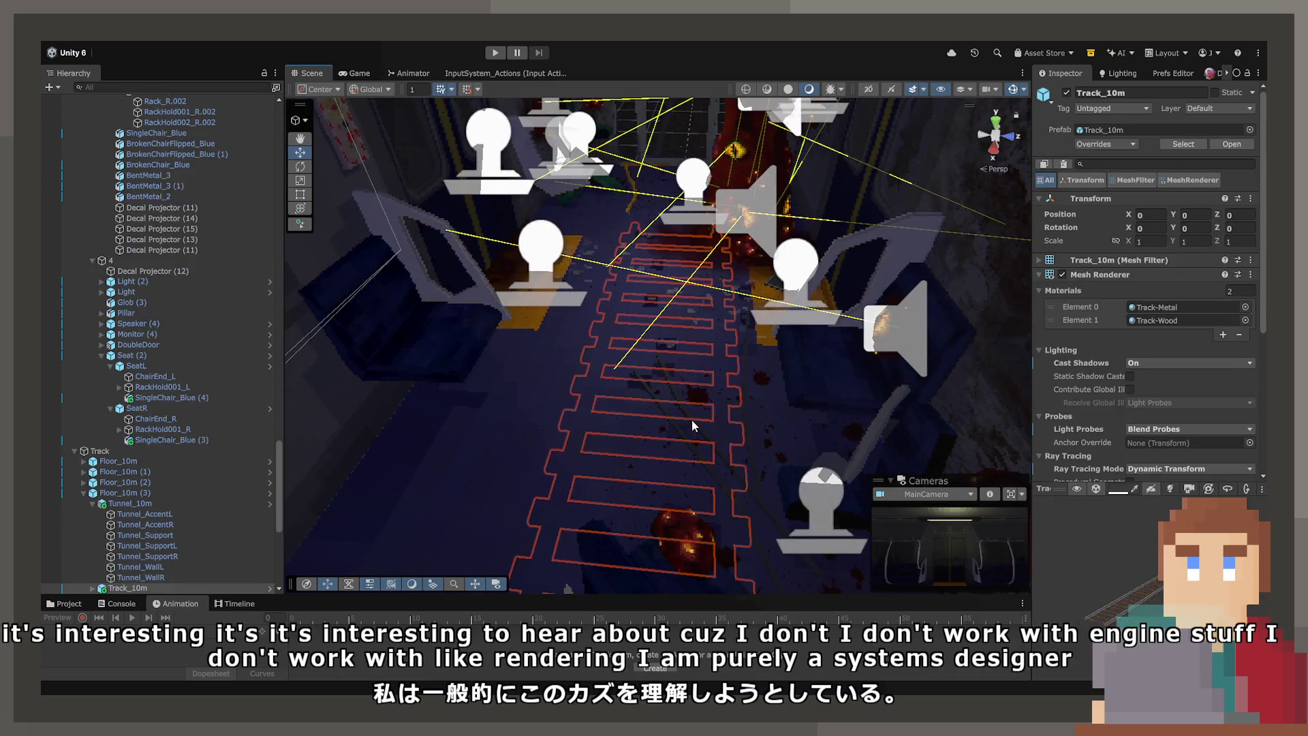
{"action": "left_click", "coordinate": [693, 426]}
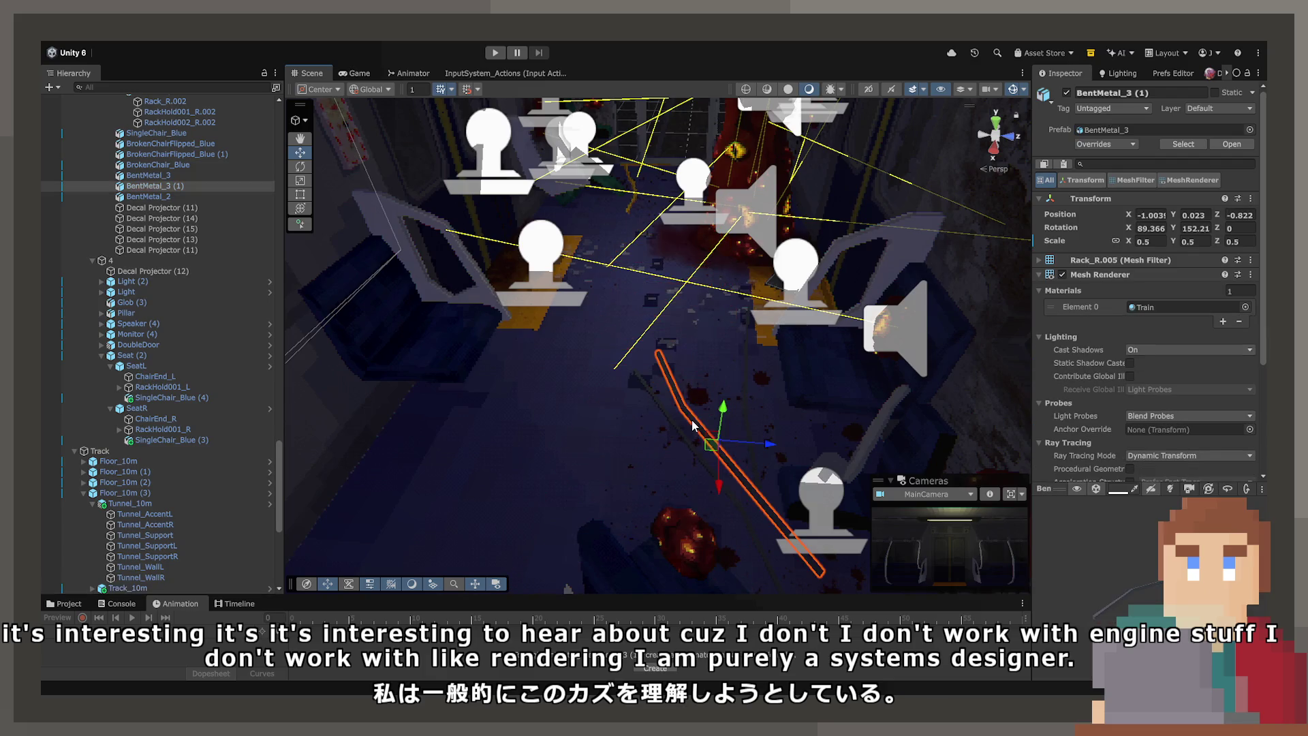
{"action": "left_click", "coordinate": [176, 179], "text": "ctrl"}
{"action": "left_click", "coordinate": [174, 197], "text": "ctrl"}
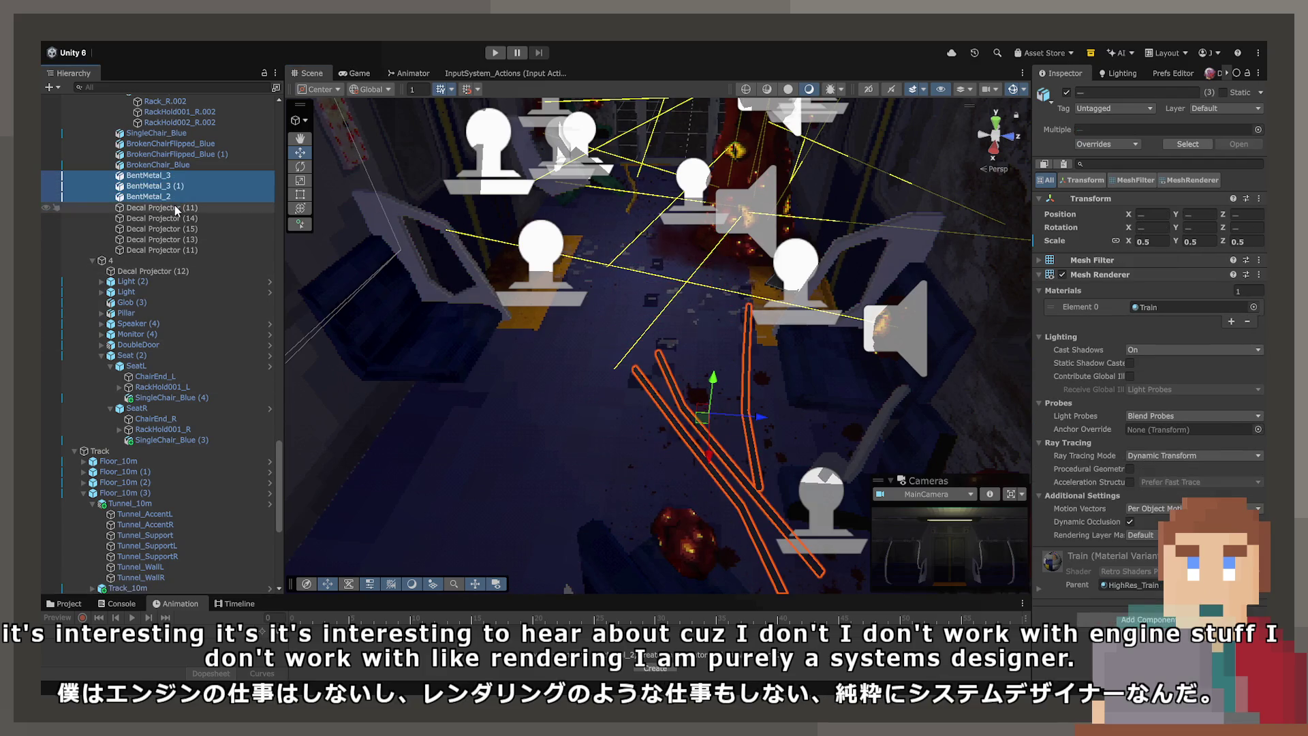
{"action": "key", "text": "ctrl+d"}
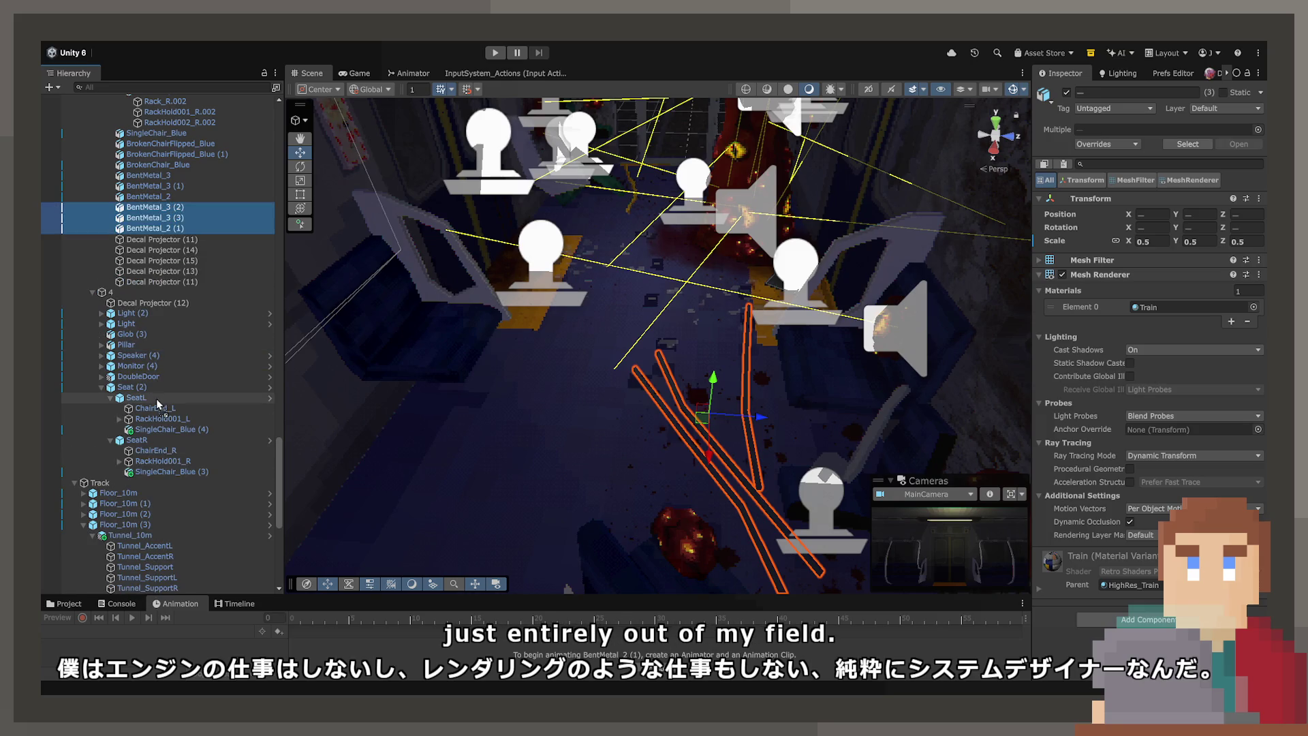
{"action": "left_click_drag", "start_coordinate": [163, 395], "coordinate": [161, 394]}
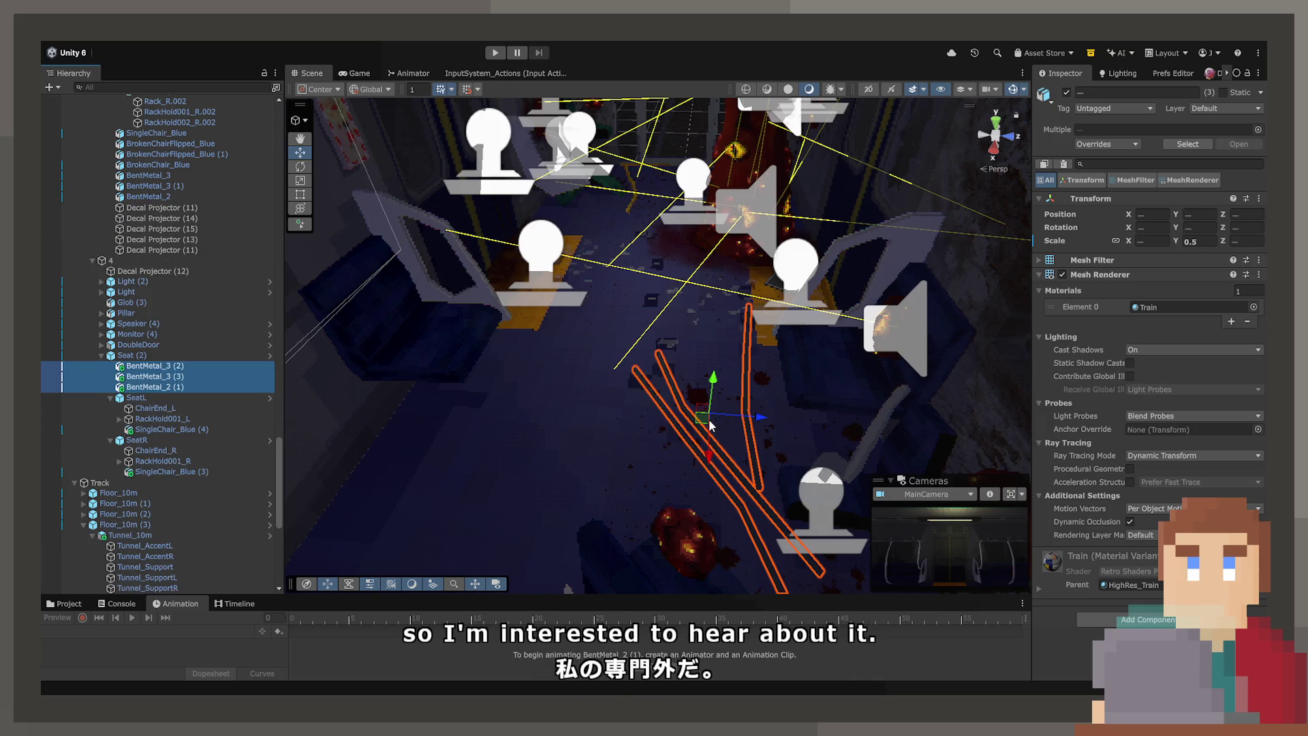
Step: Move and rotate the copied metal pieces so they lie flatter on the carriage floor
{"action": "mouse_move", "coordinate": [705, 428]}
{"action": "left_mouse_down"}
{"action": "mouse_move", "coordinate": [382, 477]}
{"action": "mouse_move", "coordinate": [395, 530]}
{"action": "left_mouse_up"}
{"action": "key", "text": "f"}
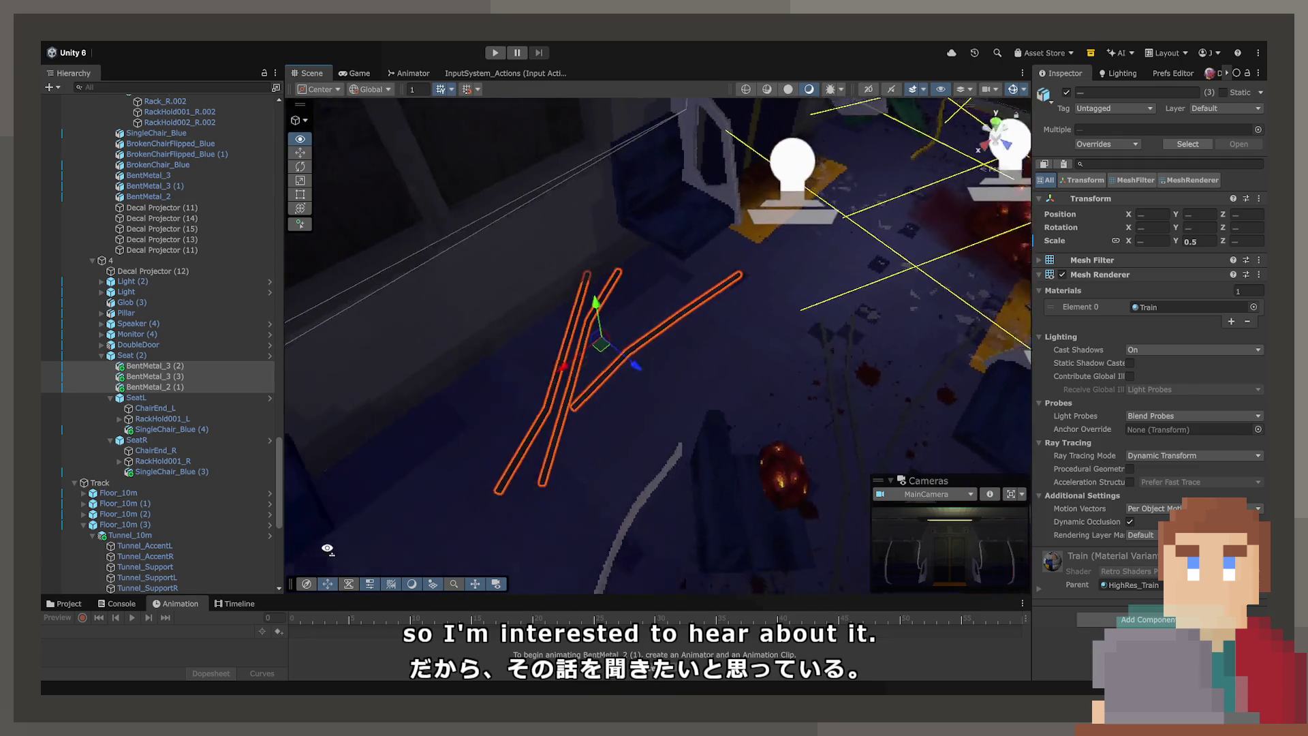
{"action": "left_click_drag", "start_coordinate": [631, 354], "coordinate": [545, 342]}
{"action": "key", "text": "w"}
{"action": "mouse_move", "coordinate": [641, 409]}
{"action": "left_mouse_down", "text": "alt"}
{"action": "mouse_move", "coordinate": [671, 400]}
{"action": "mouse_move", "coordinate": [651, 368]}
{"action": "left_mouse_up", "text": "alt"}
{"action": "left_click_drag", "start_coordinate": [696, 286], "coordinate": [603, 399]}
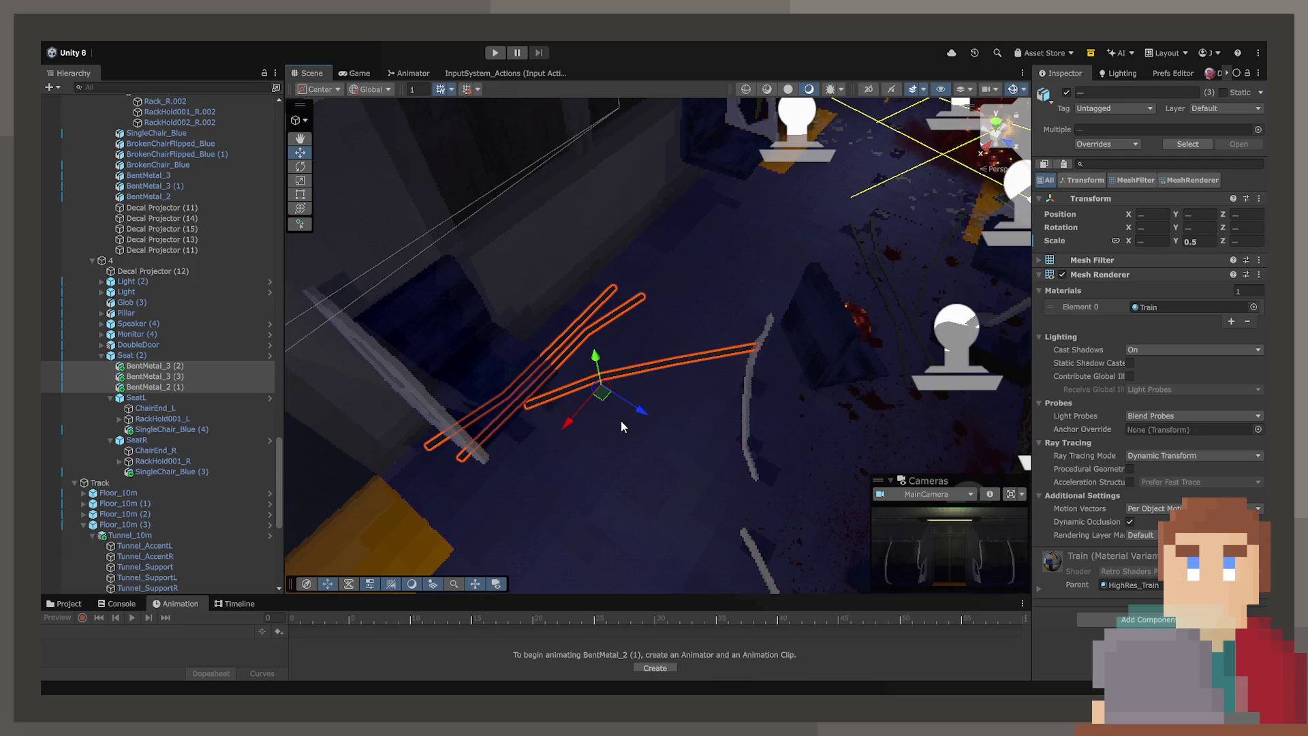
{"action": "left_click", "coordinate": [630, 368]}
{"action": "left_click", "coordinate": [630, 368]}
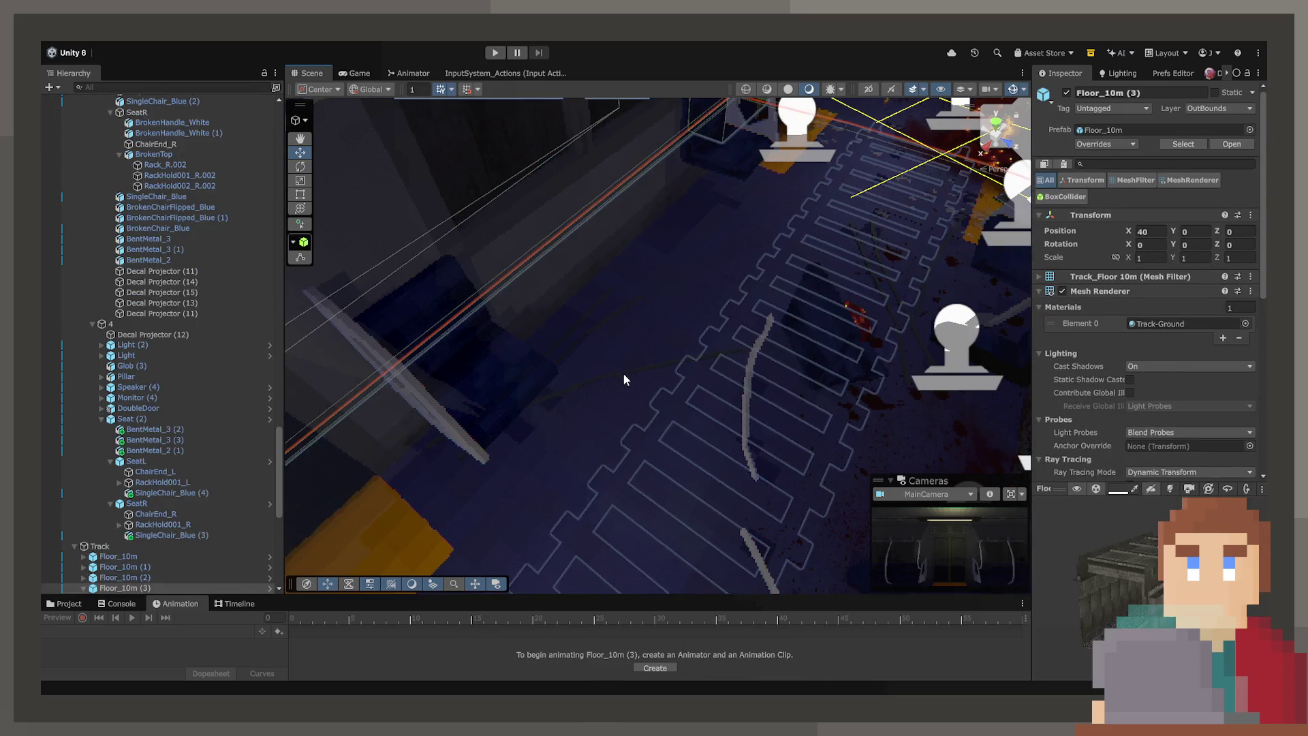
Step: Turn and move BentMetal_2 (1), then shift two bent bars up and right on the floor
{"action": "left_click", "coordinate": [623, 372]}
{"action": "mouse_move", "coordinate": [670, 414]}
{"action": "left_mouse_down"}
{"action": "mouse_move", "coordinate": [681, 409]}
{"action": "mouse_move", "coordinate": [583, 351]}
{"action": "left_mouse_up"}
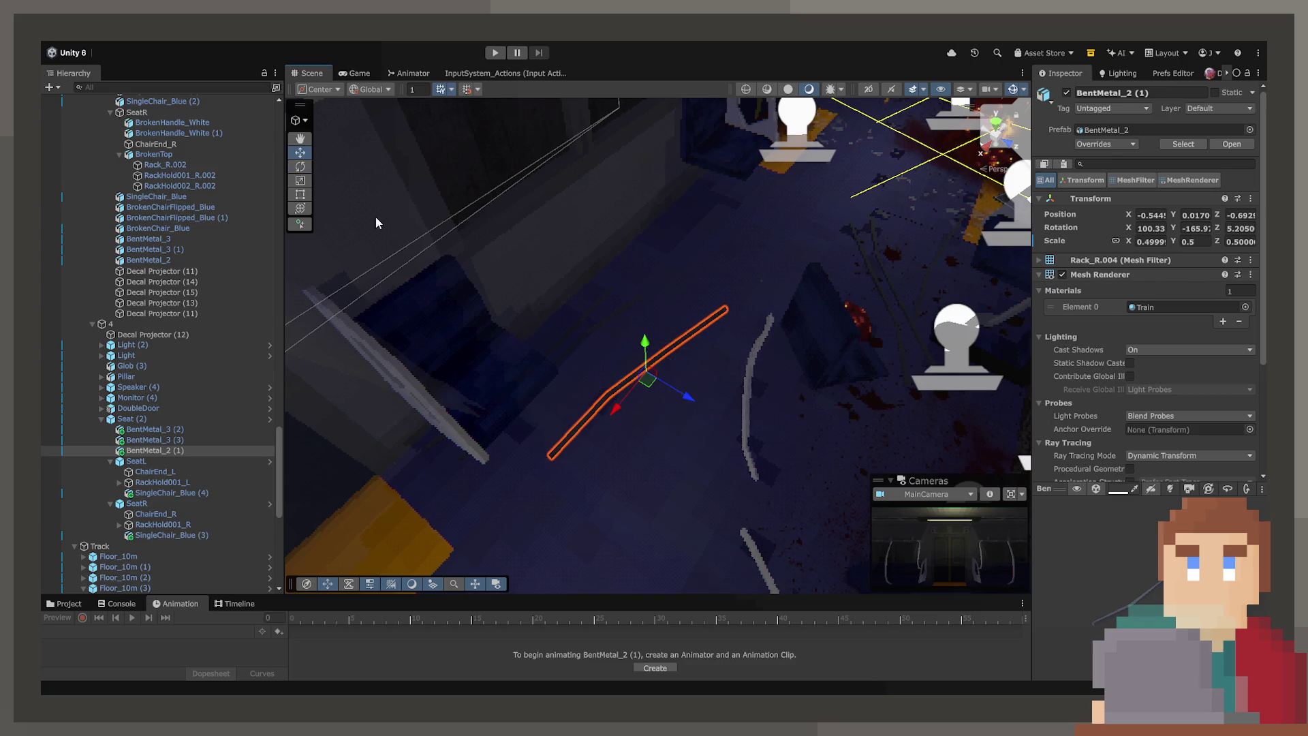
{"action": "left_click_drag", "start_coordinate": [654, 390], "coordinate": [659, 338]}
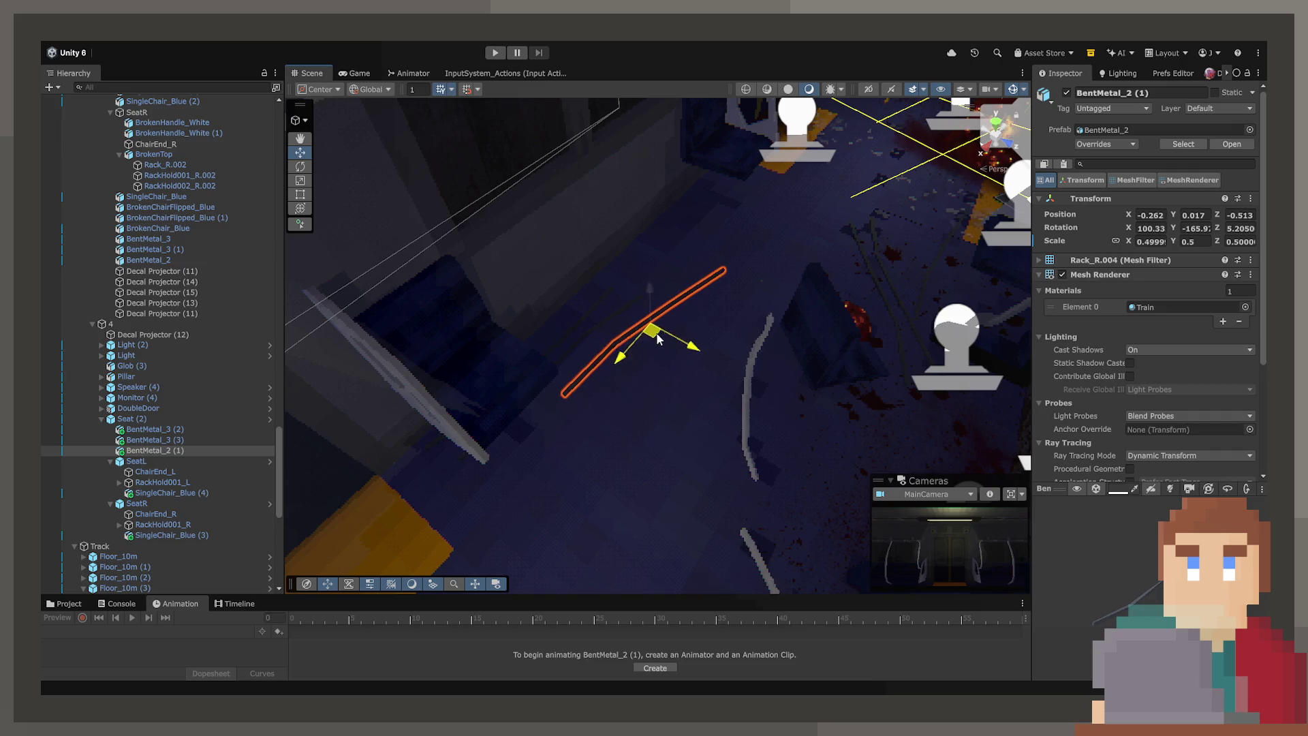
{"action": "left_click", "coordinate": [607, 319]}
{"action": "left_click", "coordinate": [606, 315]}
{"action": "left_click", "coordinate": [602, 310]}
{"action": "left_click", "coordinate": [595, 306]}
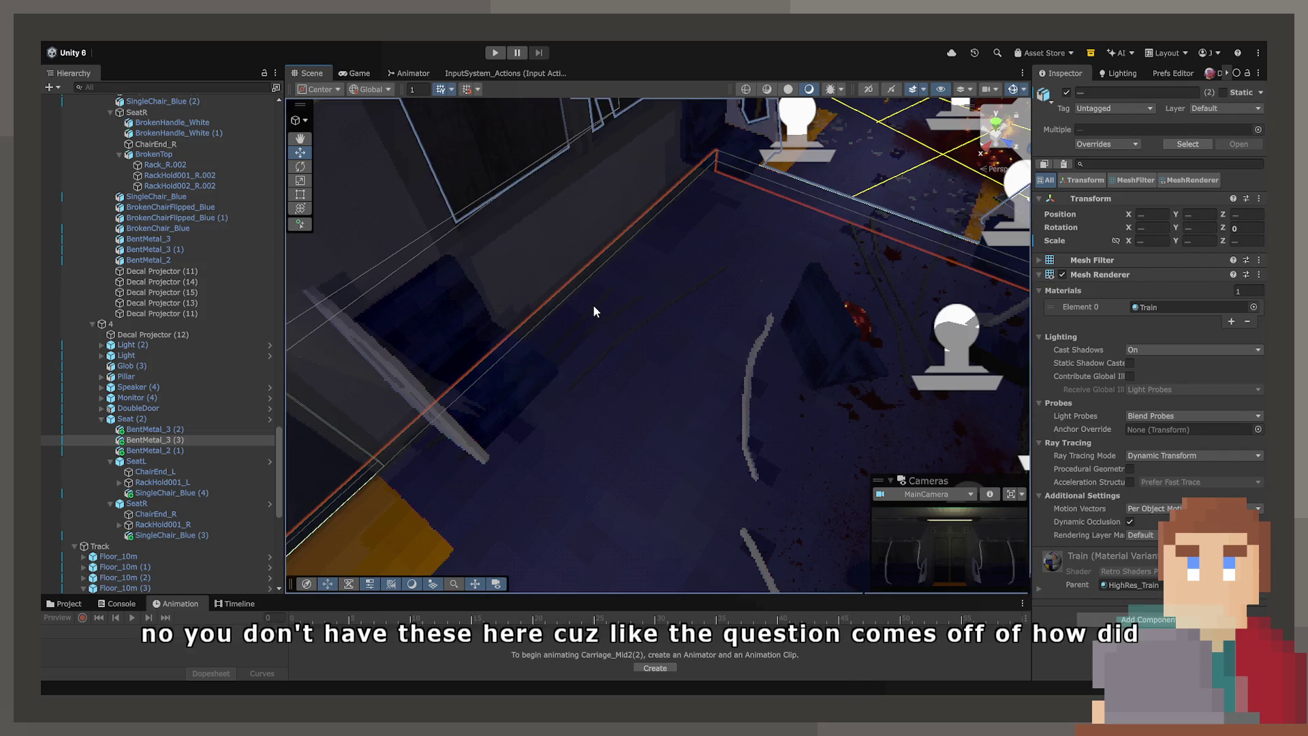
{"action": "left_click", "coordinate": [593, 310]}
{"action": "left_click", "coordinate": [522, 358], "text": "shift"}
{"action": "left_click_drag", "start_coordinate": [559, 366], "coordinate": [637, 289]}
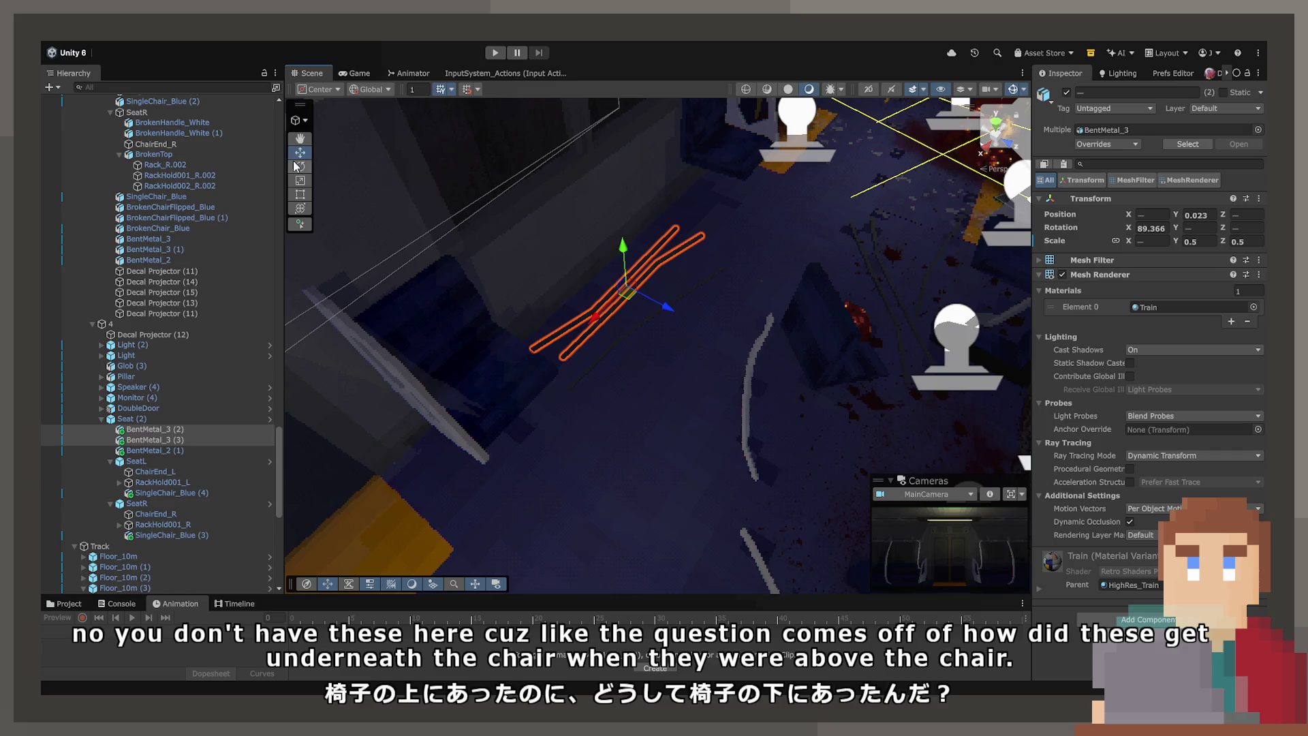
Step: Rotate BentMetal_3 (2) on Y, duplicate it and slide the copy along X
{"action": "left_click", "coordinate": [674, 231]}
{"action": "left_click", "coordinate": [674, 229]}
{"action": "left_click_drag", "start_coordinate": [608, 324], "coordinate": [625, 324]}
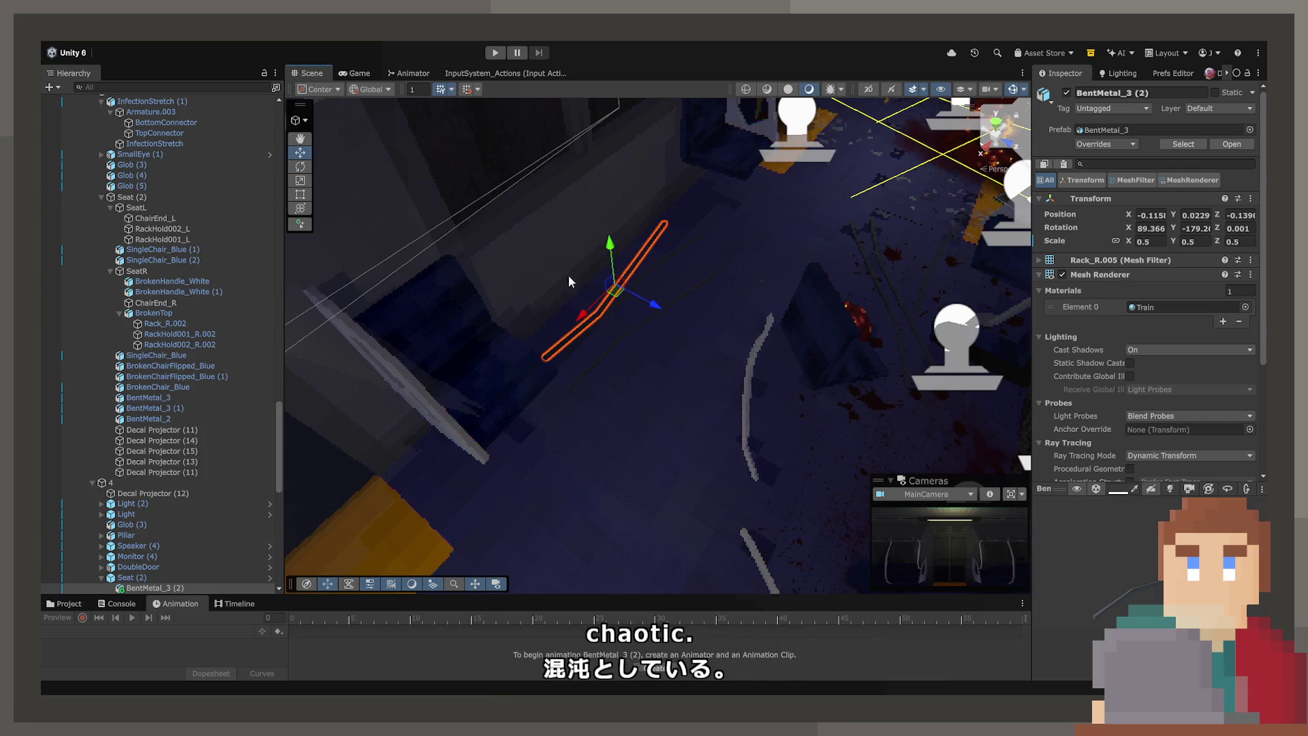
{"action": "key", "text": "ctrl+d"}
{"action": "left_click_drag", "start_coordinate": [604, 322], "coordinate": [583, 336]}
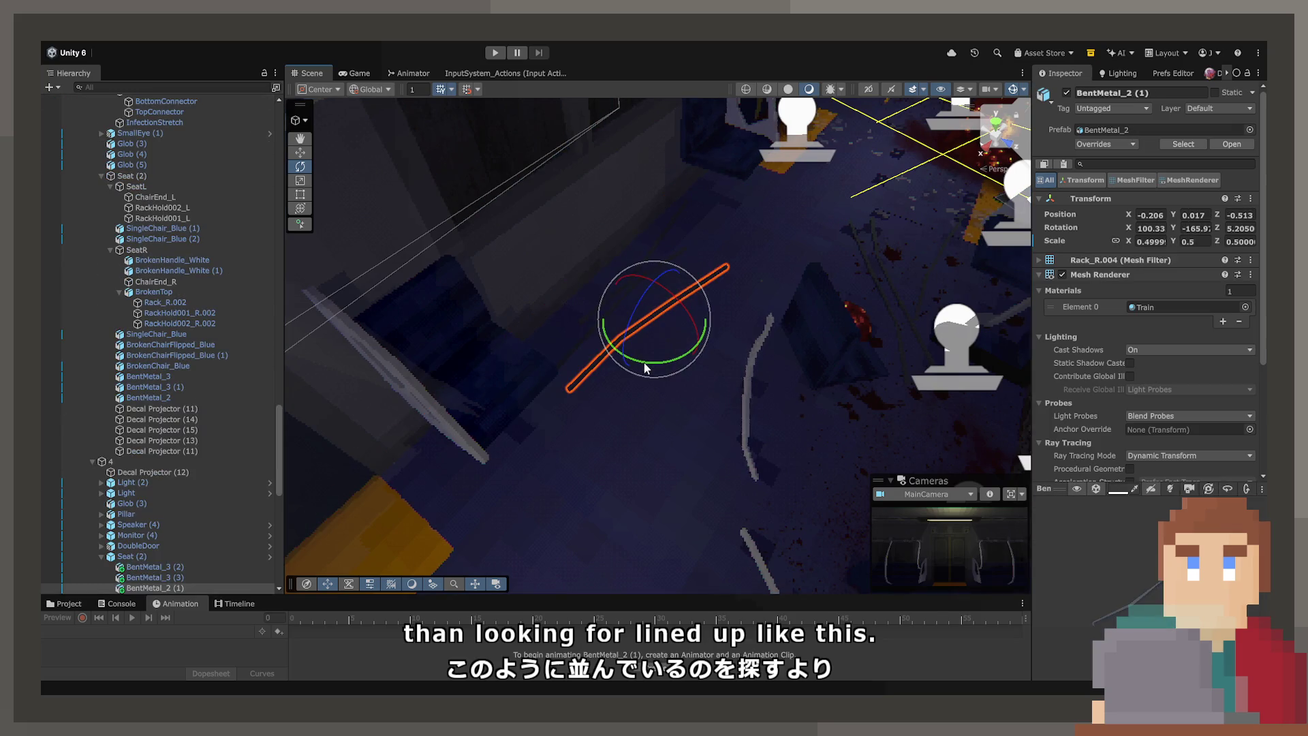
{"action": "mouse_move", "coordinate": [644, 362]}
{"action": "left_mouse_down"}
{"action": "mouse_move", "coordinate": [628, 371]}
{"action": "mouse_move", "coordinate": [666, 348]}
{"action": "mouse_move", "coordinate": [712, 354]}
{"action": "mouse_move", "coordinate": [750, 406]}
{"action": "mouse_move", "coordinate": [757, 388]}
{"action": "mouse_move", "coordinate": [692, 409]}
{"action": "mouse_move", "coordinate": [649, 537]}
{"action": "mouse_move", "coordinate": [620, 482]}
{"action": "mouse_move", "coordinate": [379, 497]}
{"action": "mouse_move", "coordinate": [713, 345]}
{"action": "left_mouse_up"}
{"action": "left_click", "coordinate": [299, 152]}
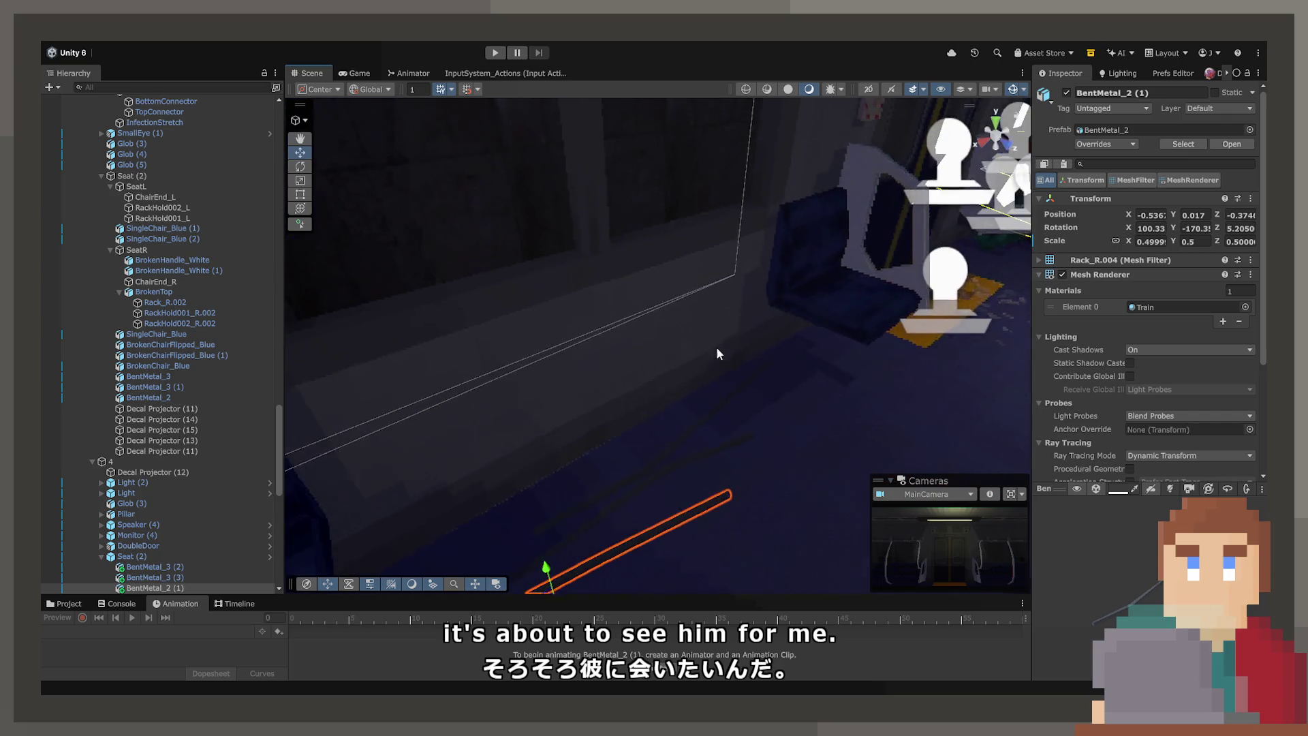
Step: Fly into the carriage and enlarge the Project window listing the Train and Prefabs folders
{"action": "left_click", "coordinate": [770, 409]}
{"action": "mouse_move", "coordinate": [771, 409]}
{"action": "left_mouse_down"}
{"action": "mouse_move", "coordinate": [798, 402]}
{"action": "mouse_move", "coordinate": [802, 450]}
{"action": "mouse_move", "coordinate": [777, 452]}
{"action": "mouse_move", "coordinate": [767, 380]}
{"action": "mouse_move", "coordinate": [637, 377]}
{"action": "mouse_move", "coordinate": [1116, 410]}
{"action": "mouse_move", "coordinate": [1085, 396]}
{"action": "left_mouse_up"}
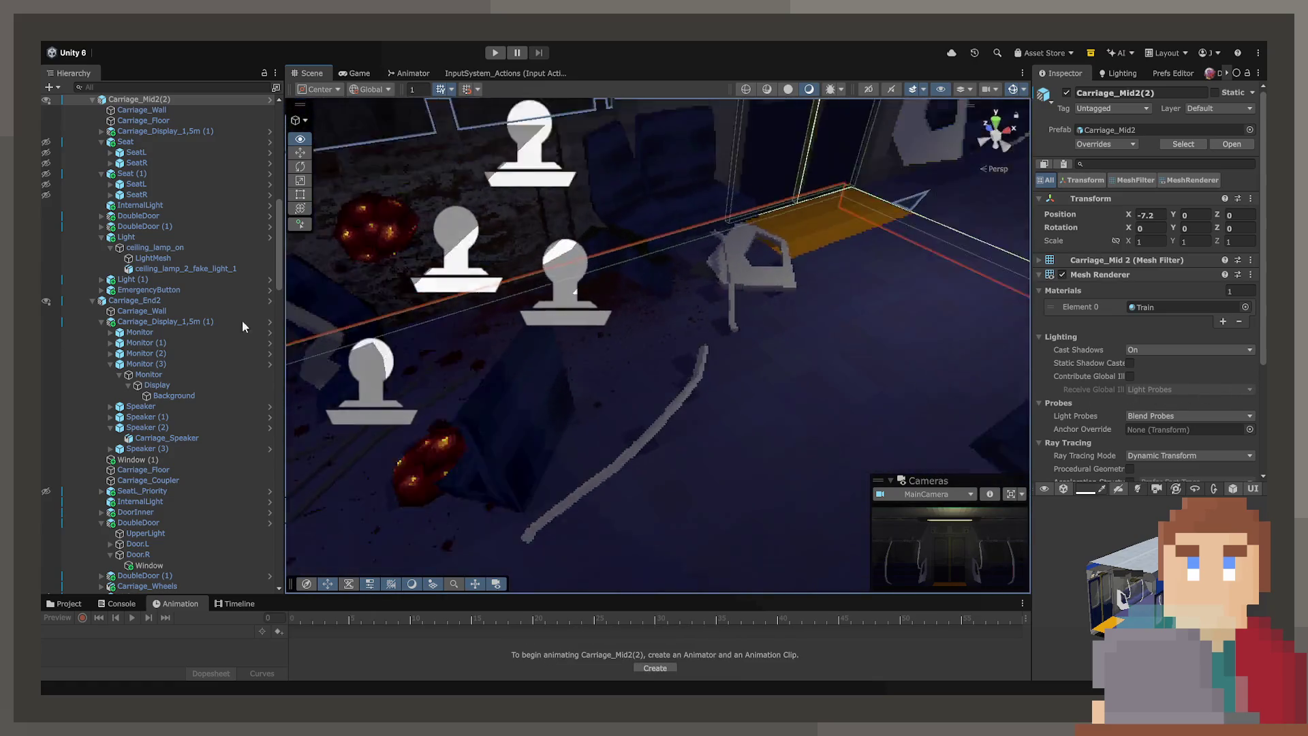
{"action": "mouse_move", "coordinate": [613, 307]}
{"action": "left_mouse_down"}
{"action": "mouse_move", "coordinate": [441, 301]}
{"action": "mouse_move", "coordinate": [721, 325]}
{"action": "mouse_move", "coordinate": [677, 309]}
{"action": "mouse_move", "coordinate": [677, 280]}
{"action": "left_mouse_up"}
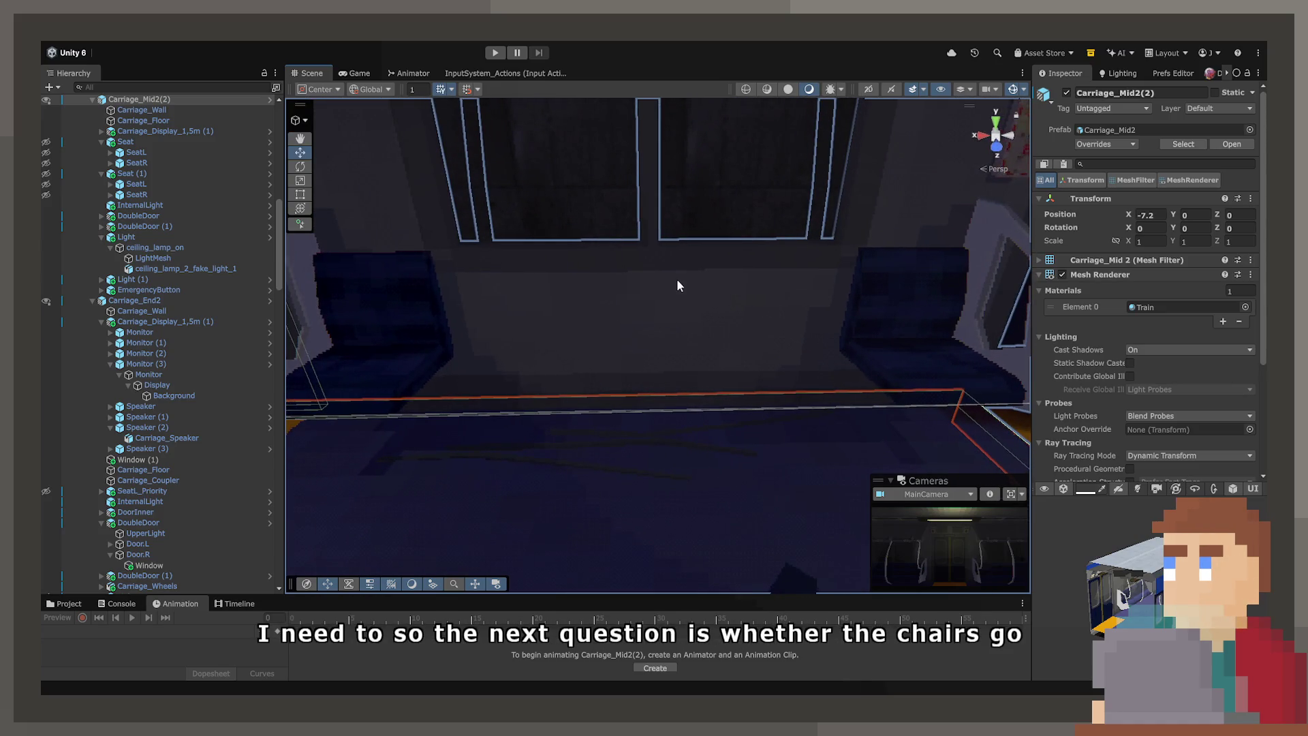
{"action": "left_click", "coordinate": [55, 606]}
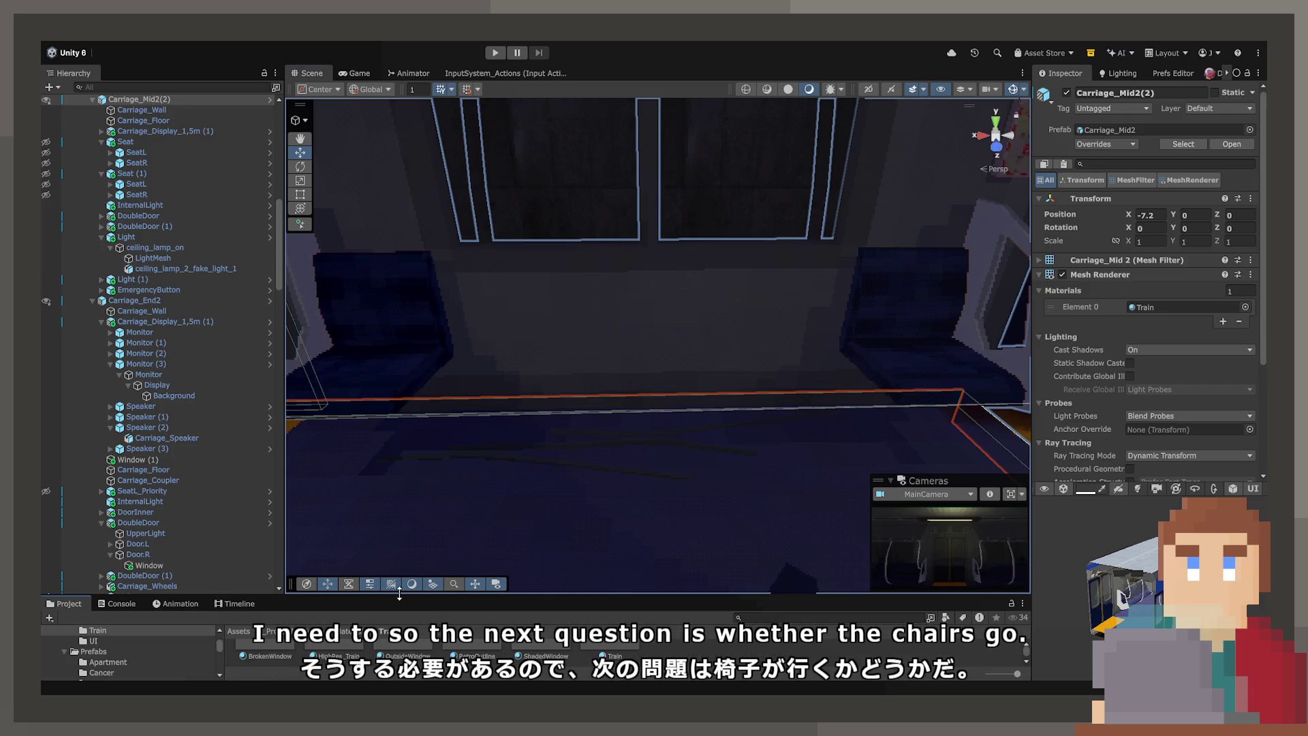
{"action": "left_click_drag", "start_coordinate": [399, 594], "coordinate": [402, 452]}
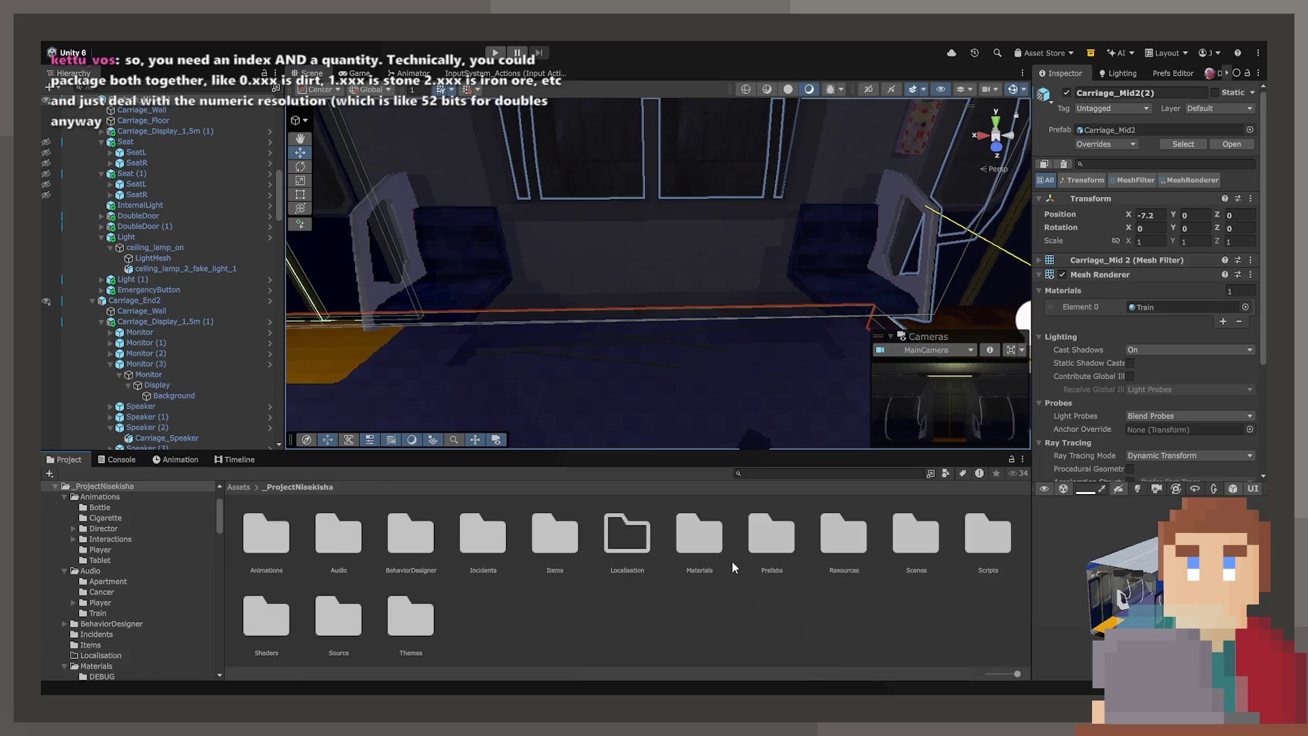
Step: Open the _ProjectNisekisha Source folder to show Audio, Fonts, Models, Sprites and Textures
{"action": "double_click", "coordinate": [322, 632]}
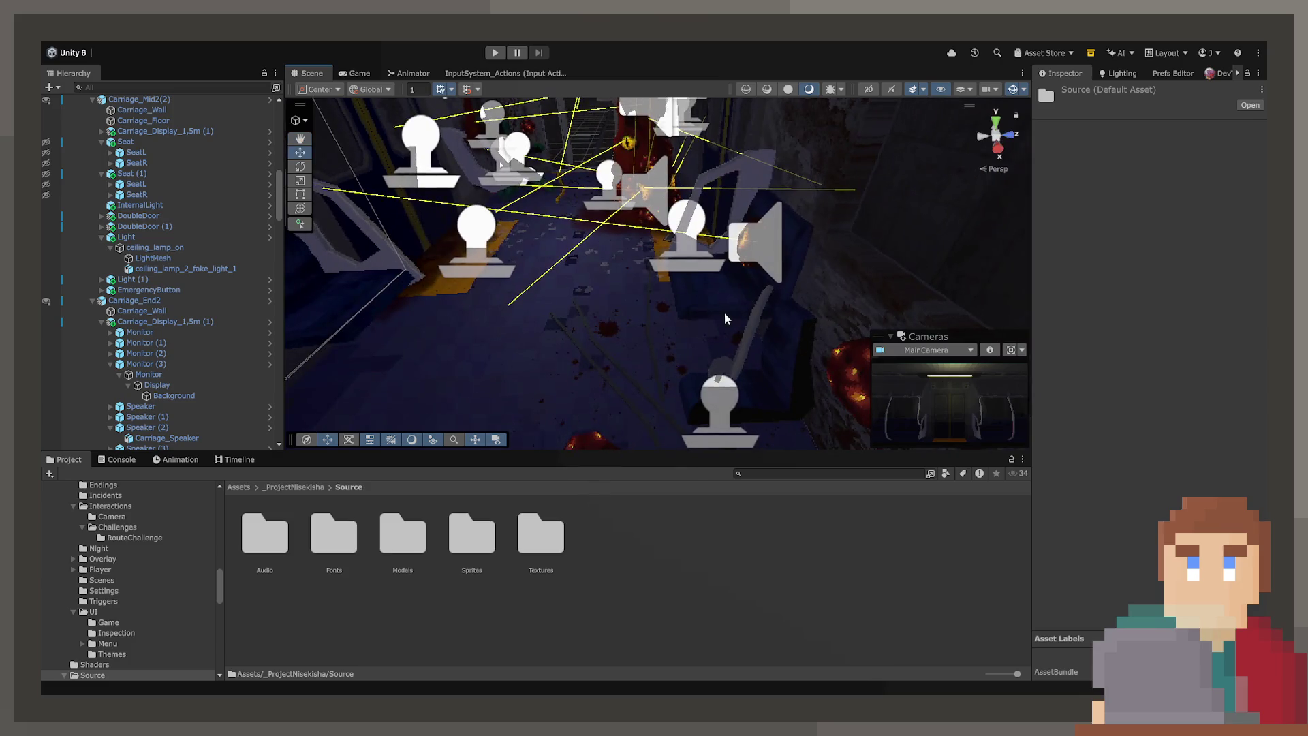
{"action": "left_click", "coordinate": [715, 323]}
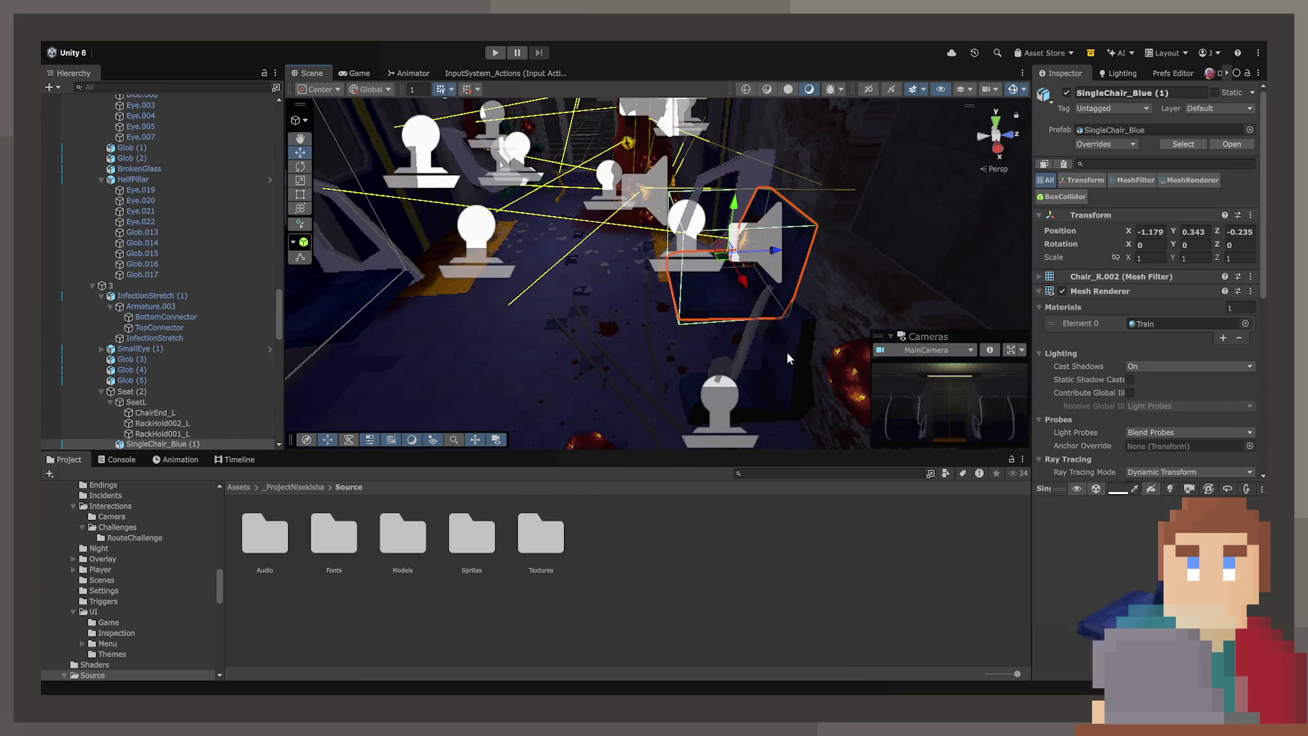
Step: Duplicate both flipped broken chairs and place the copies inside the Seat (2) group
{"action": "left_click", "coordinate": [204, 433], "text": "ctrl"}
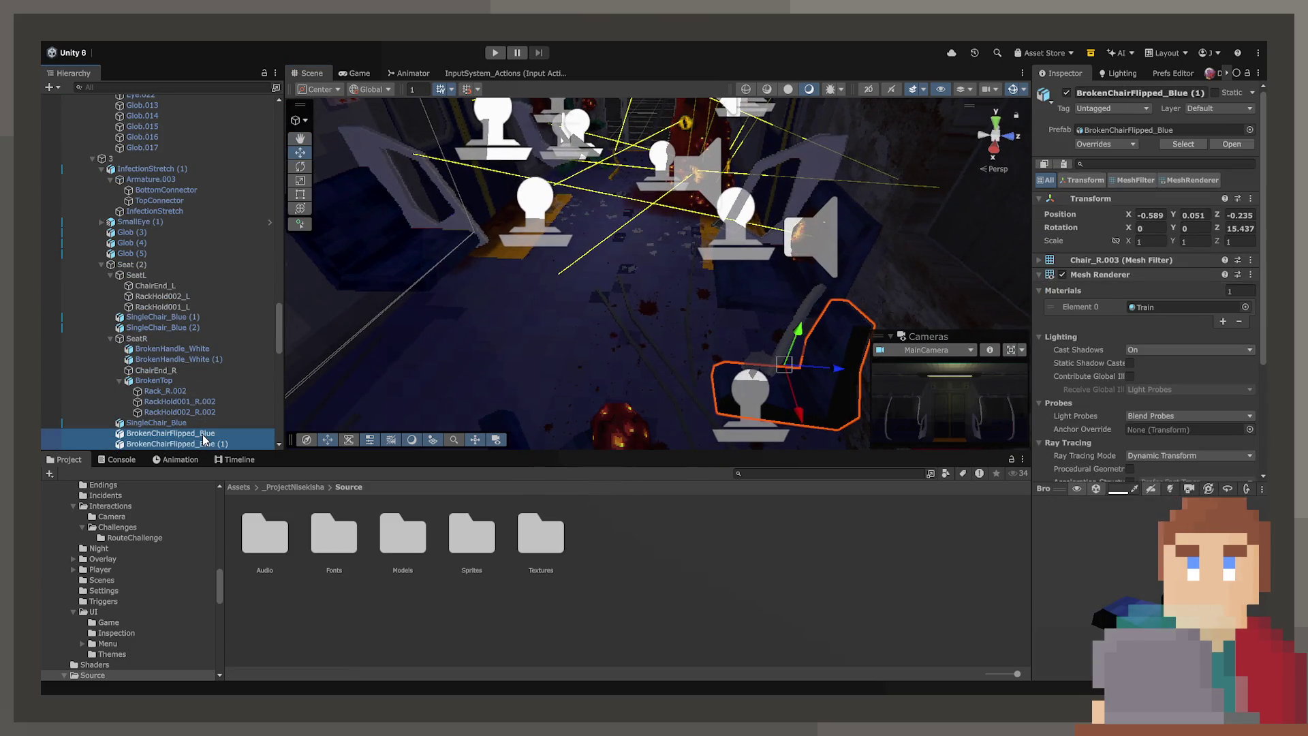
{"action": "scroll", "coordinate": [197, 422], "scroll_direction": "down", "scroll_amount": 5}
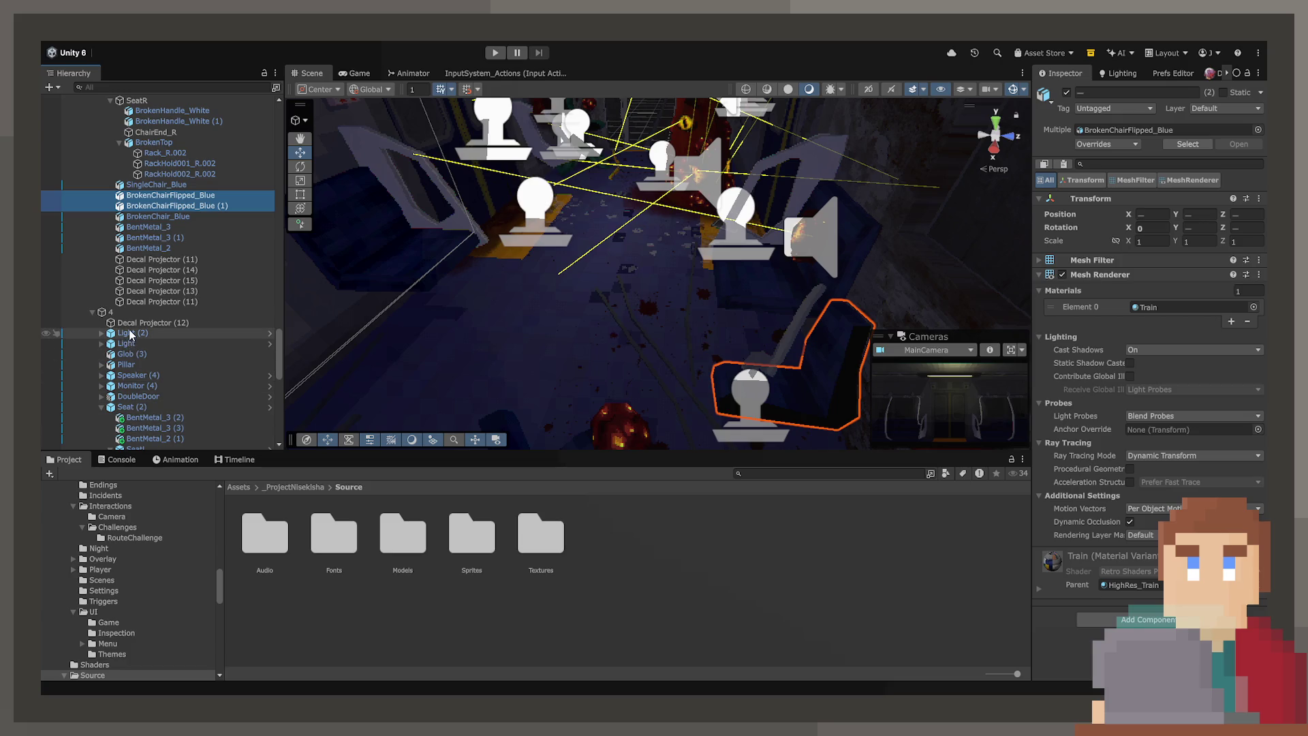
{"action": "left_click", "coordinate": [153, 406]}
{"action": "scroll", "coordinate": [153, 406], "scroll_direction": "down", "scroll_amount": 2}
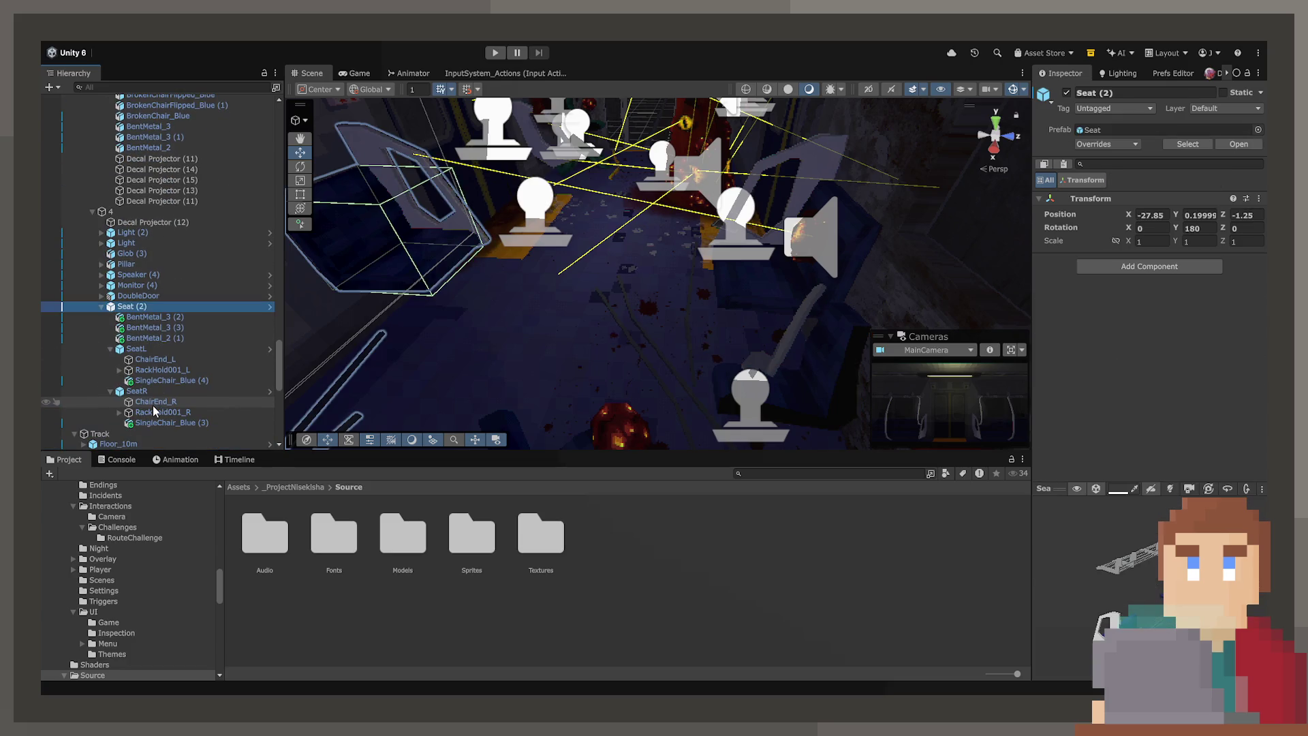
{"action": "scroll", "coordinate": [177, 201], "scroll_direction": "up", "scroll_amount": 3}
{"action": "key", "text": "ctrl+z"}
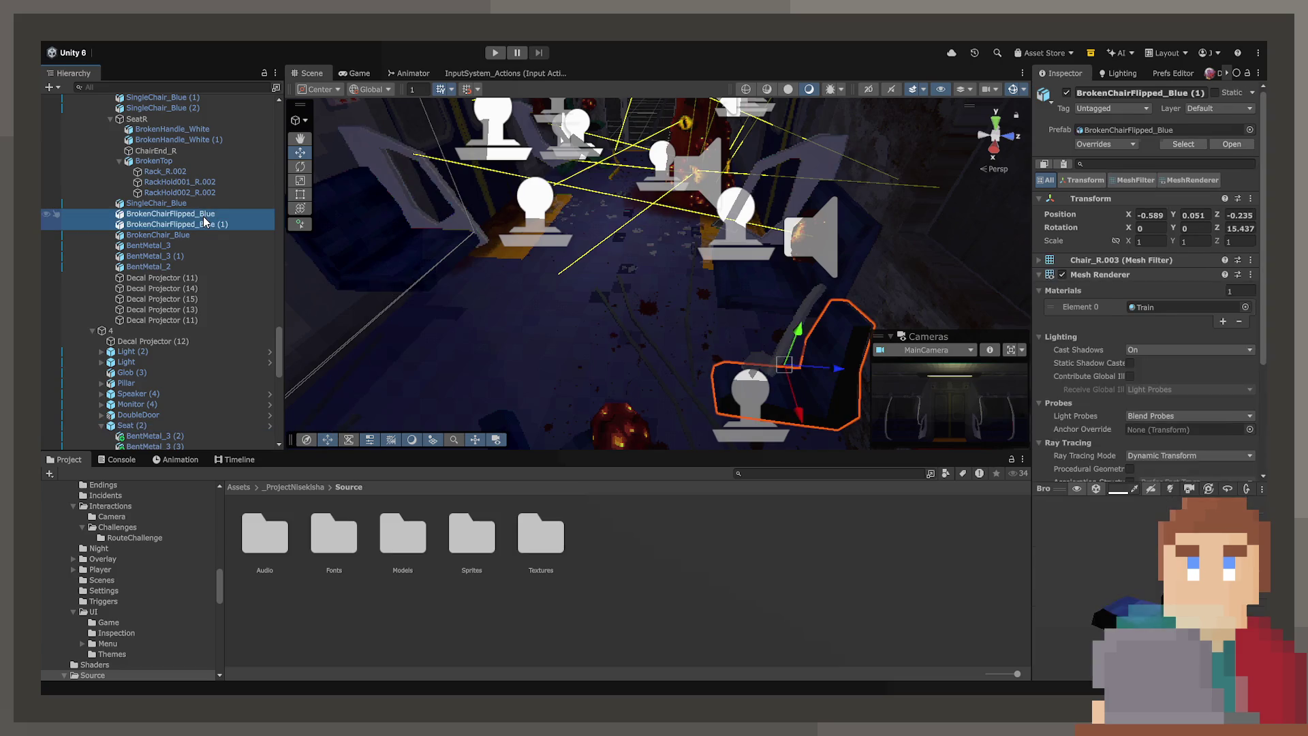
{"action": "key", "text": "ctrl+d"}
{"action": "scroll", "coordinate": [195, 409], "scroll_direction": "down", "scroll_amount": 3}
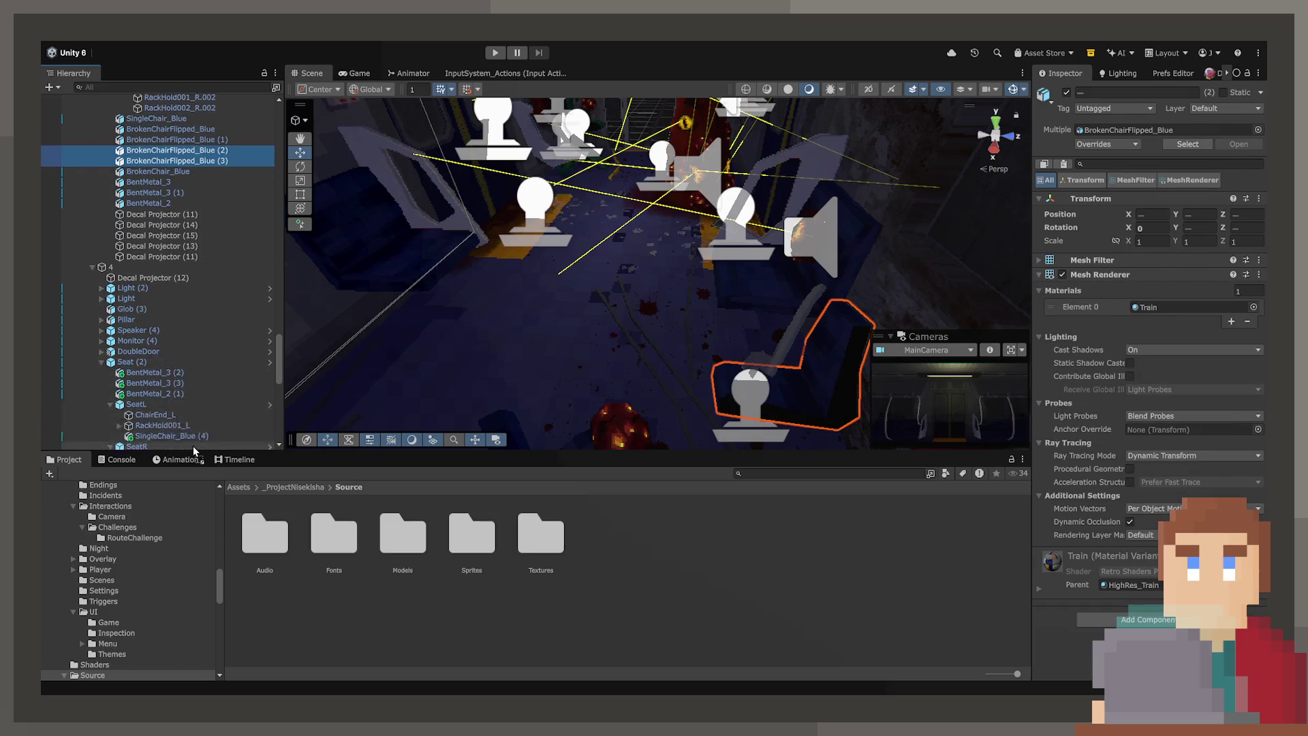
{"action": "left_click_drag", "start_coordinate": [194, 377], "coordinate": [186, 438]}
{"action": "left_click_drag", "start_coordinate": [182, 375], "coordinate": [182, 372]}
{"action": "mouse_move", "coordinate": [284, 375]}
{"action": "left_mouse_down"}
{"action": "mouse_move", "coordinate": [464, 374]}
{"action": "mouse_move", "coordinate": [296, 355]}
{"action": "left_mouse_up"}
Step: Turn the copied flipped chairs (2) and (3) around with the Rotate tool
{"action": "left_click", "coordinate": [433, 373]}
{"action": "left_click", "coordinate": [783, 320]}
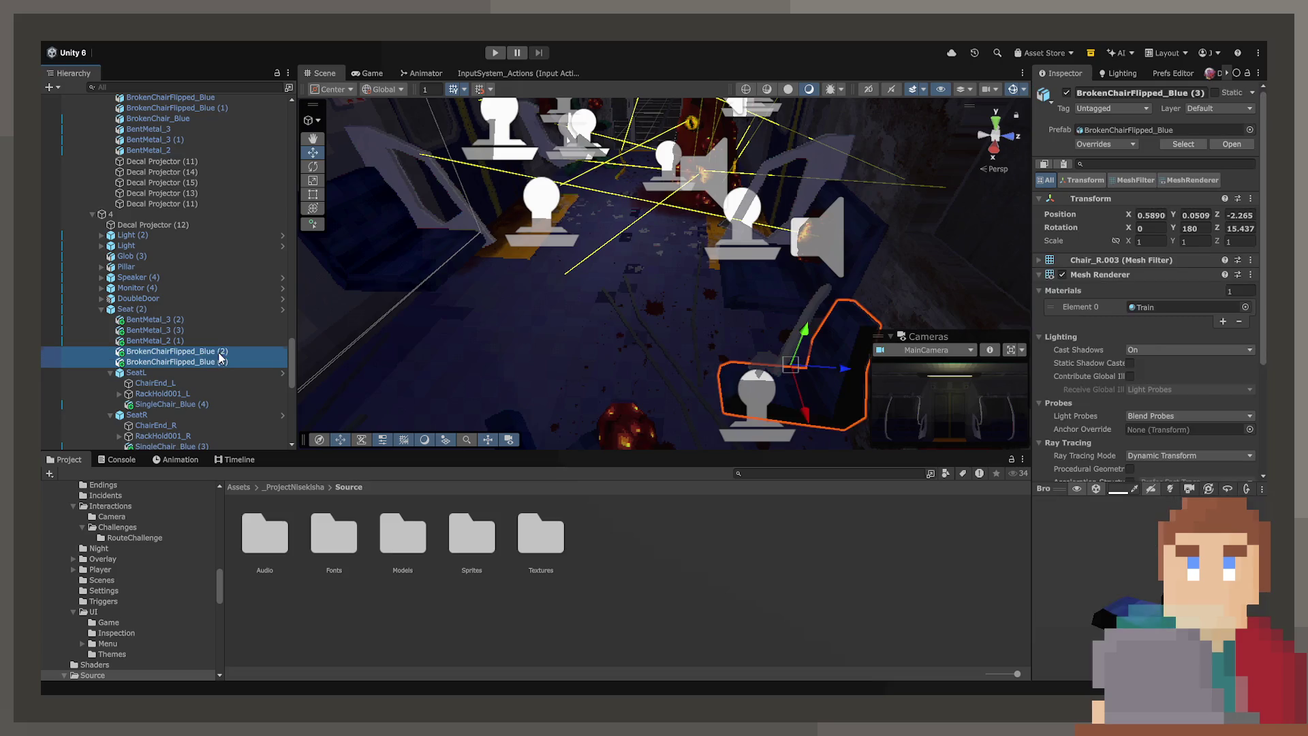
{"action": "left_click_drag", "start_coordinate": [744, 379], "coordinate": [774, 321]}
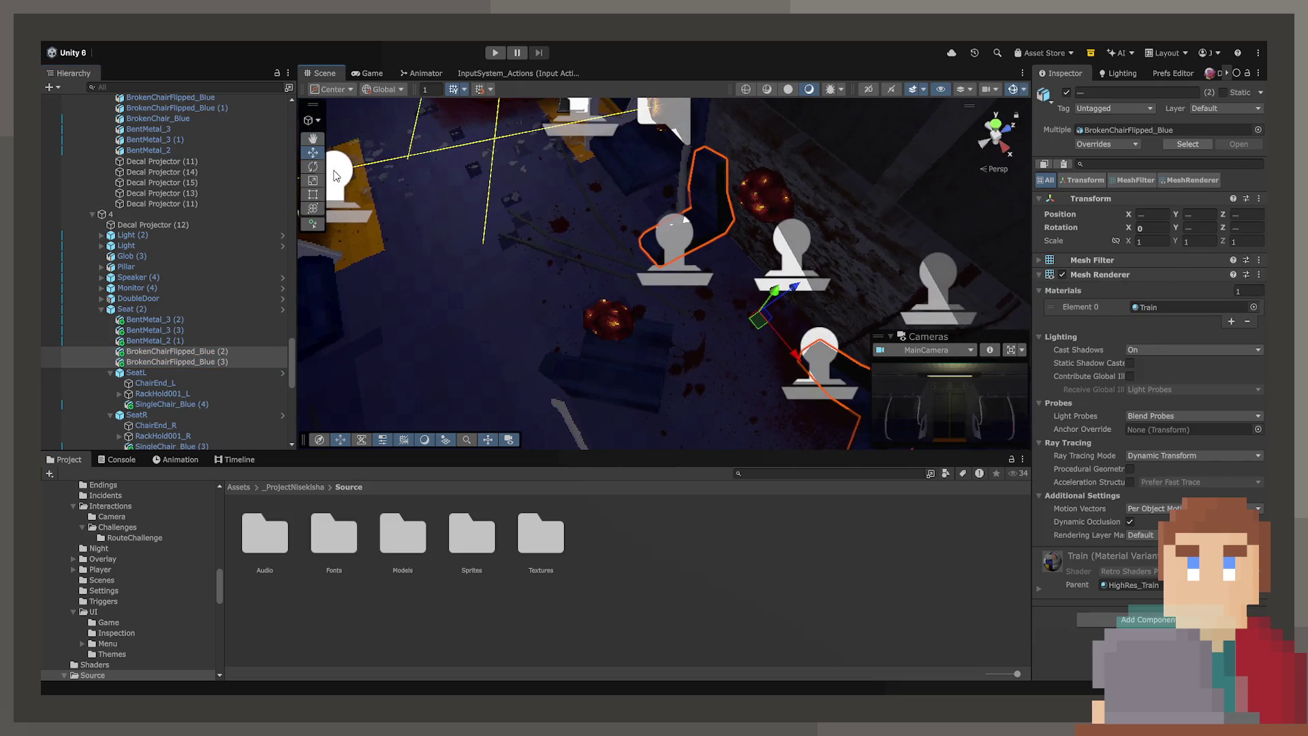
{"action": "left_click", "coordinate": [305, 167]}
{"action": "mouse_move", "coordinate": [752, 369]}
{"action": "left_mouse_down"}
{"action": "mouse_move", "coordinate": [837, 308]}
{"action": "mouse_move", "coordinate": [1037, 474]}
{"action": "left_mouse_up"}
{"action": "left_click", "coordinate": [313, 153]}
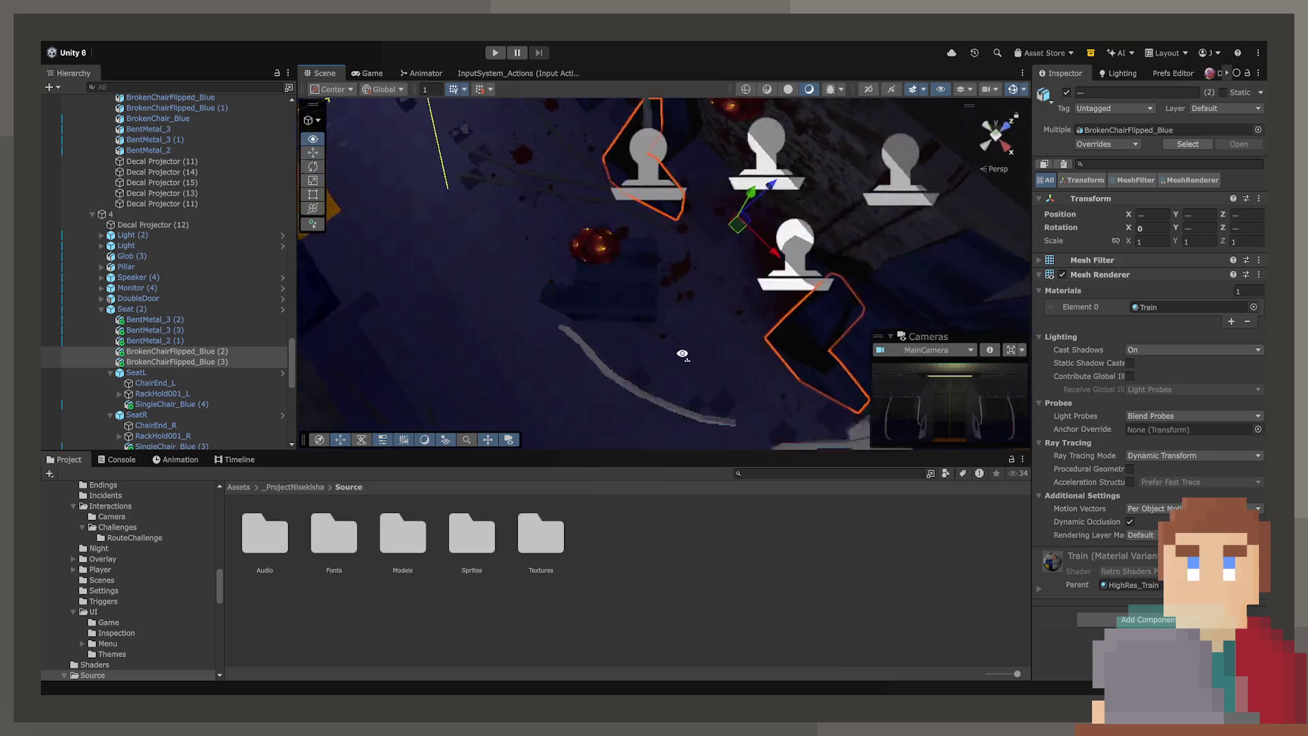
{"action": "mouse_move", "coordinate": [563, 304]}
{"action": "left_mouse_down"}
{"action": "mouse_move", "coordinate": [233, 206]}
{"action": "mouse_move", "coordinate": [195, 166]}
{"action": "left_mouse_up"}
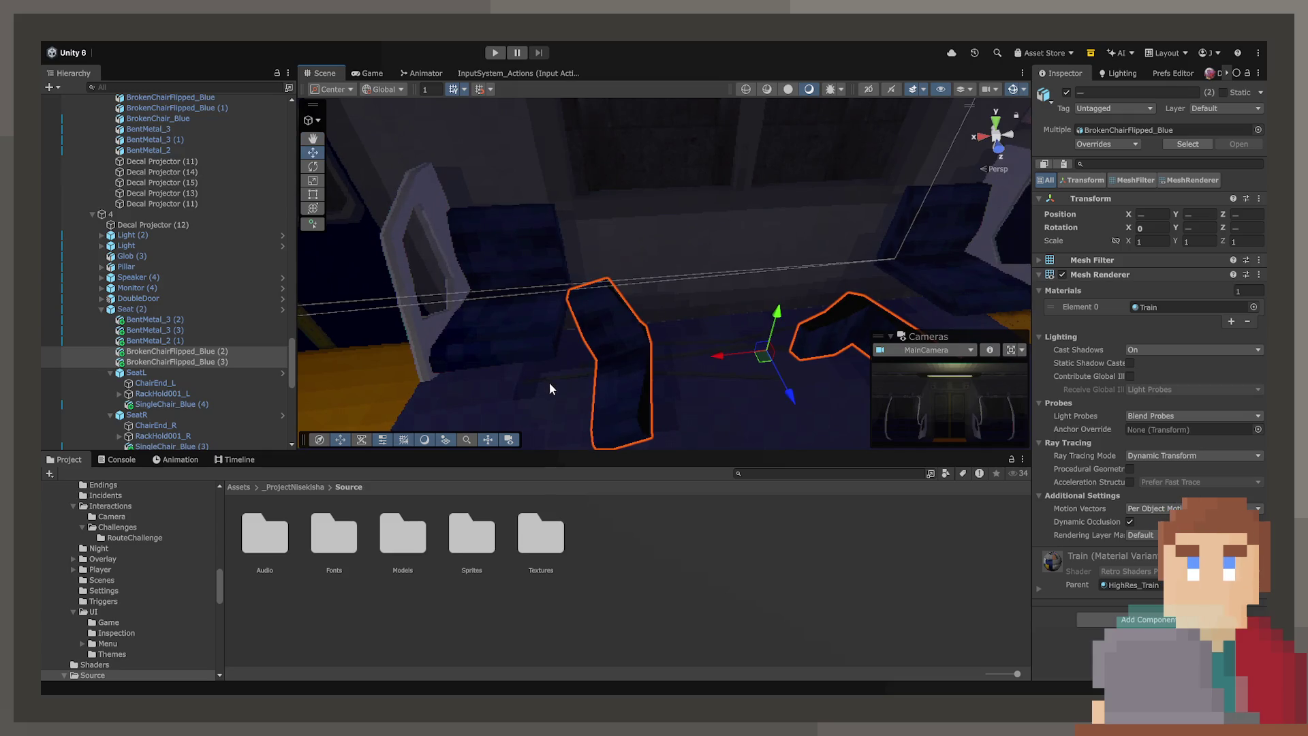
Step: Move BrokenChairFlipped_Blue (3) across the floor and reset its rotation to 0, 0, 0
{"action": "left_click", "coordinate": [639, 395]}
{"action": "mouse_move", "coordinate": [621, 355]}
{"action": "left_mouse_down"}
{"action": "mouse_move", "coordinate": [547, 212]}
{"action": "mouse_move", "coordinate": [498, 285]}
{"action": "mouse_move", "coordinate": [651, 264]}
{"action": "mouse_move", "coordinate": [667, 354]}
{"action": "mouse_move", "coordinate": [600, 355]}
{"action": "mouse_move", "coordinate": [668, 353]}
{"action": "mouse_move", "coordinate": [650, 341]}
{"action": "mouse_move", "coordinate": [673, 293]}
{"action": "mouse_move", "coordinate": [709, 287]}
{"action": "mouse_move", "coordinate": [718, 304]}
{"action": "mouse_move", "coordinate": [723, 276]}
{"action": "left_mouse_up"}
{"action": "left_click", "coordinate": [311, 169]}
{"action": "mouse_move", "coordinate": [607, 245]}
{"action": "left_mouse_down"}
{"action": "mouse_move", "coordinate": [672, 286]}
{"action": "mouse_move", "coordinate": [526, 176]}
{"action": "mouse_move", "coordinate": [566, 195]}
{"action": "left_mouse_up"}
{"action": "key", "text": "f"}
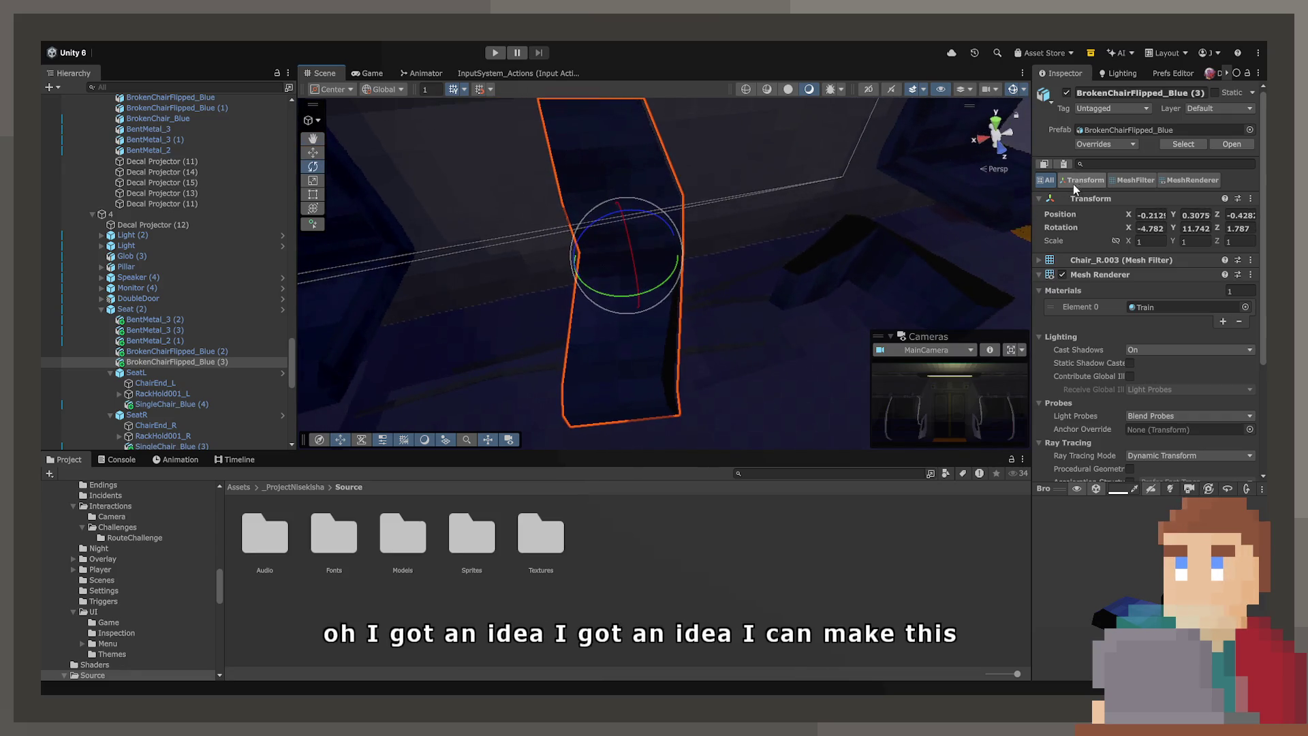
{"action": "type", "text": "0"}
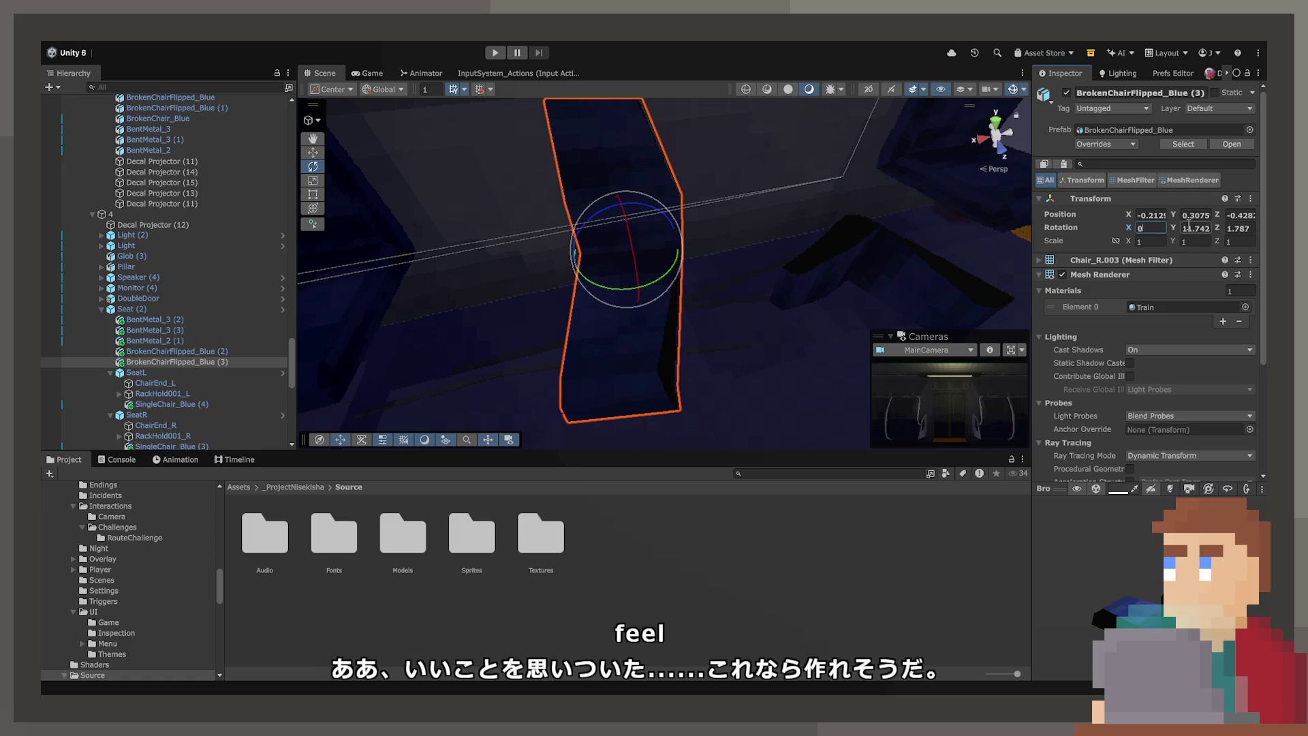
{"action": "key", "text": "Tab"}
{"action": "type", "text": "0"}
{"action": "key", "text": "Tab"}
{"action": "type", "text": "0"}
Step: Zero the Z rotation of BrokenChairFlipped_Blue (2) and slide it left along X
{"action": "left_click", "coordinate": [934, 257]}
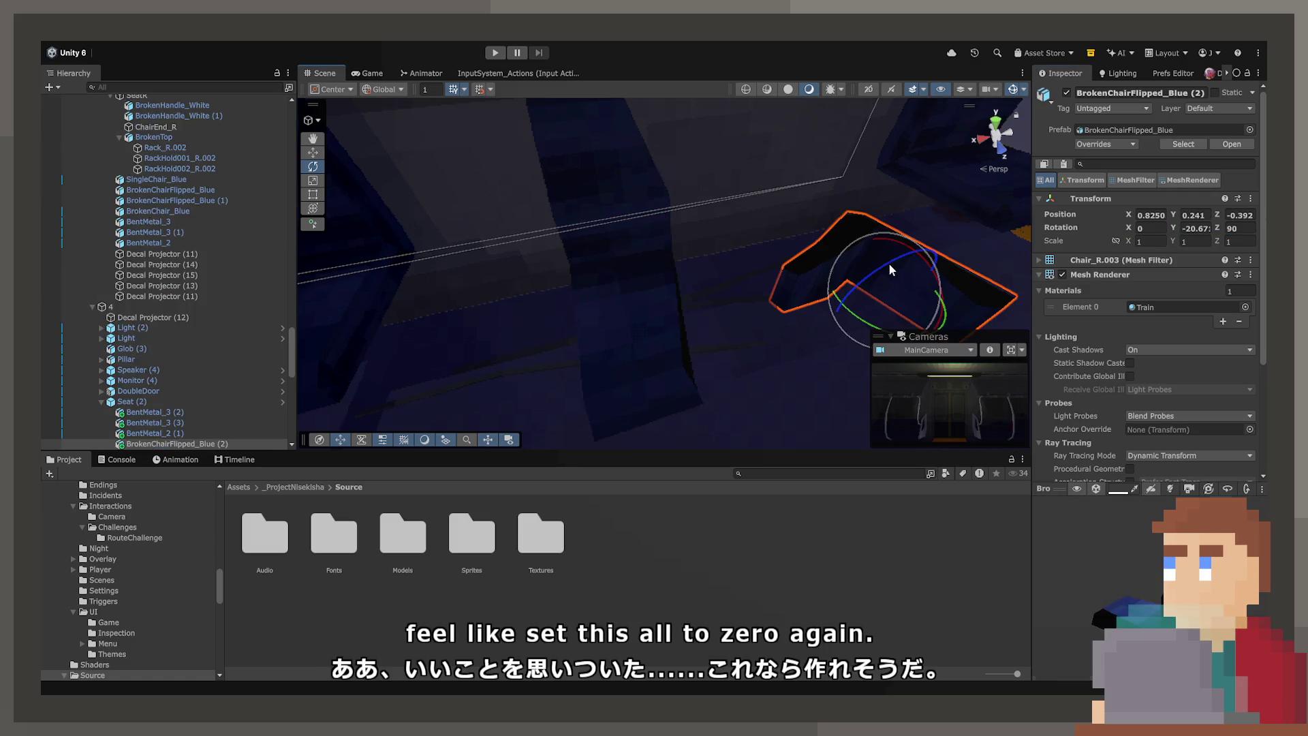
{"action": "left_click", "coordinate": [1253, 227]}
{"action": "type", "text": "0"}
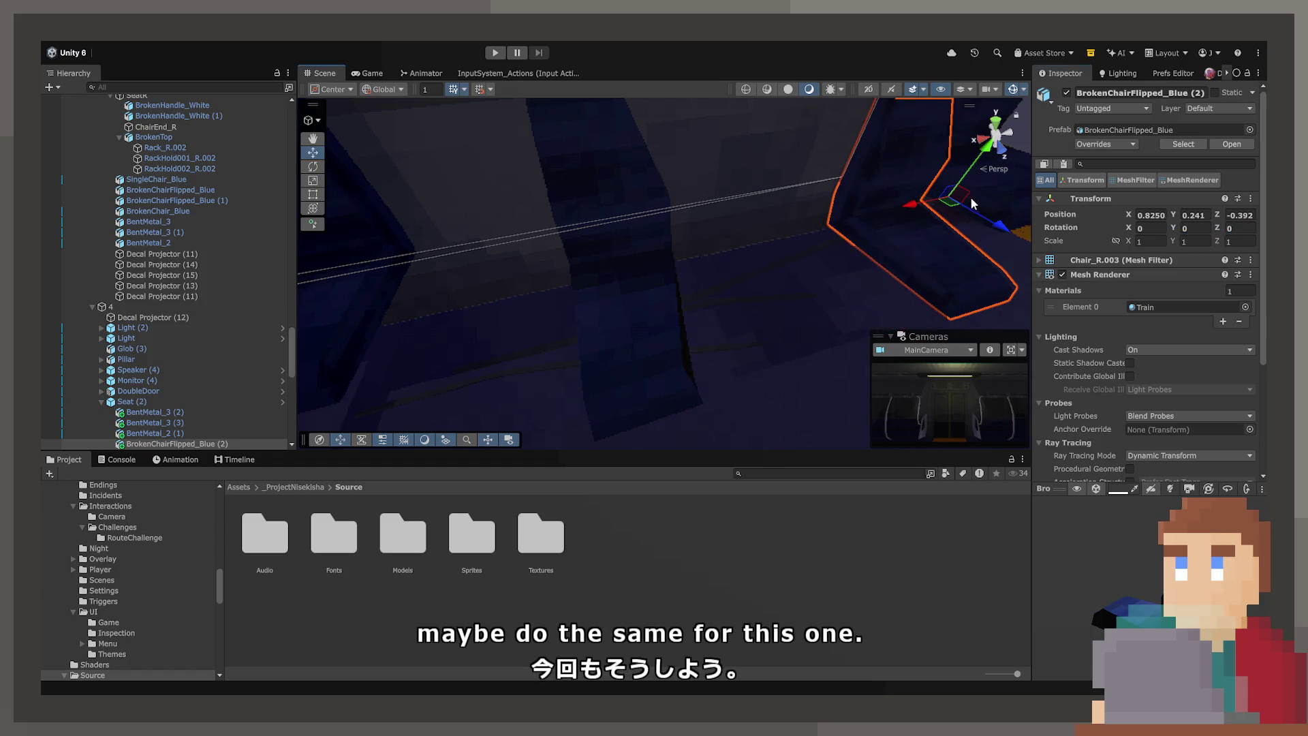
{"action": "left_click_drag", "start_coordinate": [935, 206], "coordinate": [444, 301]}
{"action": "mouse_move", "coordinate": [556, 289]}
{"action": "left_mouse_down"}
{"action": "mouse_move", "coordinate": [437, 261]}
{"action": "mouse_move", "coordinate": [458, 244]}
{"action": "mouse_move", "coordinate": [584, 257]}
{"action": "mouse_move", "coordinate": [657, 350]}
{"action": "mouse_move", "coordinate": [297, 363]}
{"action": "mouse_move", "coordinate": [530, 364]}
{"action": "mouse_move", "coordinate": [300, 354]}
{"action": "left_mouse_up"}
Step: Duplicate BrokenChair_Blue and drag the copy, BrokenChair_Blue (1), under Seat (2)
{"action": "key", "text": "ctrl+d"}
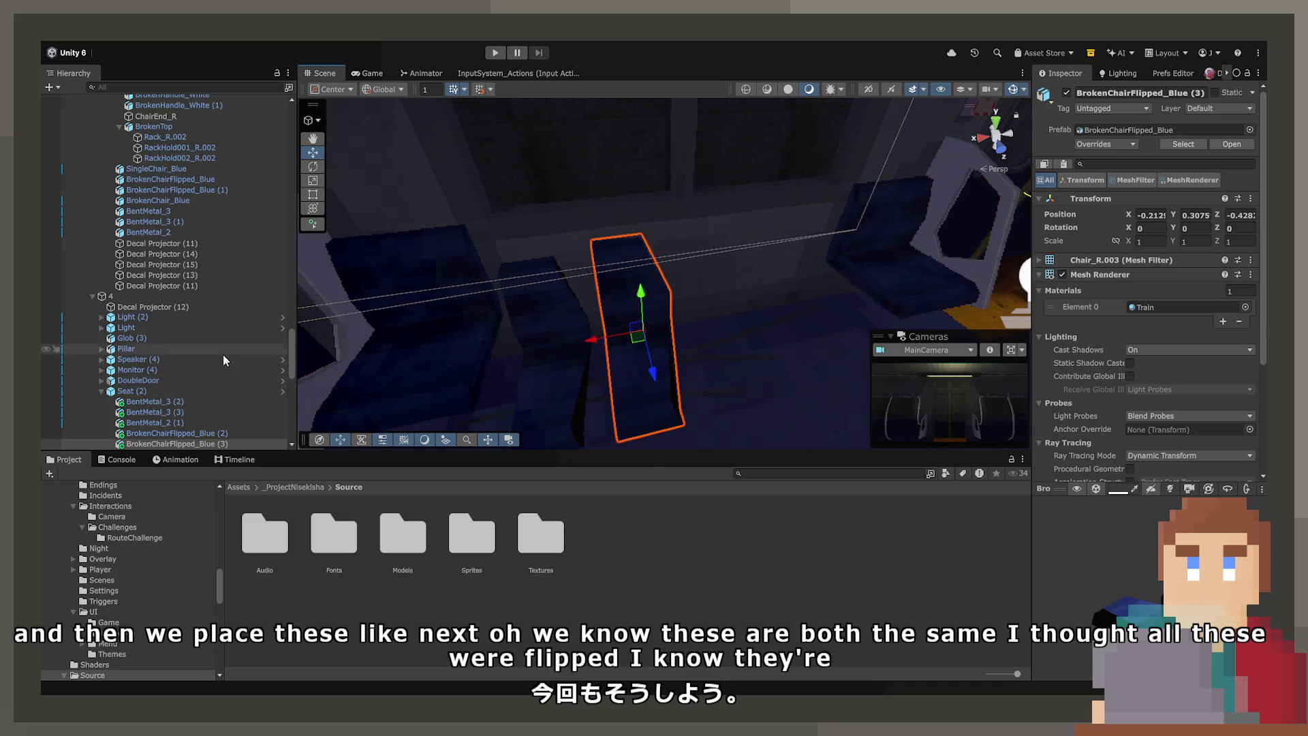
{"action": "scroll", "coordinate": [204, 349], "scroll_direction": "down", "scroll_amount": 5}
{"action": "scroll", "coordinate": [191, 353], "scroll_direction": "up", "scroll_amount": 5}
{"action": "double_click", "coordinate": [181, 238]}
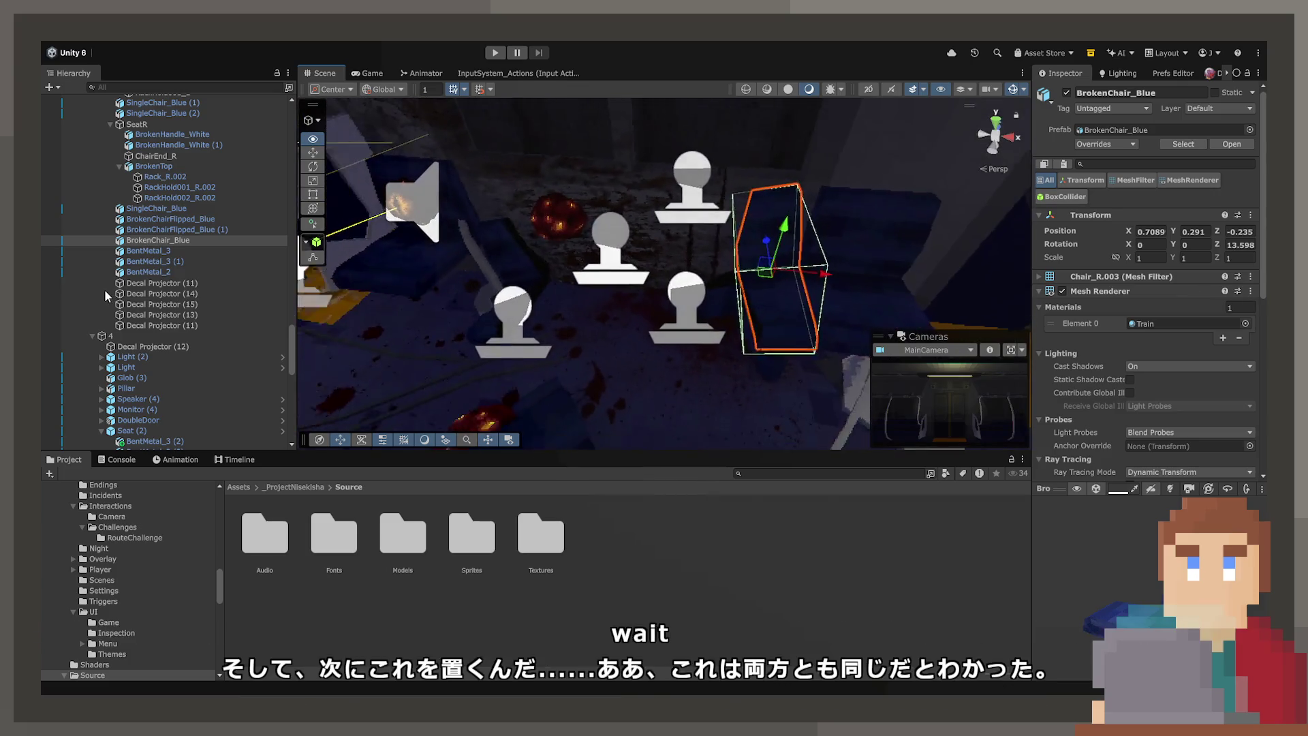
{"action": "left_click", "coordinate": [156, 219]}
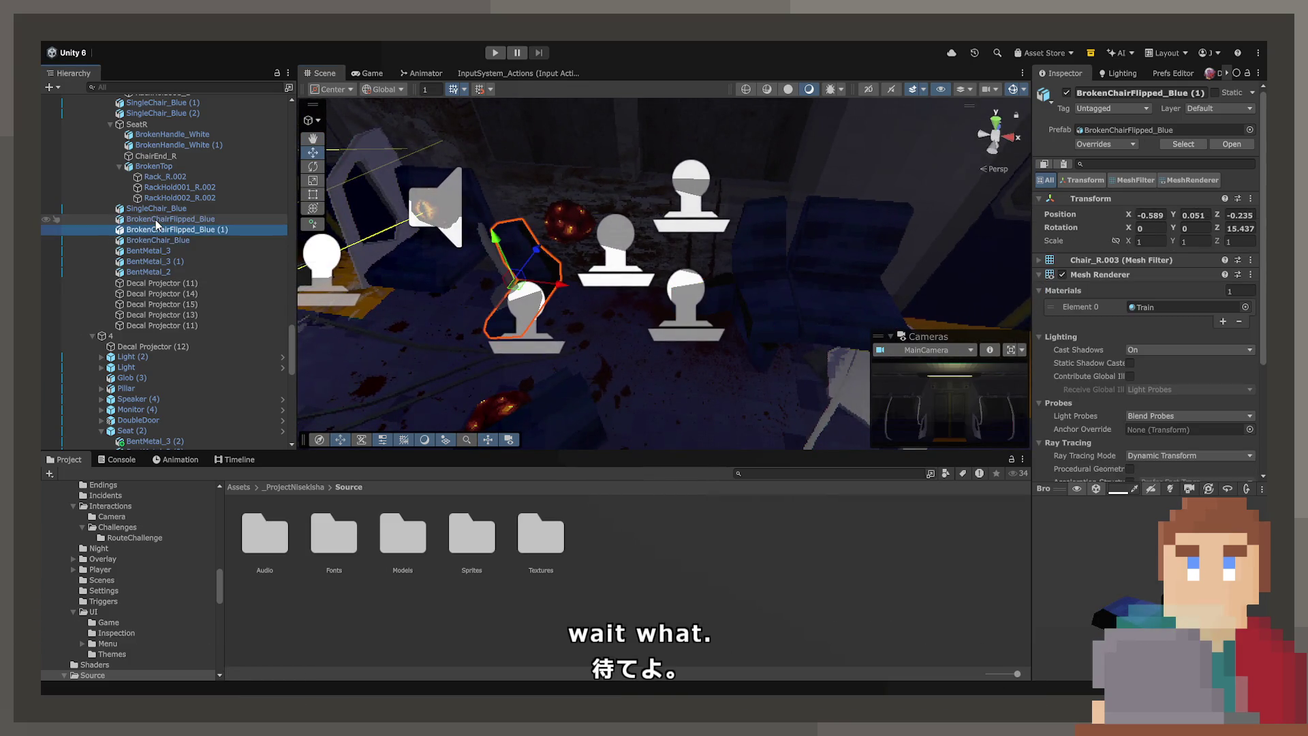
{"action": "key", "text": "ctrl+z"}
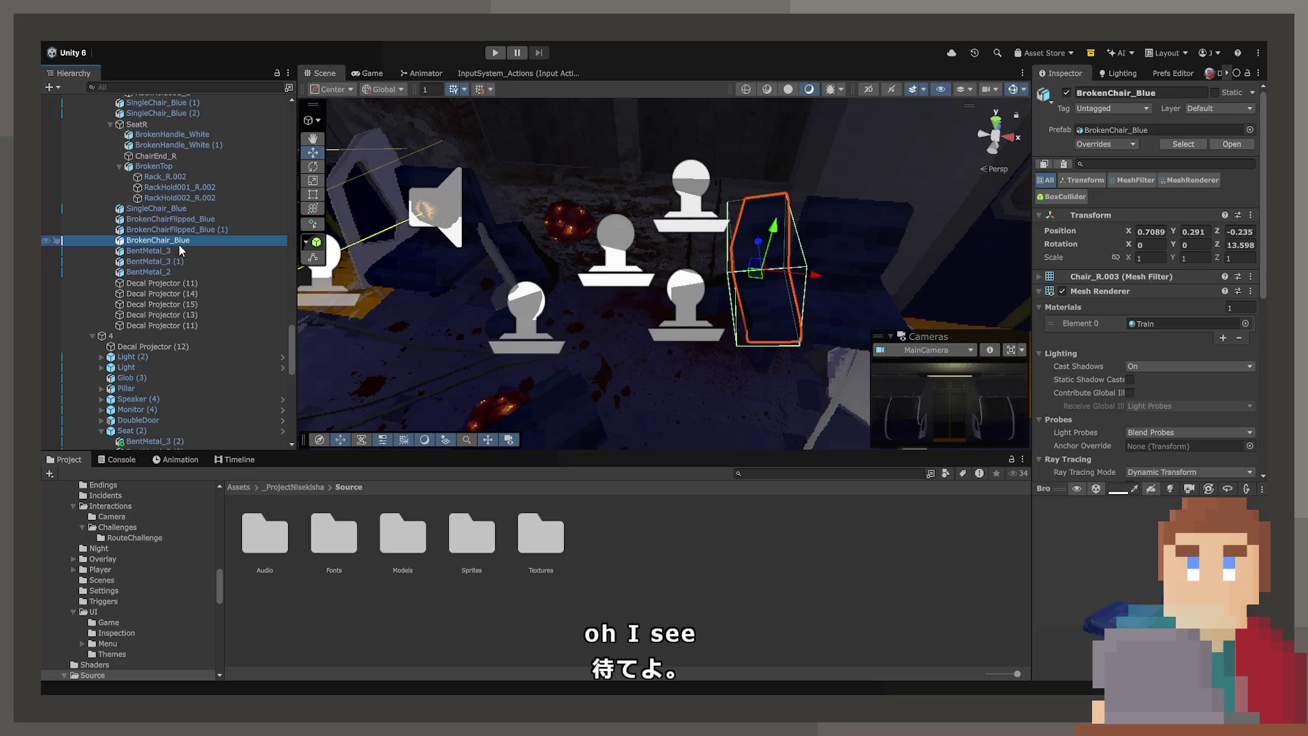
{"action": "key", "text": "ctrl+d"}
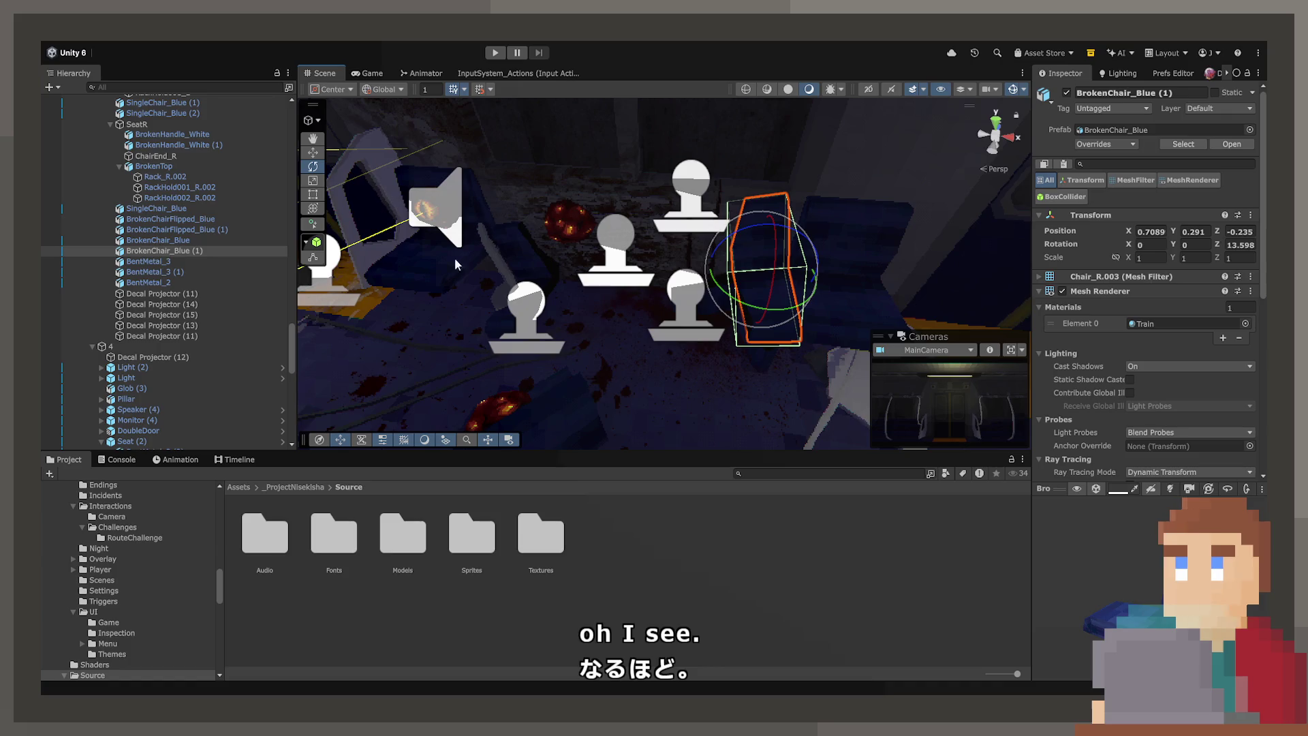
{"action": "left_click", "coordinate": [181, 250]}
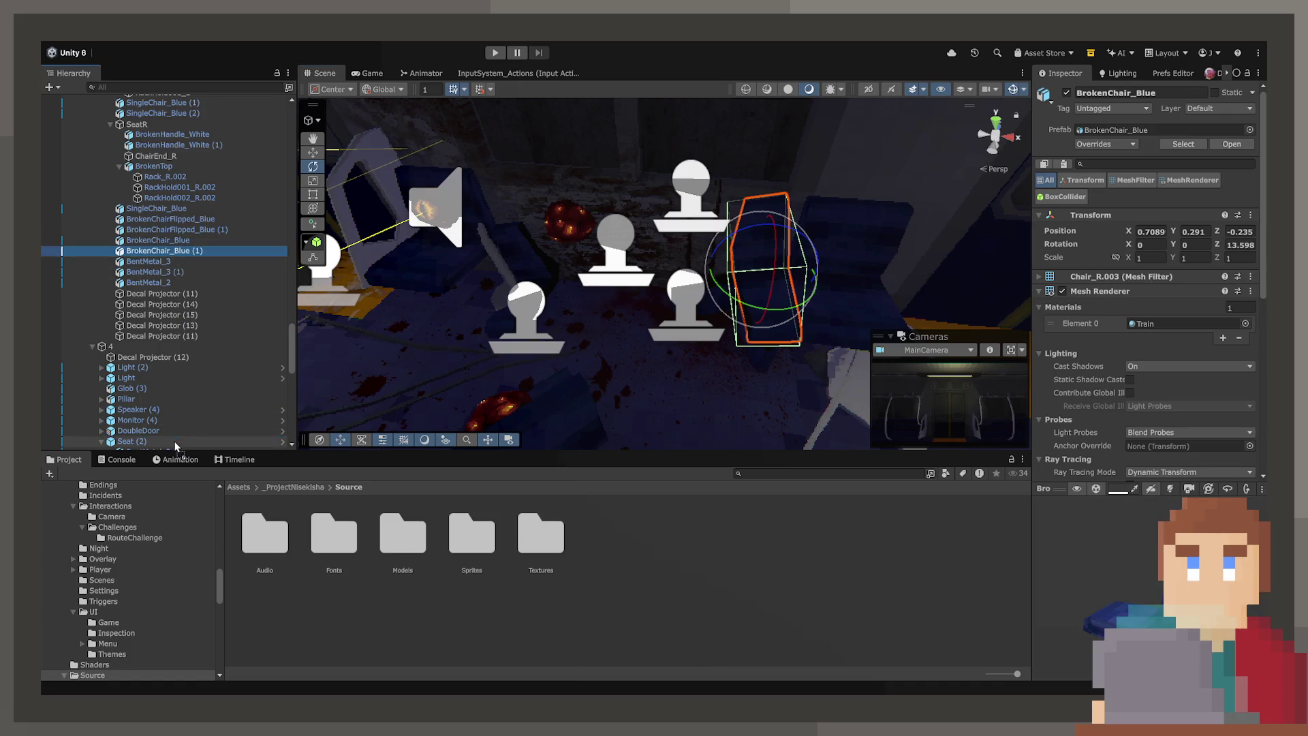
{"action": "scroll", "coordinate": [174, 442], "scroll_direction": "down", "scroll_amount": 2}
{"action": "left_click_drag", "start_coordinate": [175, 448], "coordinate": [178, 368]}
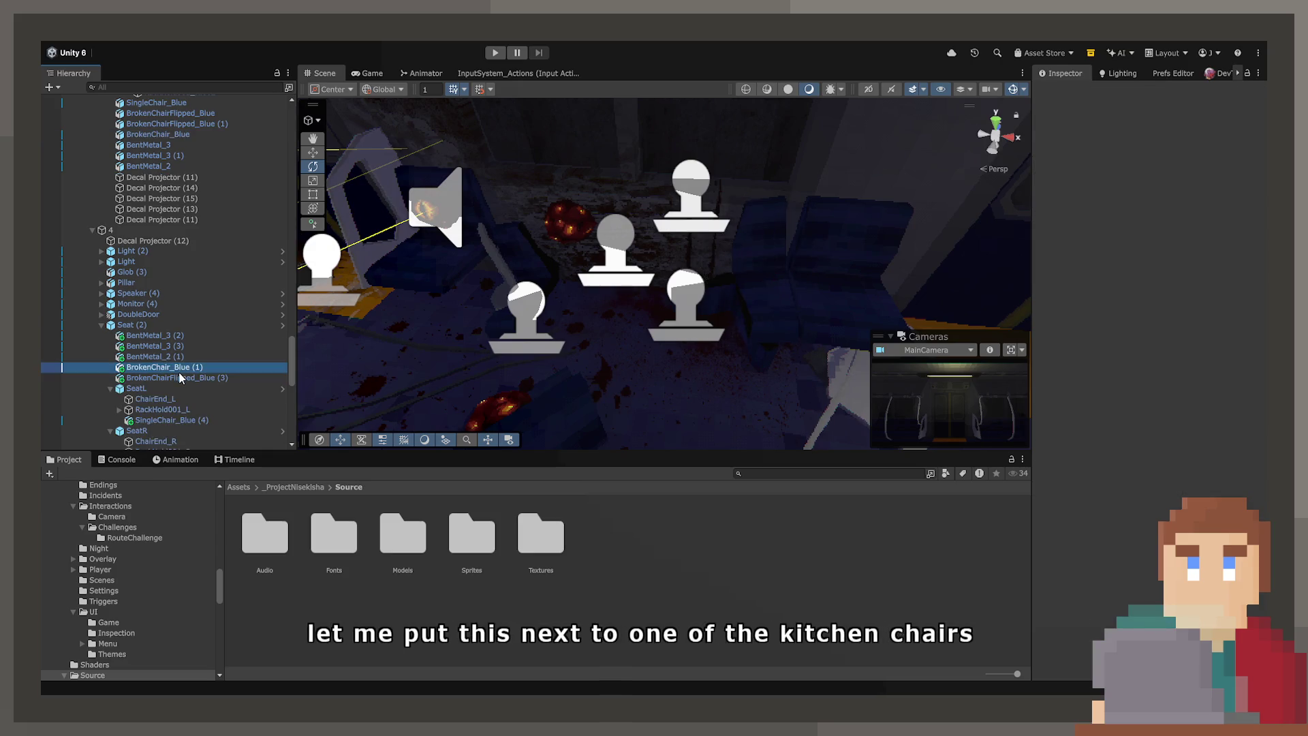
Step: Set the copied chair's Y and Z rotation to 0 and slide it along beside the seats
{"action": "left_click", "coordinate": [1200, 244]}
{"action": "type", "text": "0"}
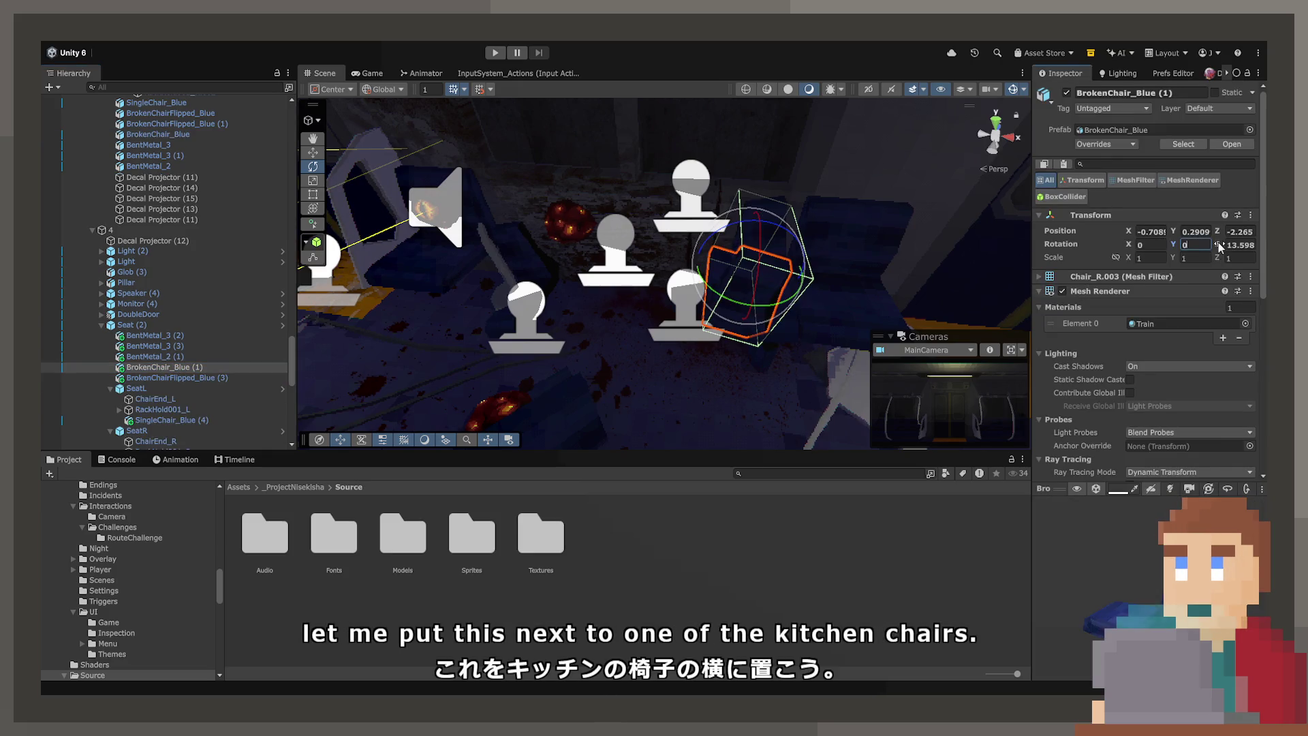
{"action": "left_click", "coordinate": [1237, 244]}
{"action": "type", "text": "0"}
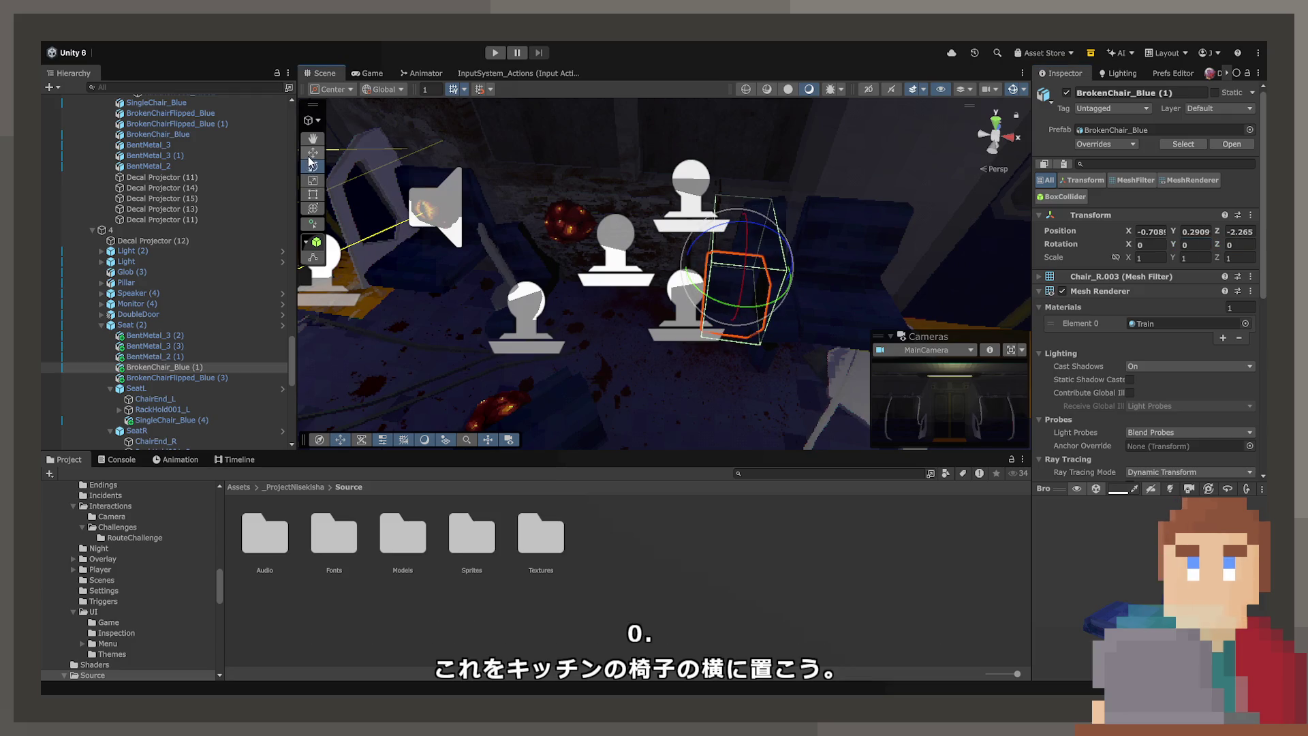
{"action": "left_click_drag", "start_coordinate": [724, 247], "coordinate": [780, 415]}
{"action": "mouse_move", "coordinate": [781, 416]}
{"action": "left_mouse_down"}
{"action": "mouse_move", "coordinate": [806, 292]}
{"action": "mouse_move", "coordinate": [1107, 328]}
{"action": "mouse_move", "coordinate": [664, 377]}
{"action": "mouse_move", "coordinate": [681, 293]}
{"action": "mouse_move", "coordinate": [722, 235]}
{"action": "left_mouse_up"}
{"action": "left_click_drag", "start_coordinate": [722, 236], "coordinate": [824, 176]}
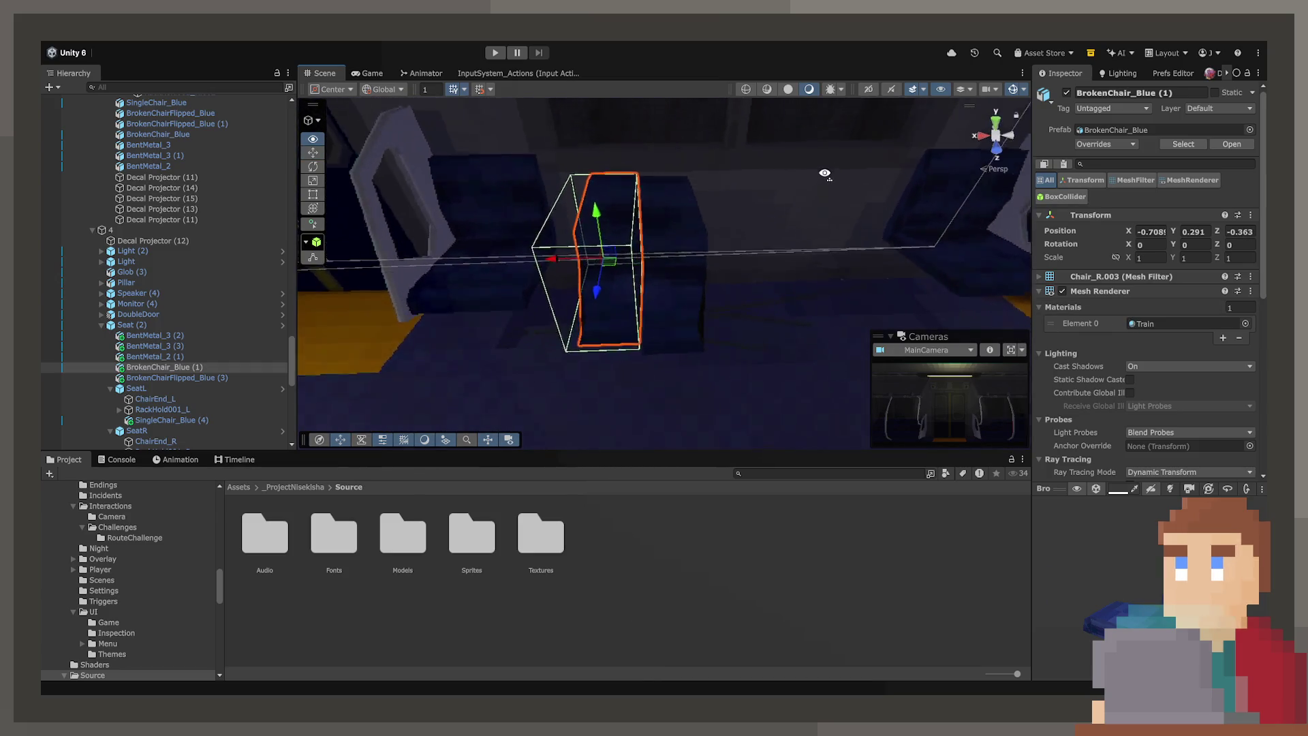
{"action": "scroll", "coordinate": [826, 173], "scroll_direction": "up", "scroll_amount": 5}
Step: Parent BrokenChairFlipped_Blue (3) under BrokenChair_Blue (1), zero its position, then offset it 0.465 on X
{"action": "left_click", "coordinate": [757, 281]}
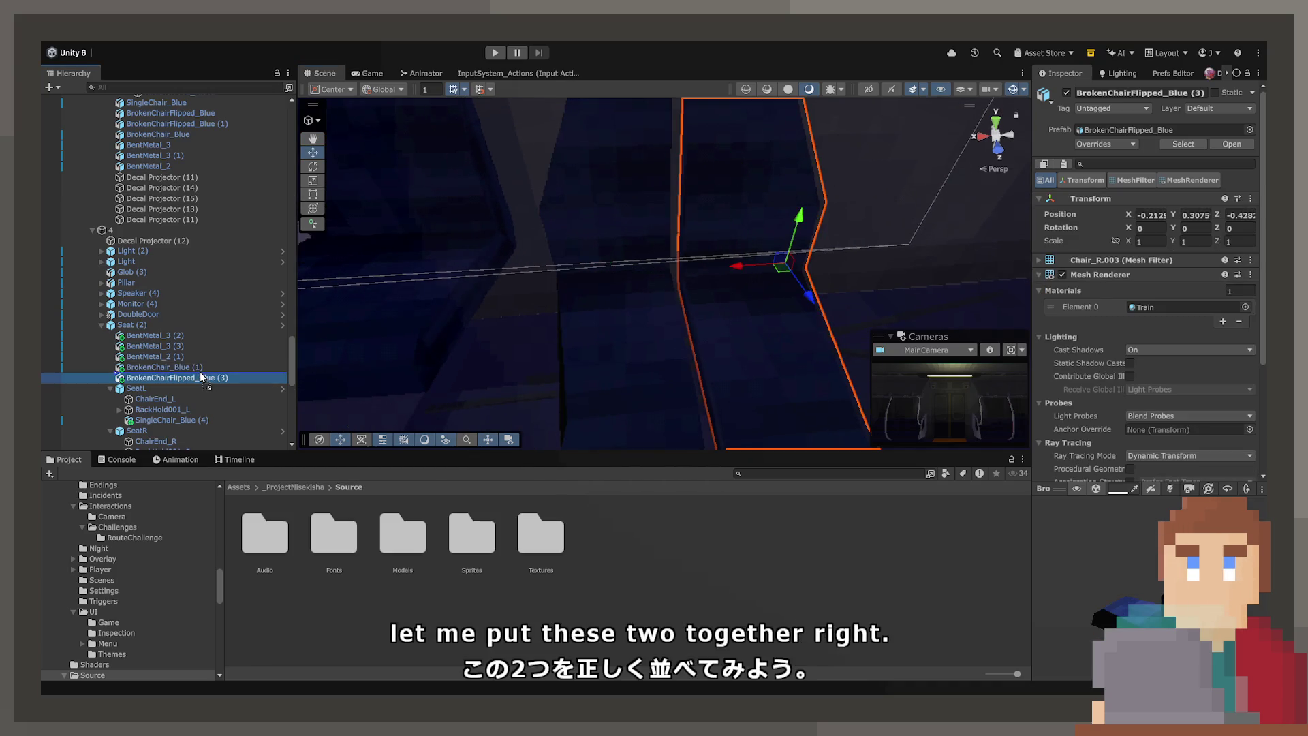
{"action": "left_click_drag", "start_coordinate": [203, 377], "coordinate": [196, 370]}
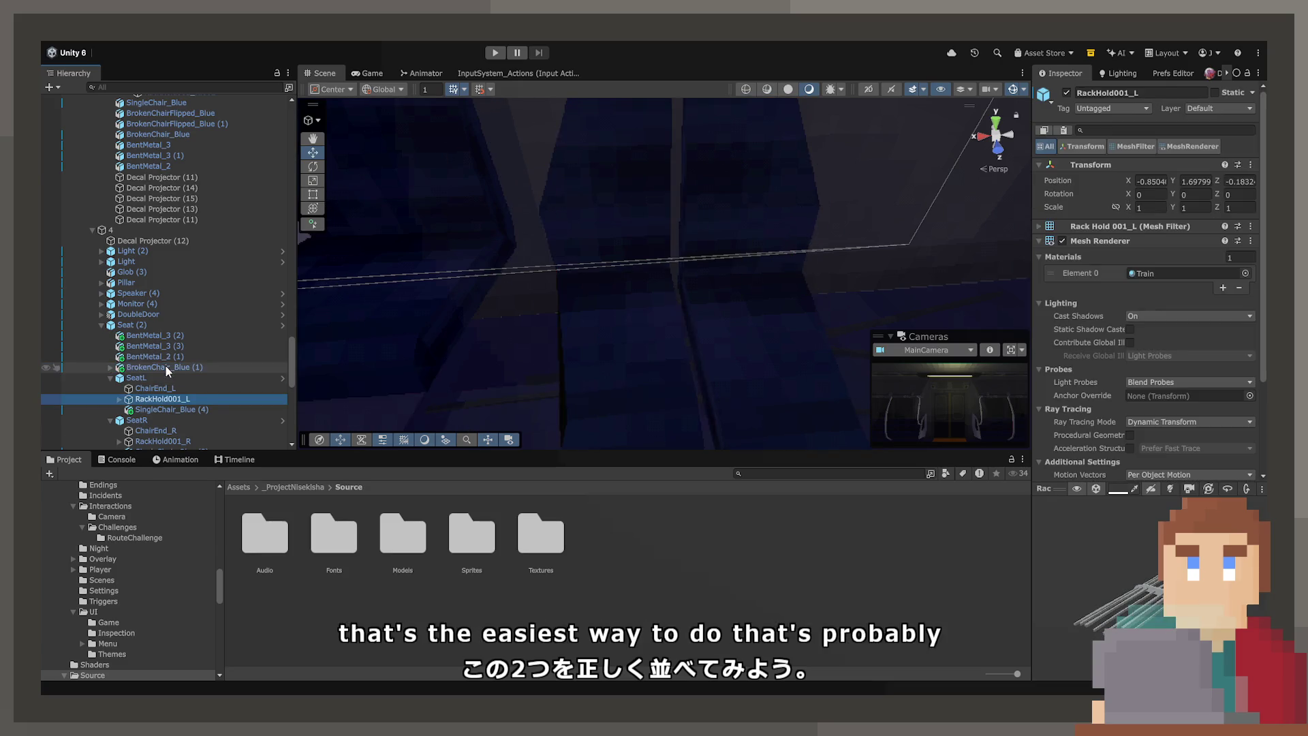
{"action": "left_click", "coordinate": [165, 367]}
{"action": "key", "text": "Right"}
{"action": "left_click", "coordinate": [179, 377]}
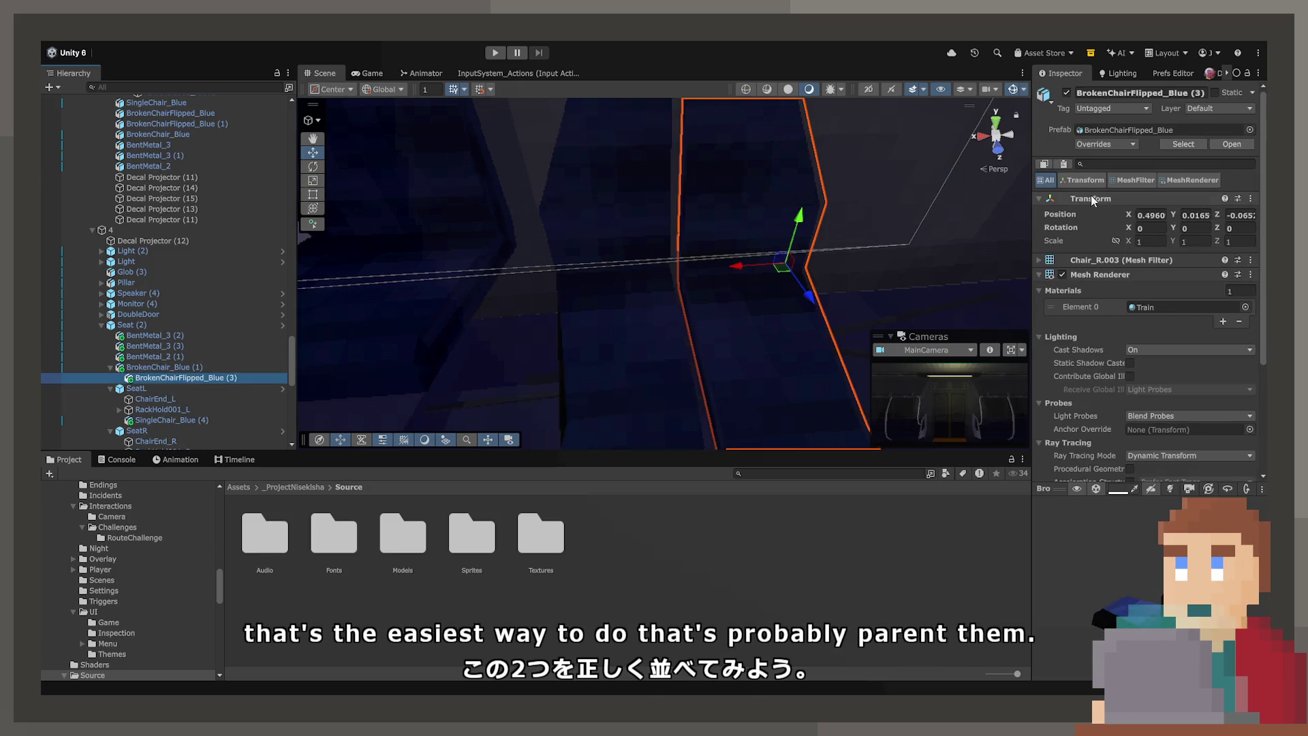
{"action": "left_click", "coordinate": [1151, 216]}
{"action": "type", "text": "0"}
{"action": "key", "text": "Tab"}
{"action": "type", "text": "0"}
{"action": "key", "text": "Tab"}
{"action": "type", "text": "0"}
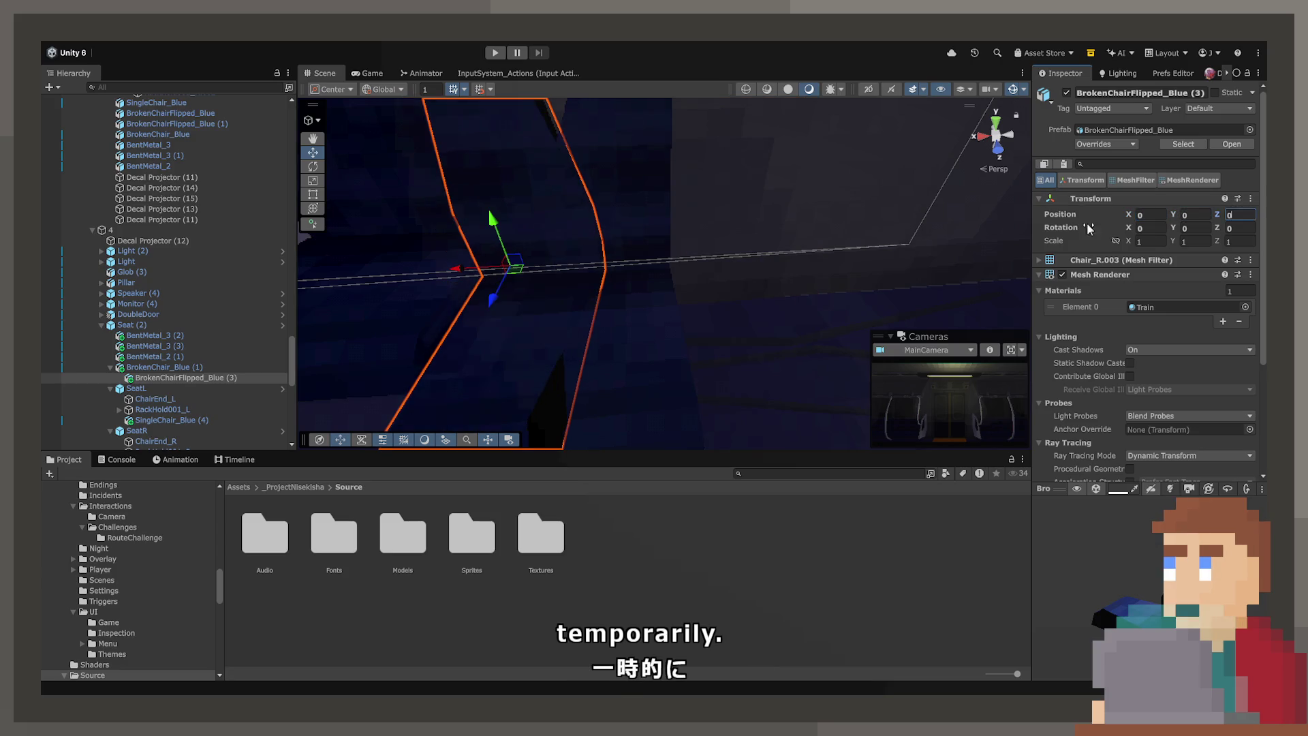
{"action": "mouse_move", "coordinate": [488, 271]}
{"action": "left_mouse_down"}
{"action": "mouse_move", "coordinate": [739, 258]}
{"action": "mouse_move", "coordinate": [713, 259]}
{"action": "left_mouse_up"}
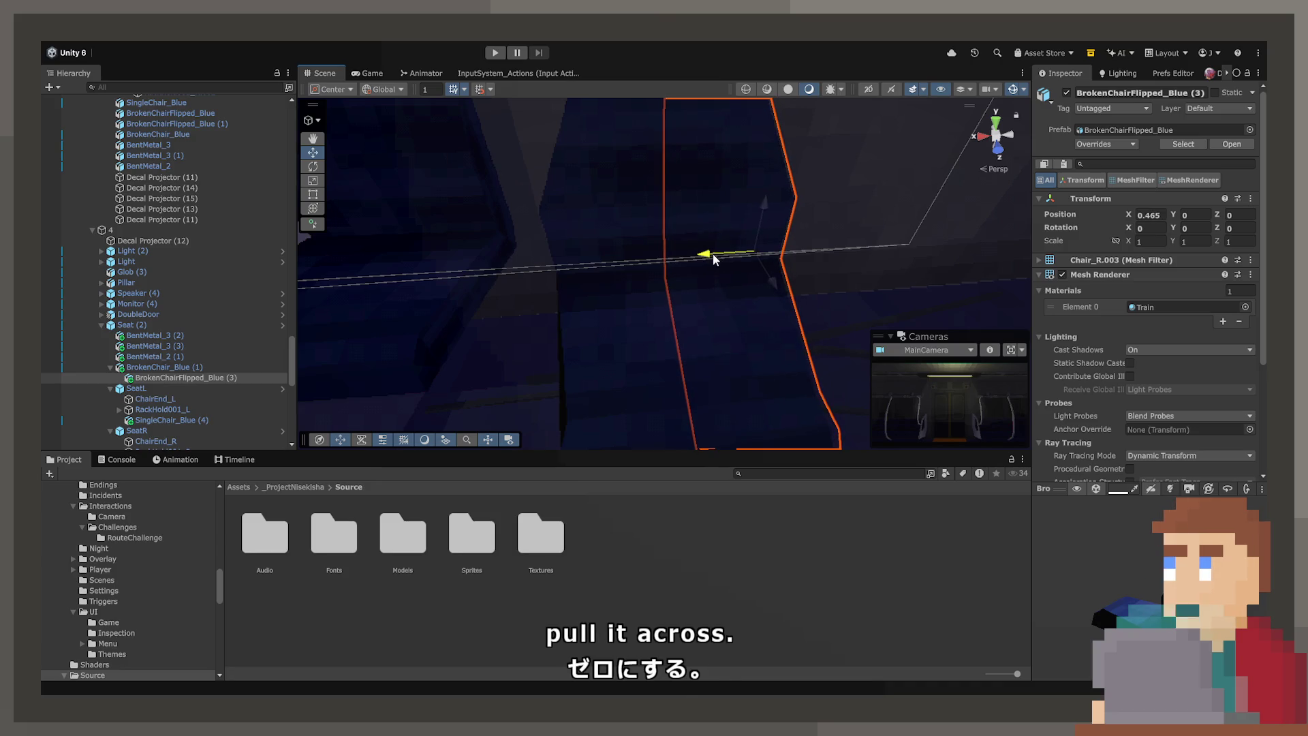
{"action": "left_click", "coordinate": [631, 398]}
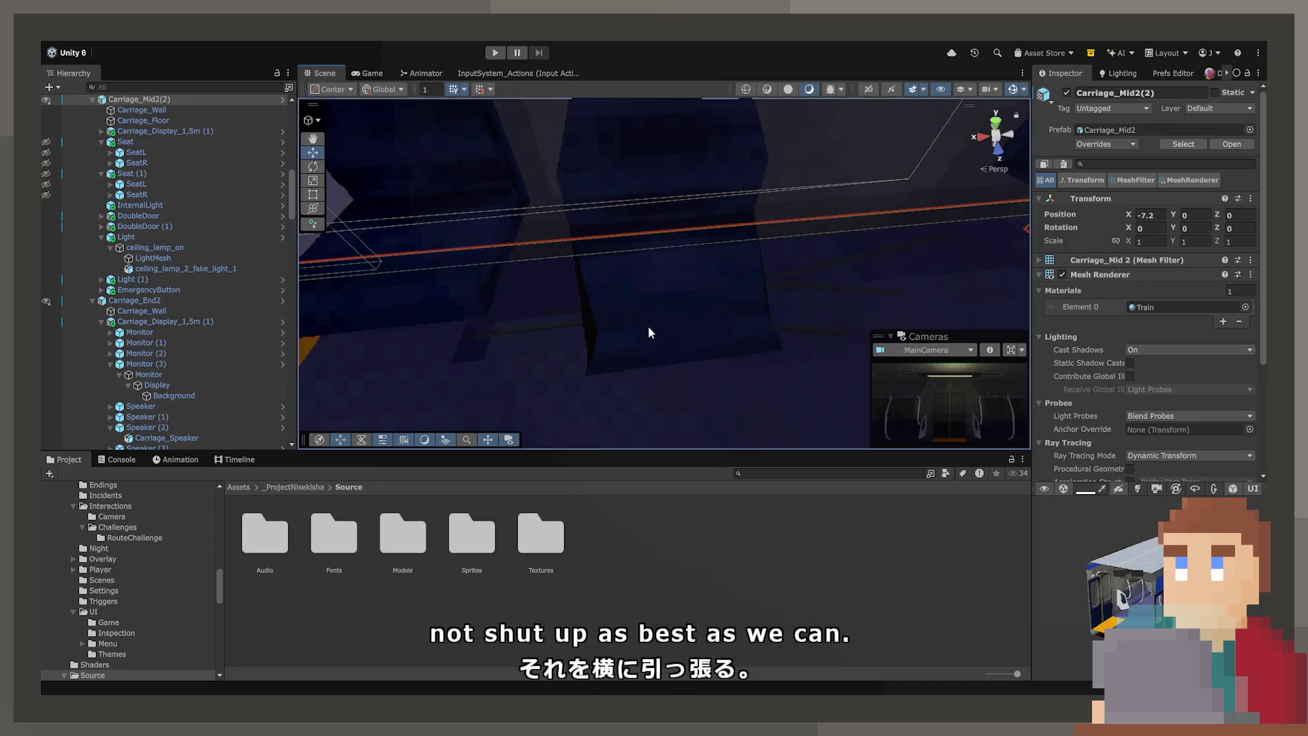
Step: Select the copied broken chair in the Scene view and orbit around it
{"action": "left_click", "coordinate": [649, 327]}
{"action": "scroll", "coordinate": [167, 433], "scroll_direction": "down", "scroll_amount": 2}
{"action": "mouse_move", "coordinate": [682, 320]}
{"action": "left_mouse_down"}
{"action": "mouse_move", "coordinate": [809, 339]}
{"action": "mouse_move", "coordinate": [757, 276]}
{"action": "mouse_move", "coordinate": [467, 324]}
{"action": "mouse_move", "coordinate": [594, 250]}
{"action": "mouse_move", "coordinate": [572, 252]}
{"action": "mouse_move", "coordinate": [644, 249]}
{"action": "left_mouse_up"}
{"action": "left_click", "coordinate": [756, 237]}
{"action": "mouse_move", "coordinate": [756, 238]}
{"action": "left_mouse_down"}
{"action": "mouse_move", "coordinate": [765, 321]}
{"action": "mouse_move", "coordinate": [694, 240]}
{"action": "mouse_move", "coordinate": [642, 100]}
{"action": "mouse_move", "coordinate": [664, 206]}
{"action": "left_mouse_up"}
{"action": "left_click", "coordinate": [665, 212]}
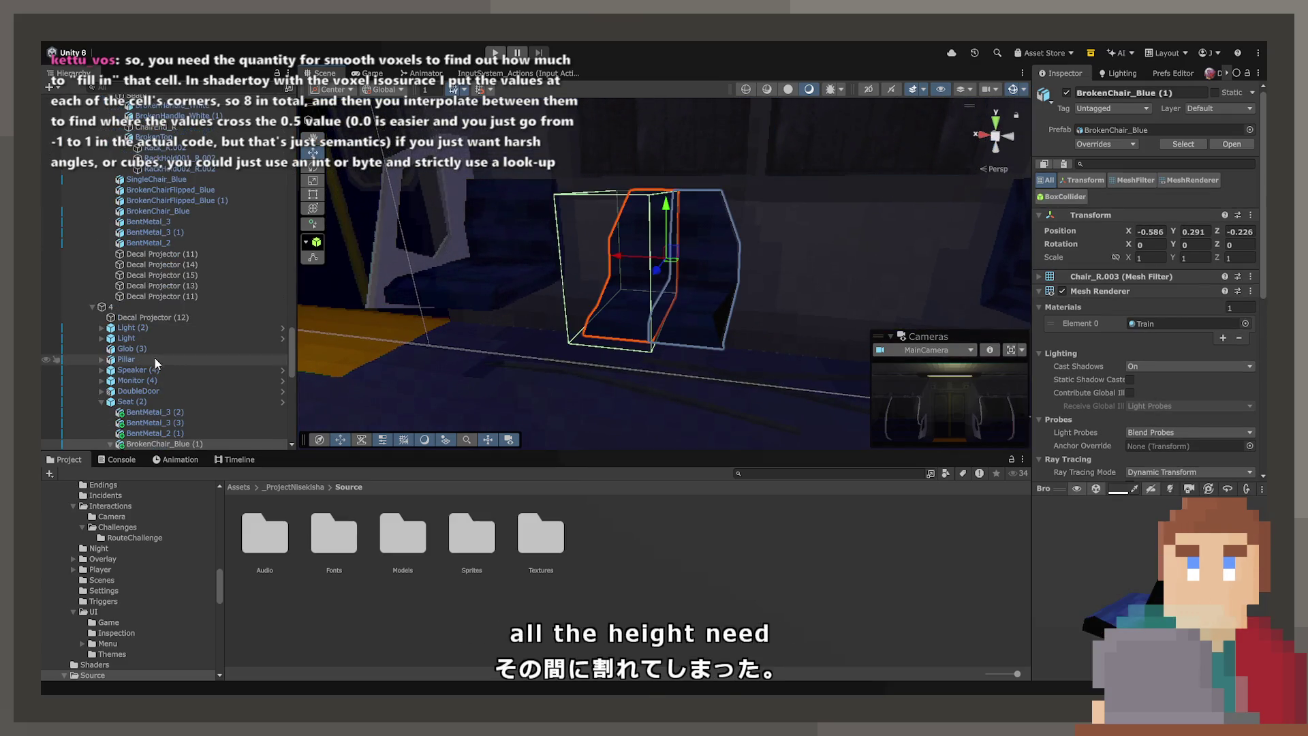
{"action": "scroll", "coordinate": [184, 436], "scroll_direction": "down", "scroll_amount": 3}
Step: Drag BrokenChair_Blue (1) into the SeatL group and check SingleChair_Blue (4)'s Y position
{"action": "left_click", "coordinate": [177, 376]}
{"action": "left_click", "coordinate": [178, 386]}
{"action": "left_click", "coordinate": [178, 397]}
{"action": "left_click", "coordinate": [165, 376]}
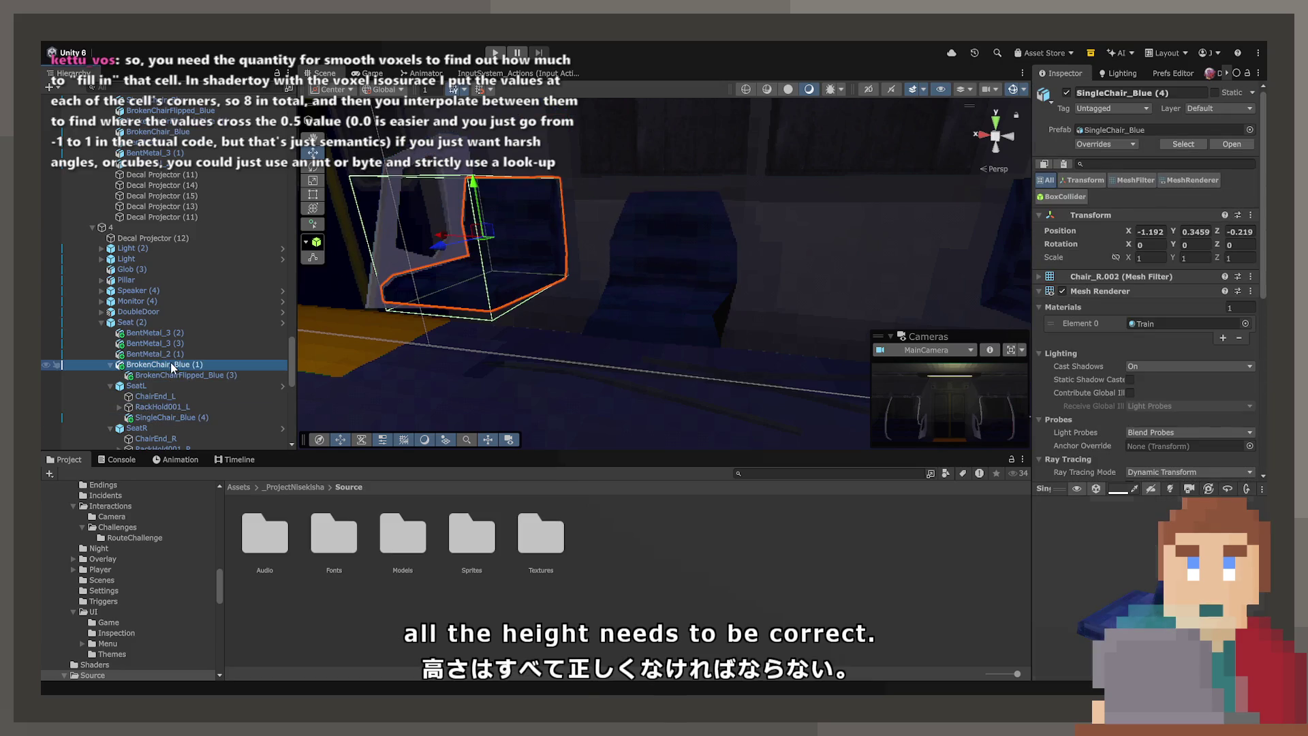
{"action": "left_click", "coordinate": [170, 364]}
{"action": "left_click_drag", "start_coordinate": [158, 368], "coordinate": [165, 413]}
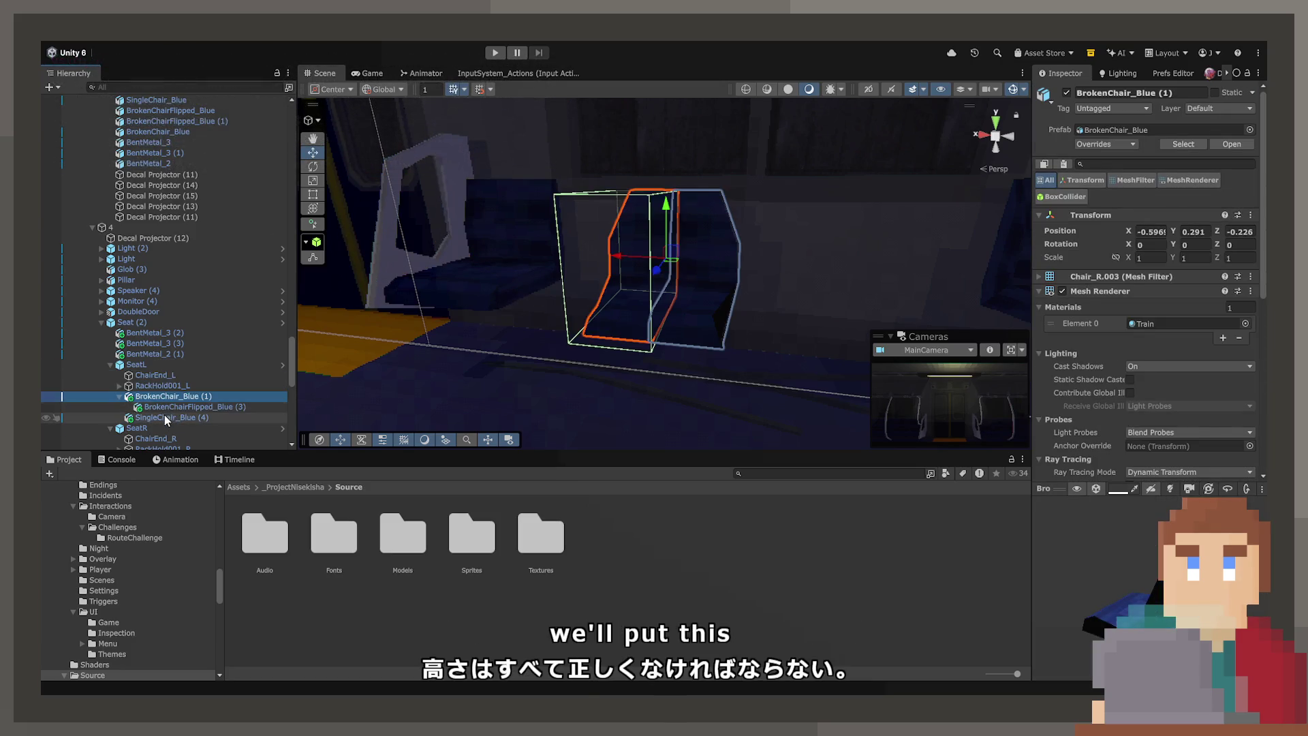
{"action": "left_click", "coordinate": [165, 416]}
{"action": "left_click", "coordinate": [1196, 232]}
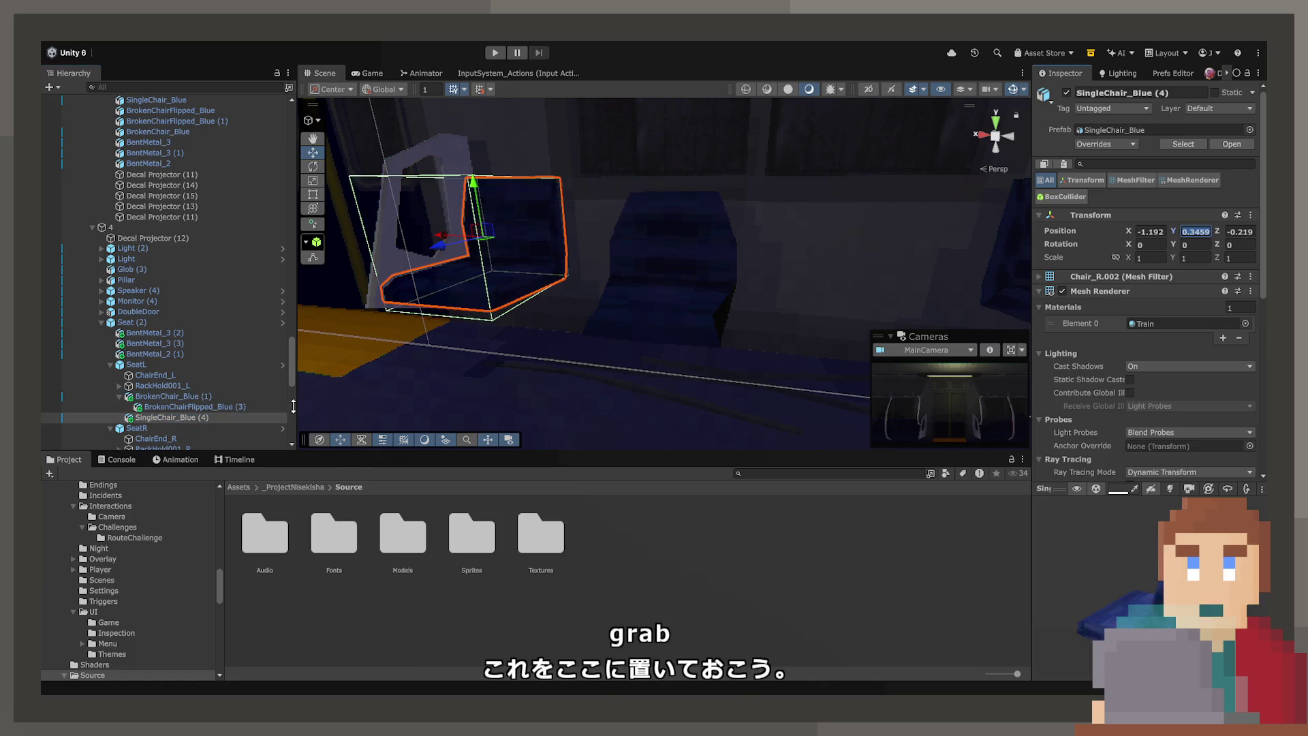
{"action": "left_click", "coordinate": [197, 398]}
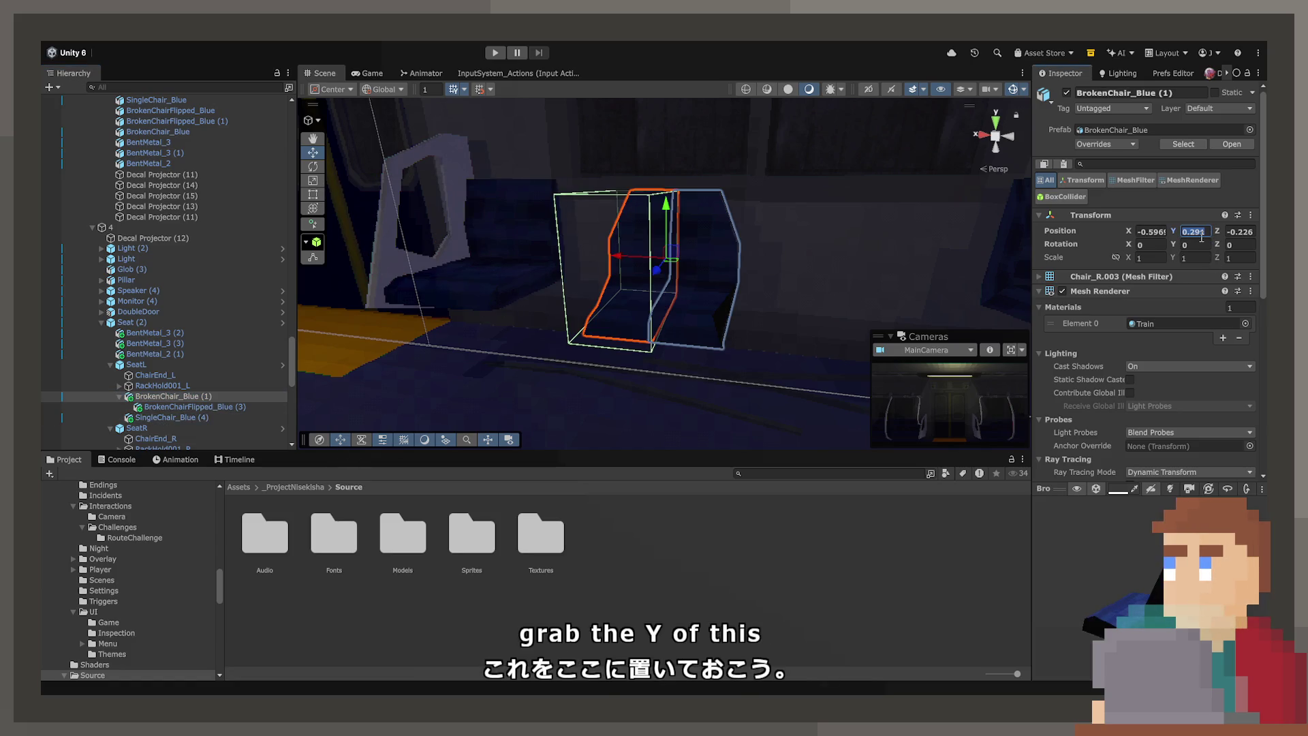
{"action": "left_click", "coordinate": [773, 284]}
{"action": "scroll", "coordinate": [804, 286], "scroll_direction": "down", "scroll_amount": 5}
{"action": "scroll", "coordinate": [838, 295], "scroll_direction": "down", "scroll_amount": 2}
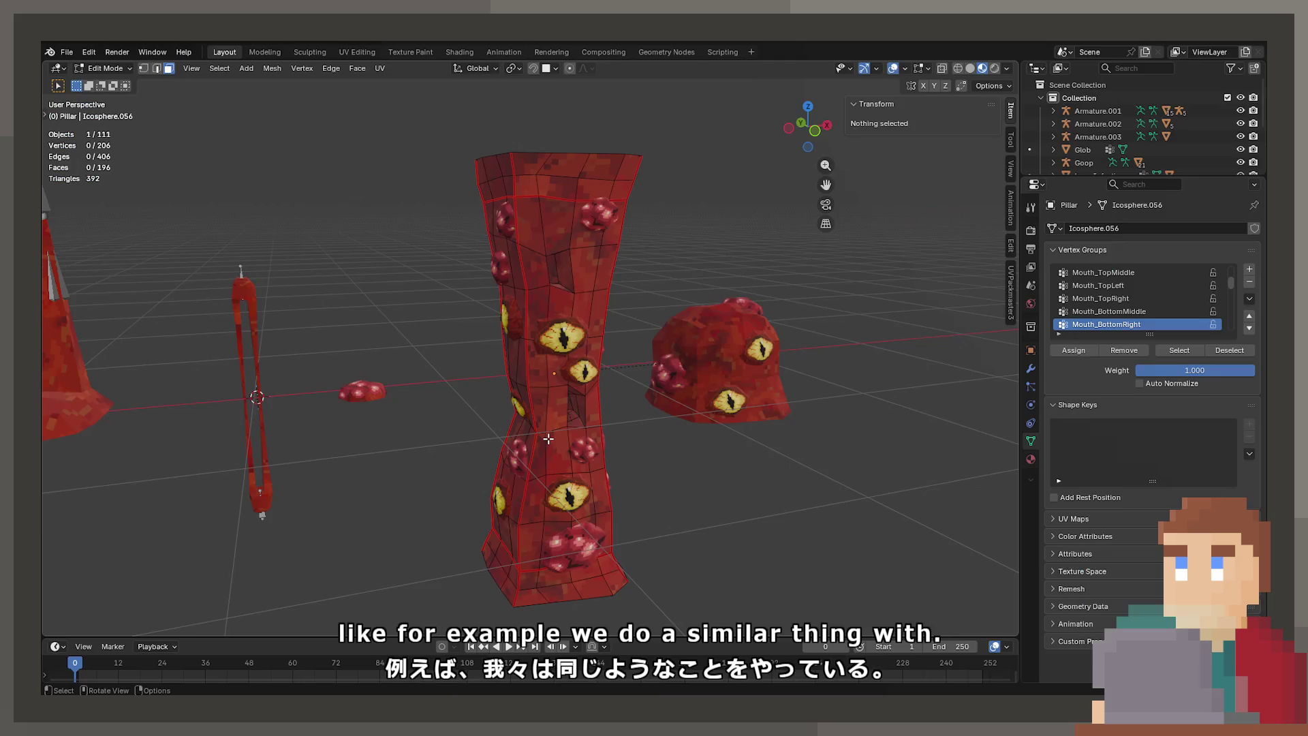
{"action": "left_click", "coordinate": [521, 361]}
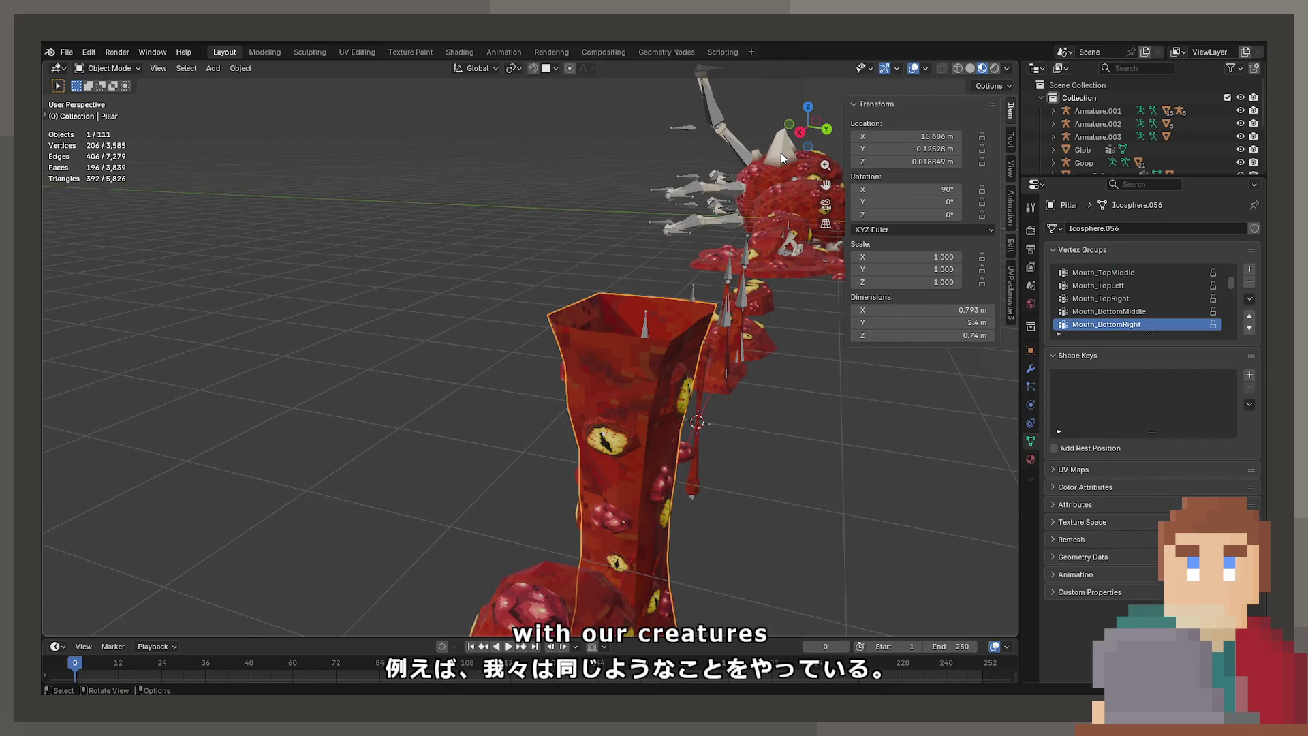
Step: Frame the creature's head and inspect individual vertices at the horn's base and tip in Edit Mode
{"action": "left_click", "coordinate": [780, 159]}
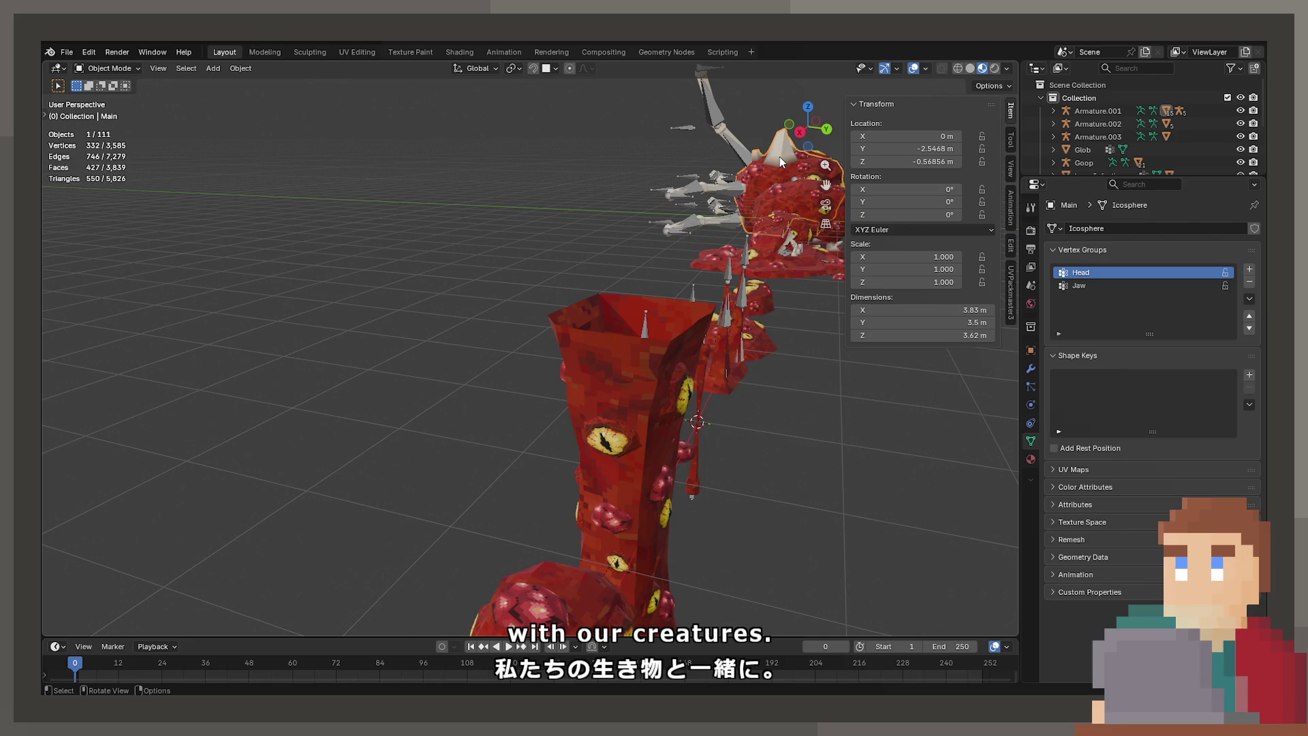
{"action": "key", "text": "KP_Decimal"}
{"action": "mouse_move", "coordinate": [779, 157]}
{"action": "left_mouse_down"}
{"action": "mouse_move", "coordinate": [473, 268]}
{"action": "mouse_move", "coordinate": [508, 333]}
{"action": "left_mouse_up"}
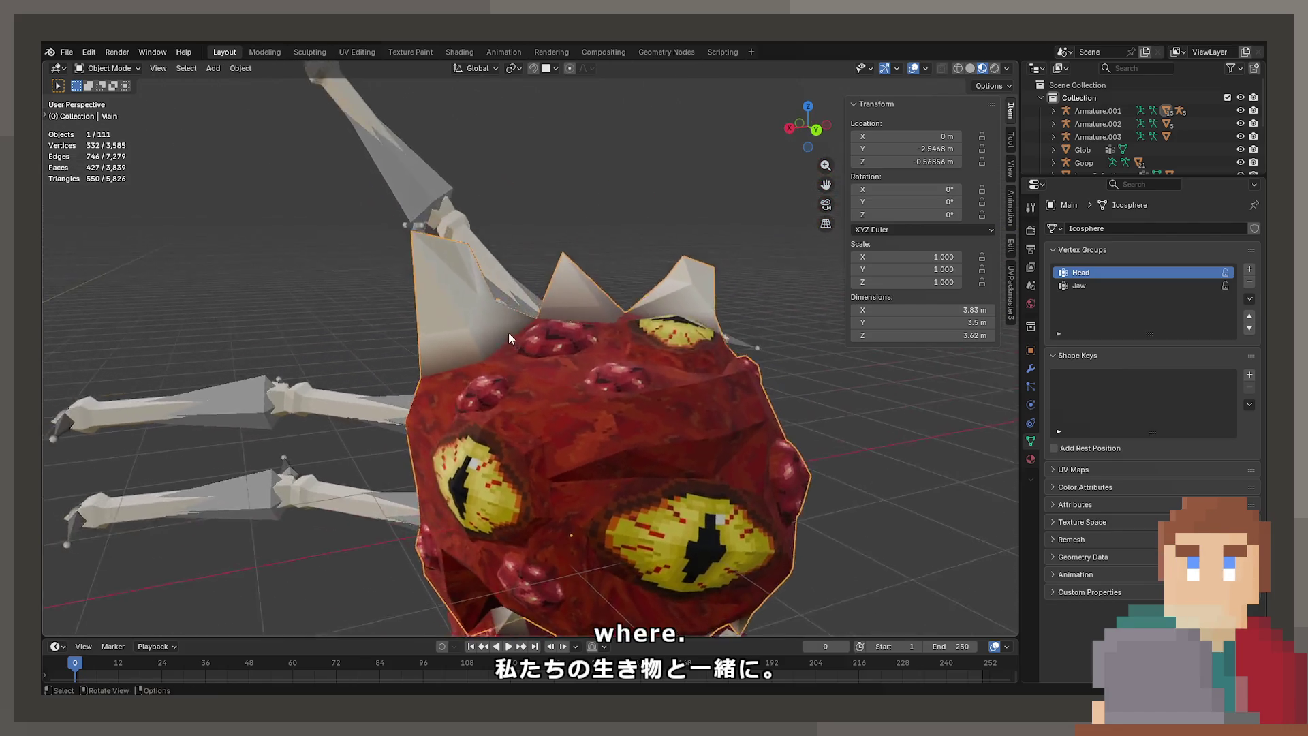
{"action": "scroll", "coordinate": [508, 332], "scroll_direction": "up", "scroll_amount": 8}
{"action": "key", "text": "Tab"}
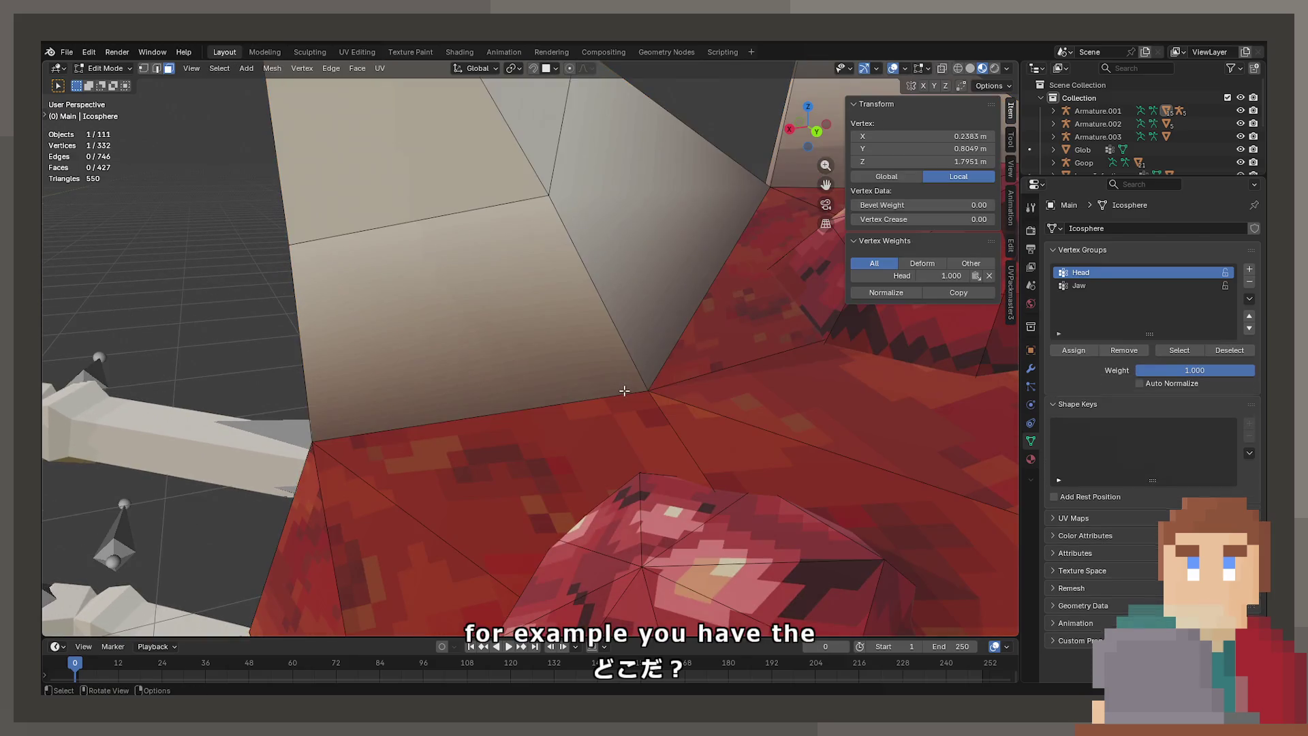
{"action": "left_click", "coordinate": [651, 389]}
{"action": "left_click", "coordinate": [143, 68]}
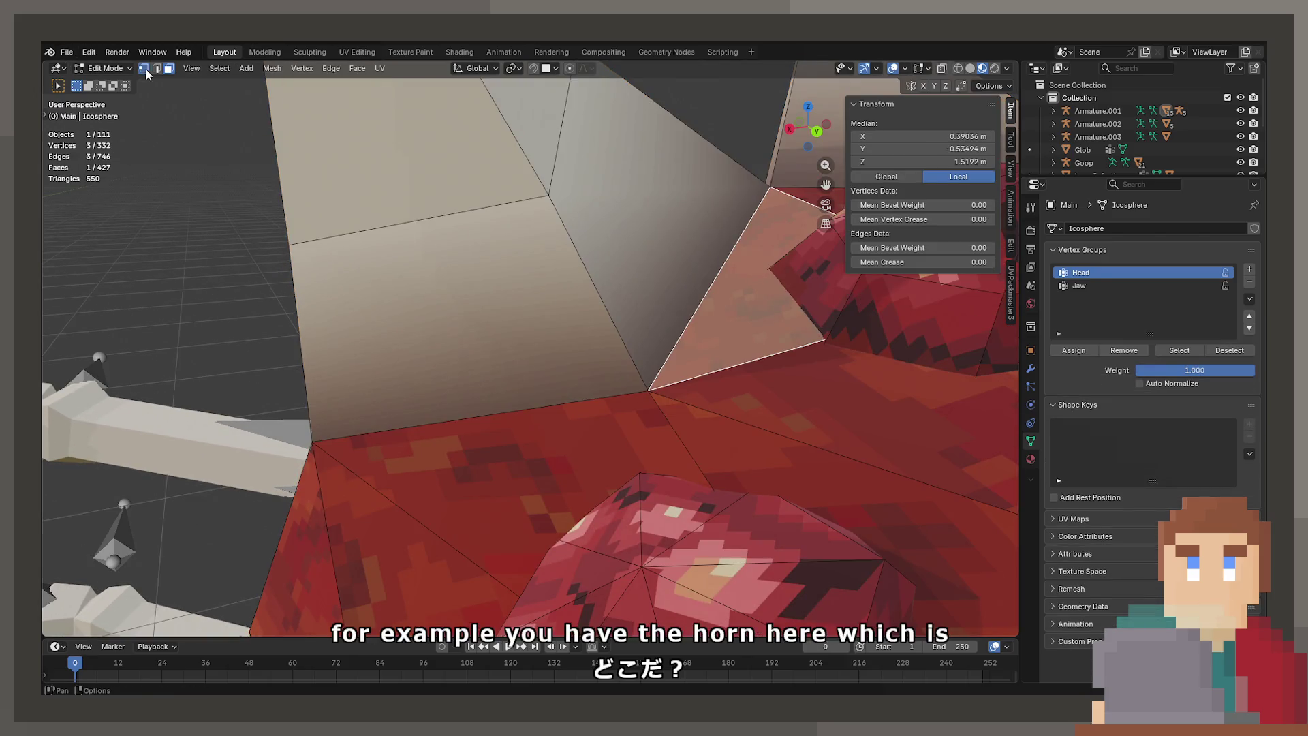
{"action": "left_click", "coordinate": [652, 383]}
{"action": "left_click", "coordinate": [553, 194]}
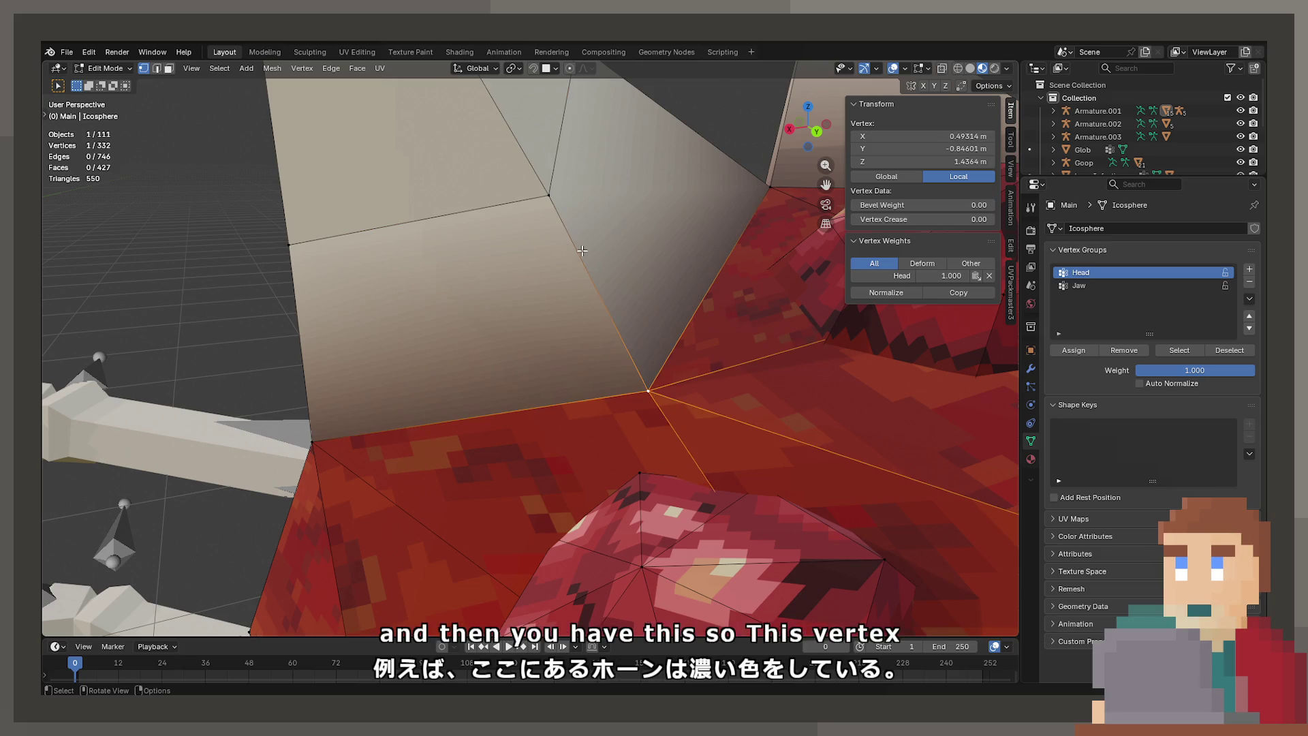
{"action": "left_click", "coordinate": [555, 193]}
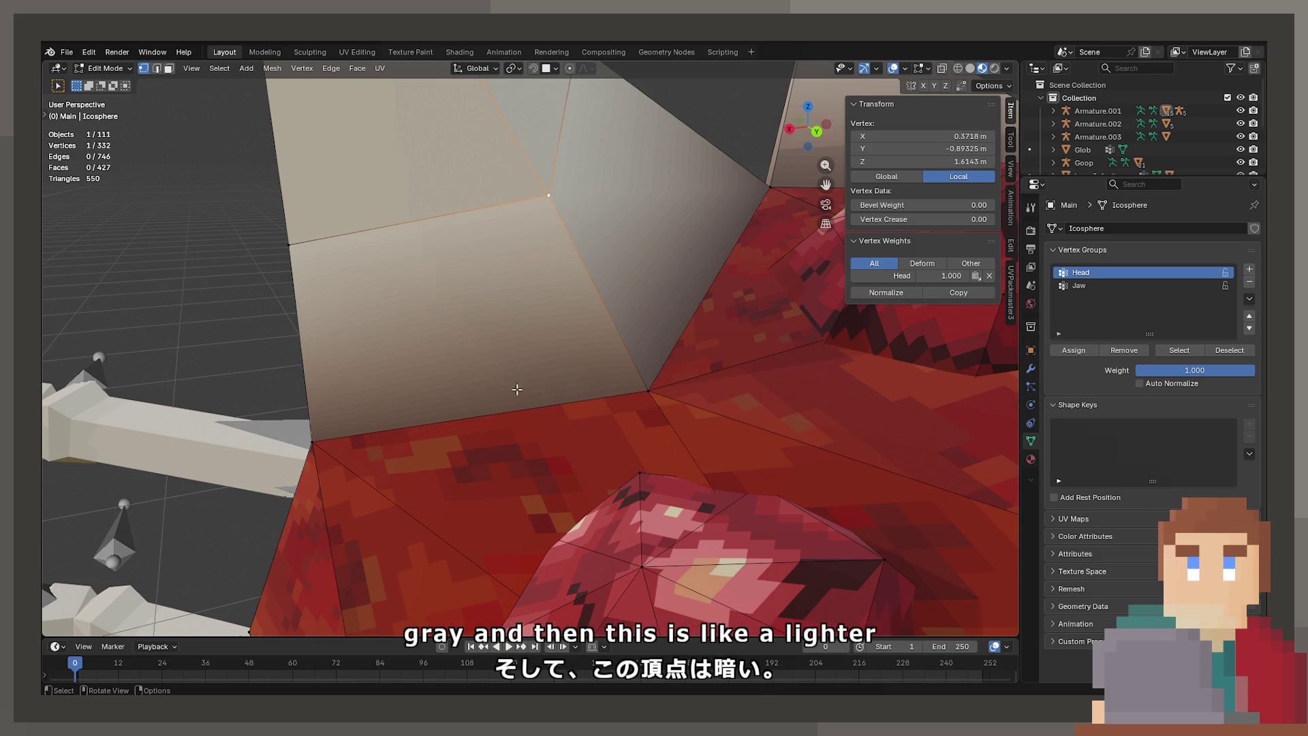
{"action": "left_click", "coordinate": [649, 400]}
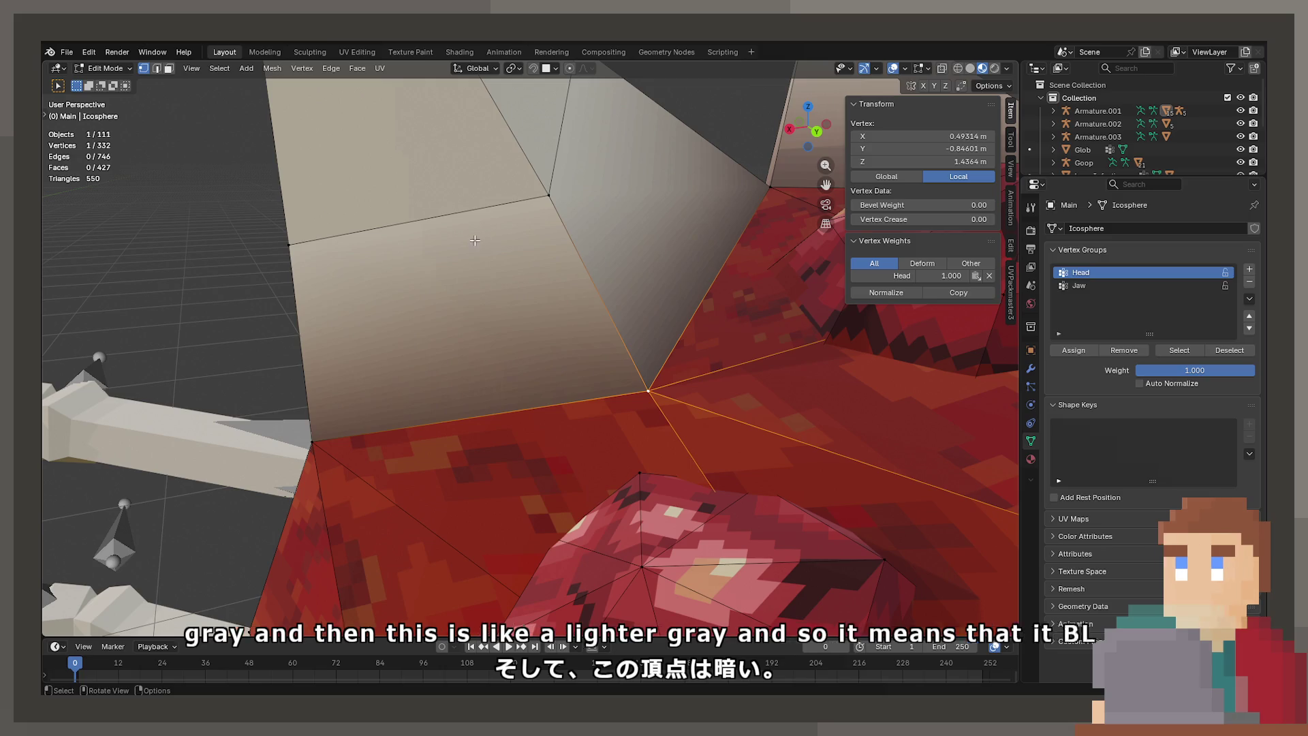
{"action": "left_click", "coordinate": [557, 178]}
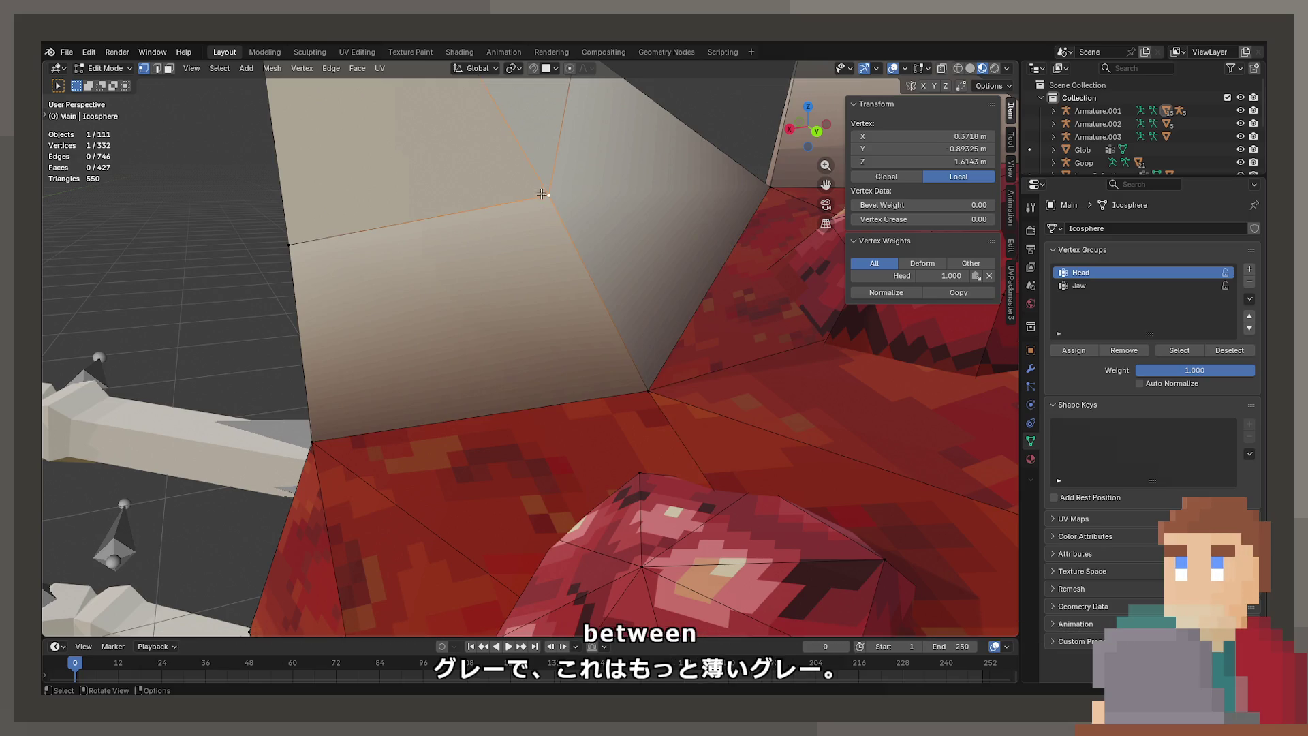
Step: Orbit around the spiky head, return to Object Mode, save DeathEnemy.blend and switch back to Unity
{"action": "scroll", "coordinate": [591, 252], "scroll_direction": "down", "scroll_amount": 5}
{"action": "left_click_drag", "start_coordinate": [544, 344], "coordinate": [457, 424]}
{"action": "left_click", "coordinate": [457, 424]}
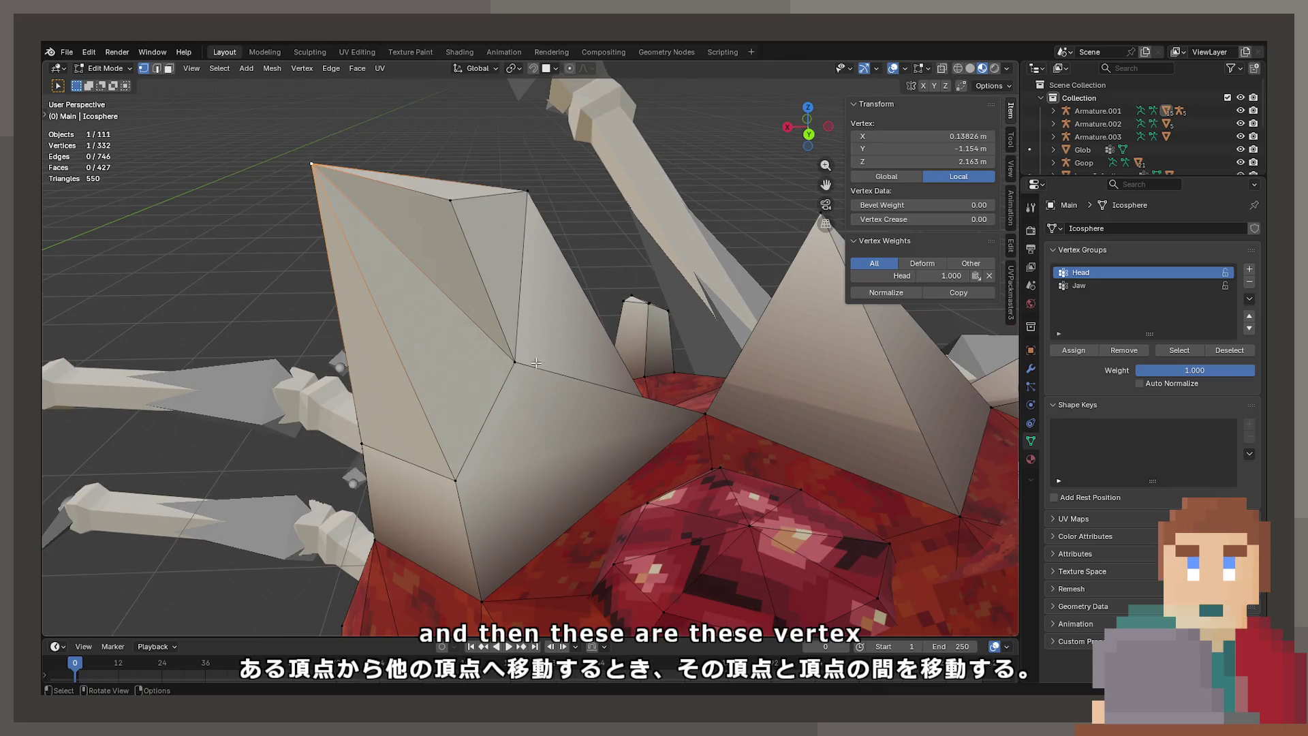
{"action": "mouse_move", "coordinate": [446, 345]}
{"action": "left_mouse_down"}
{"action": "mouse_move", "coordinate": [584, 381]}
{"action": "mouse_move", "coordinate": [538, 310]}
{"action": "left_mouse_up"}
{"action": "left_click_drag", "start_coordinate": [482, 313], "coordinate": [592, 277]}
{"action": "key", "text": "Tab"}
{"action": "scroll", "coordinate": [592, 278], "scroll_direction": "down", "scroll_amount": 6}
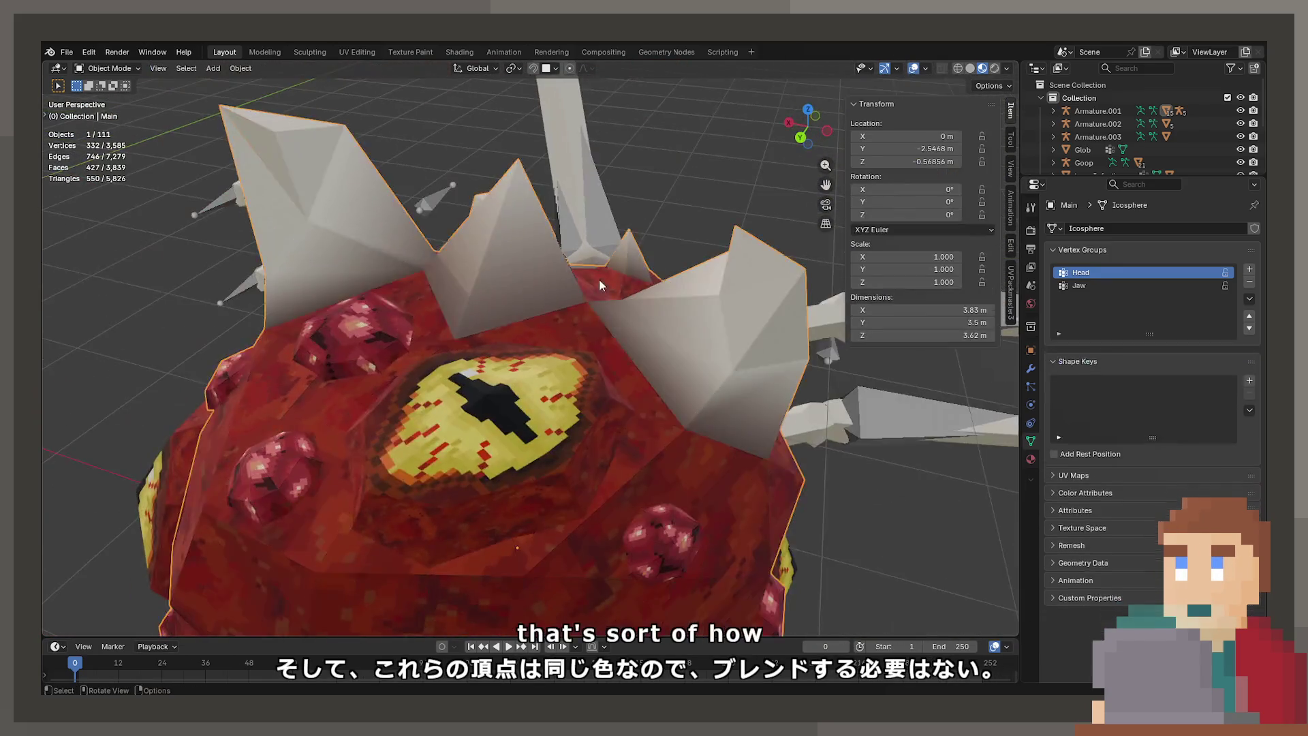
{"action": "mouse_move", "coordinate": [509, 303]}
{"action": "left_mouse_down"}
{"action": "mouse_move", "coordinate": [705, 280]}
{"action": "mouse_move", "coordinate": [667, 273]}
{"action": "left_mouse_up"}
{"action": "key", "text": "ctrl+s"}
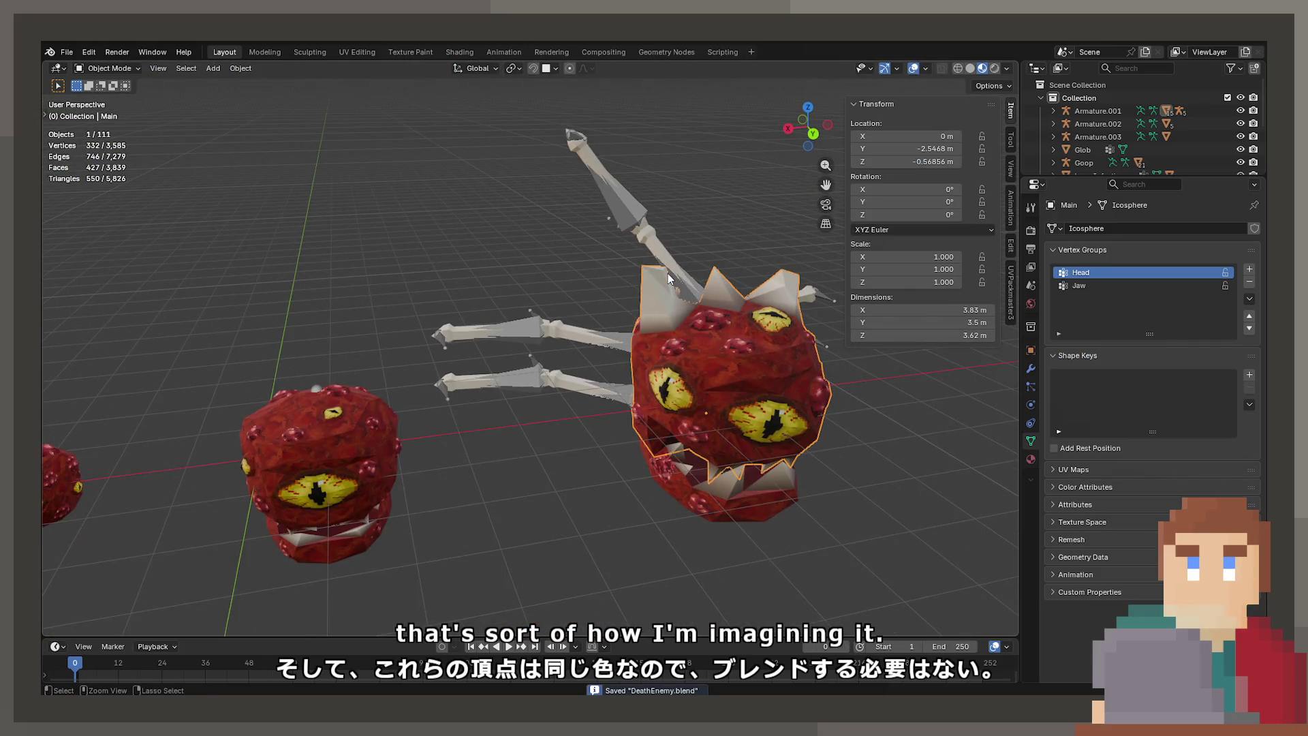
{"action": "key", "text": "alt+Tab"}
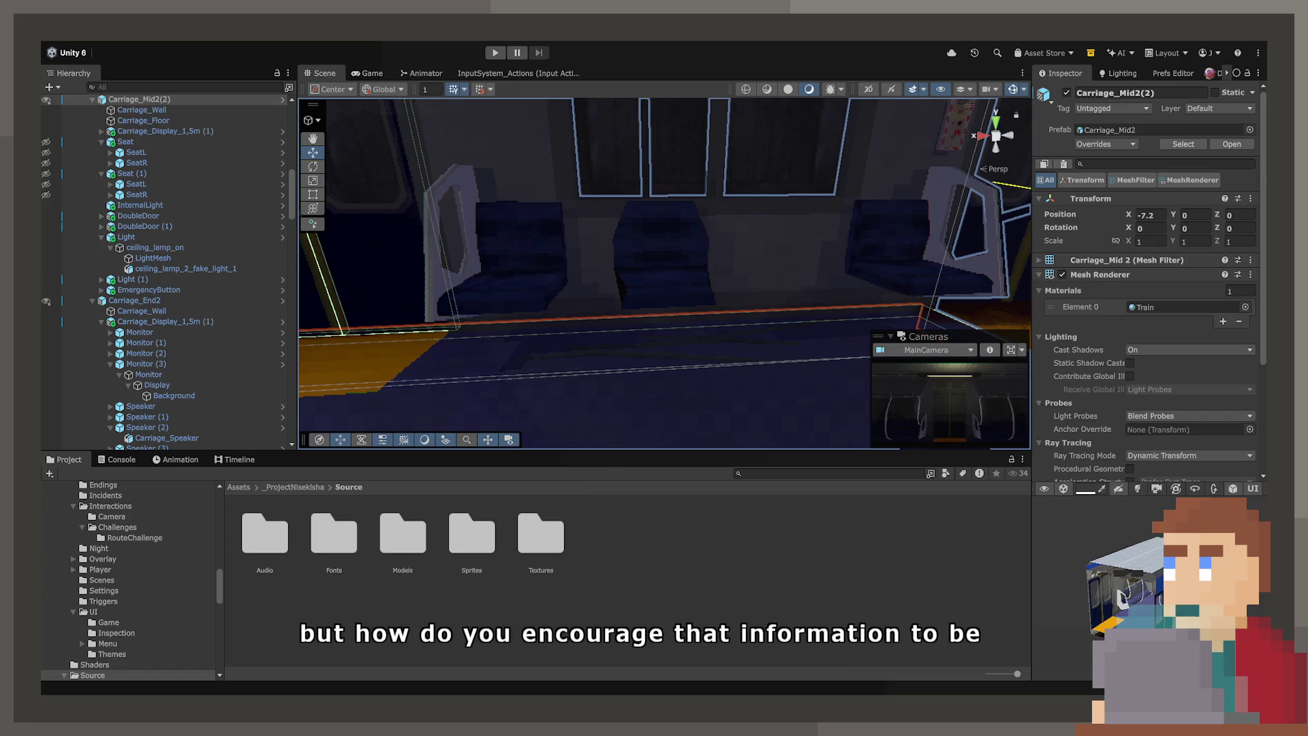
Step: Inspect BrokenChair_Blue (1) and the surrounding seat chairs from several angles
{"action": "left_click_drag", "start_coordinate": [735, 369], "coordinate": [731, 368]}
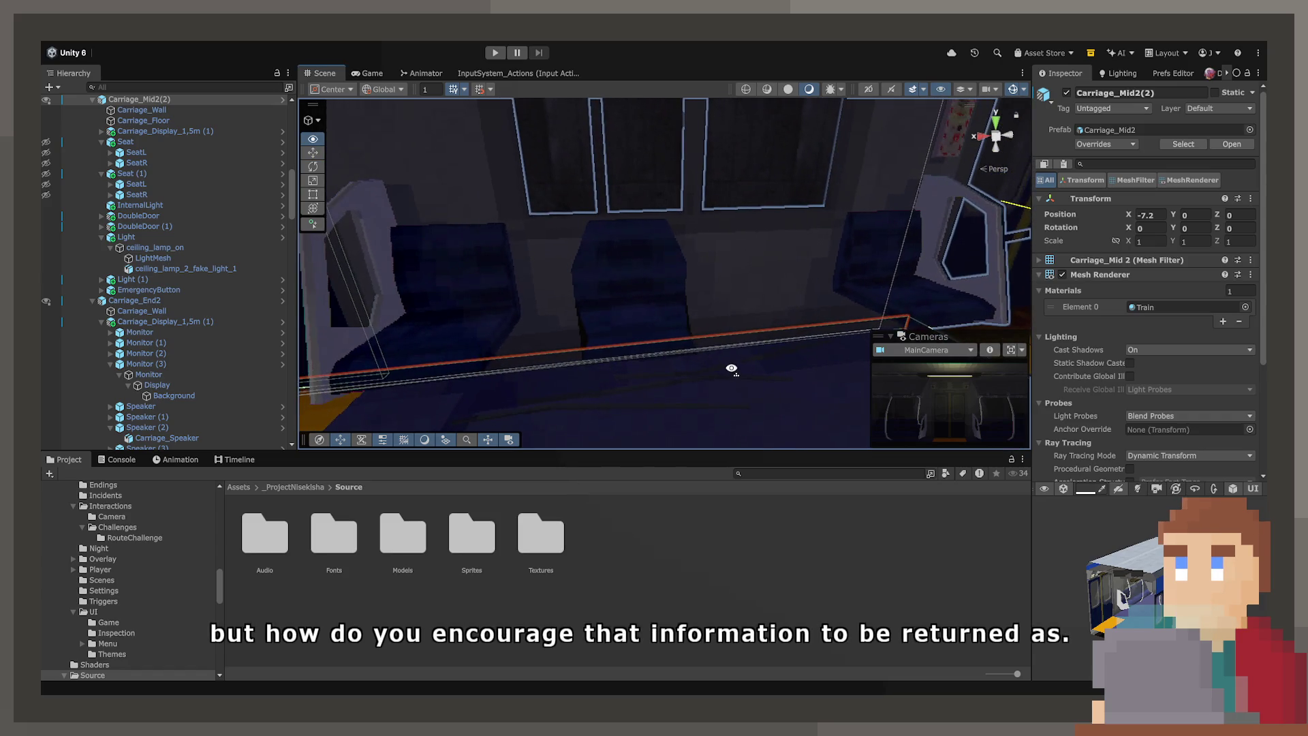
{"action": "left_click", "coordinate": [643, 280]}
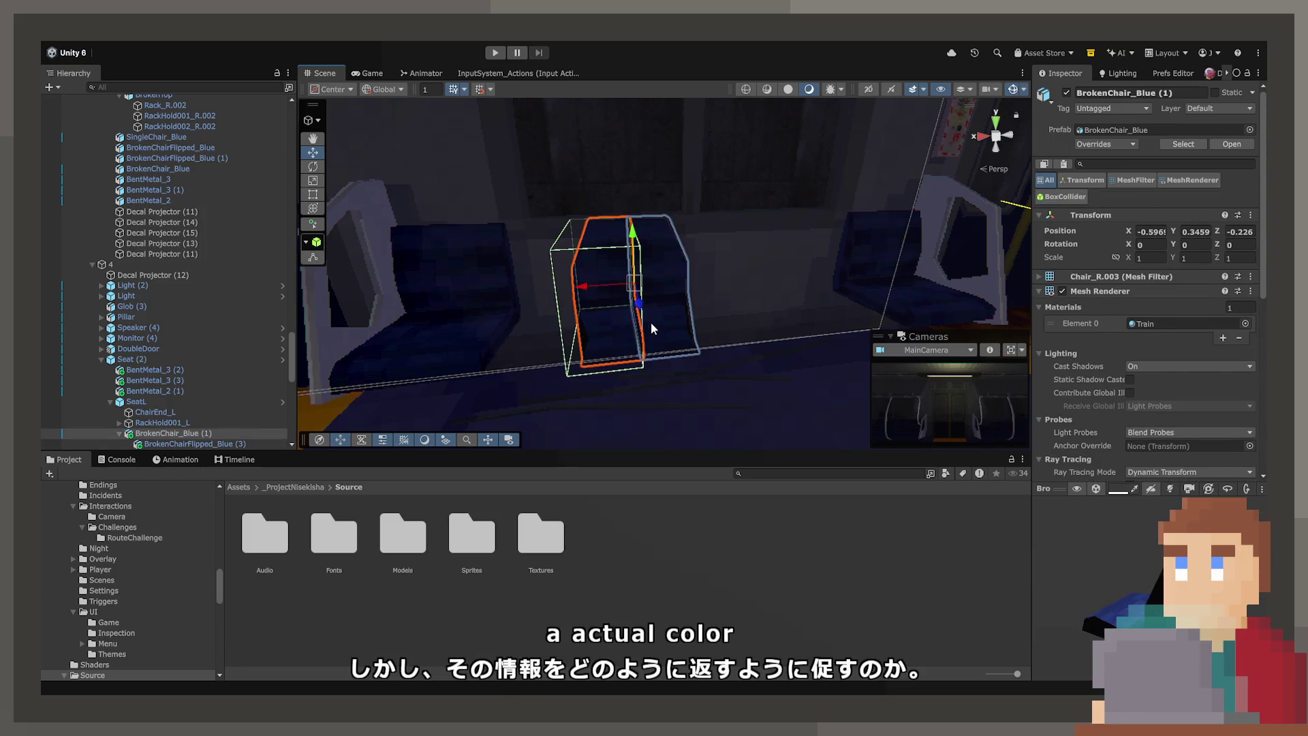
{"action": "left_click", "coordinate": [666, 322]}
{"action": "scroll", "coordinate": [1079, 435], "scroll_direction": "down", "scroll_amount": 5}
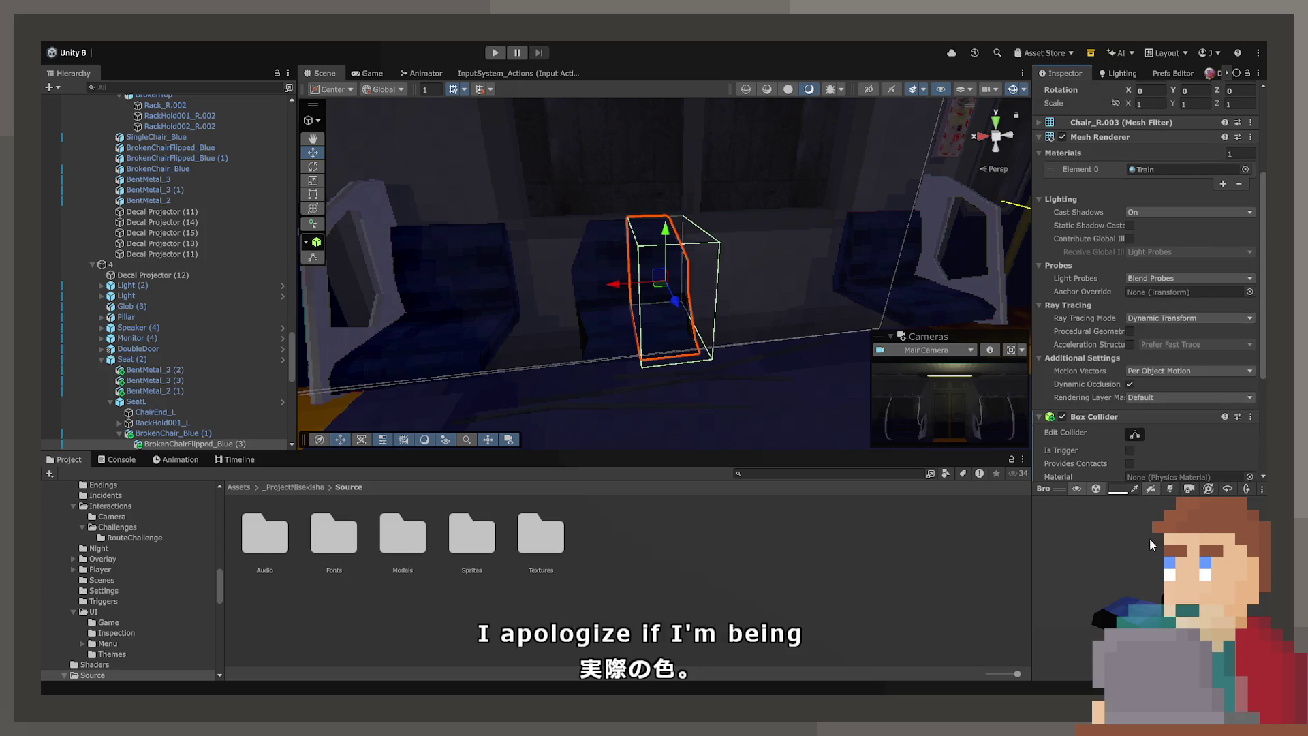
{"action": "mouse_move", "coordinate": [790, 248]}
{"action": "left_mouse_down"}
{"action": "mouse_move", "coordinate": [768, 318]}
{"action": "mouse_move", "coordinate": [520, 303]}
{"action": "mouse_move", "coordinate": [757, 300]}
{"action": "mouse_move", "coordinate": [745, 327]}
{"action": "left_mouse_up"}
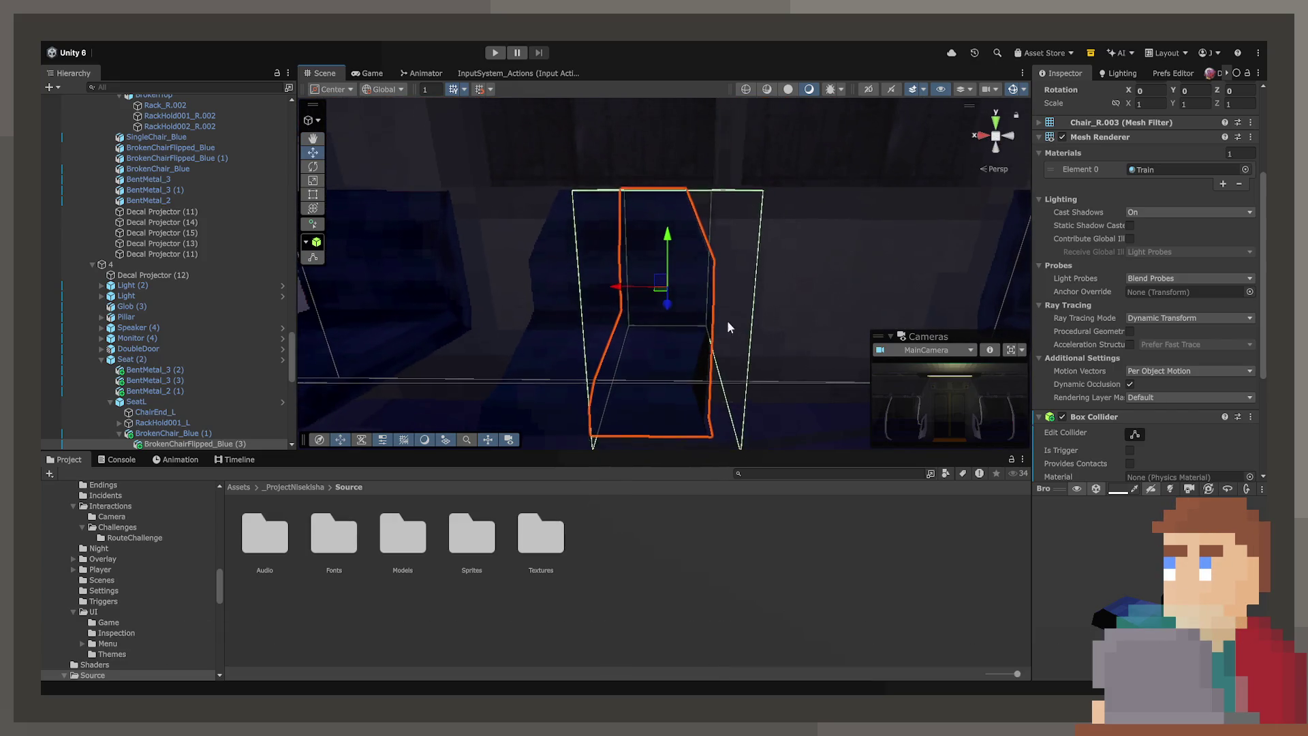
{"action": "left_click", "coordinate": [159, 434]}
{"action": "key", "text": "f"}
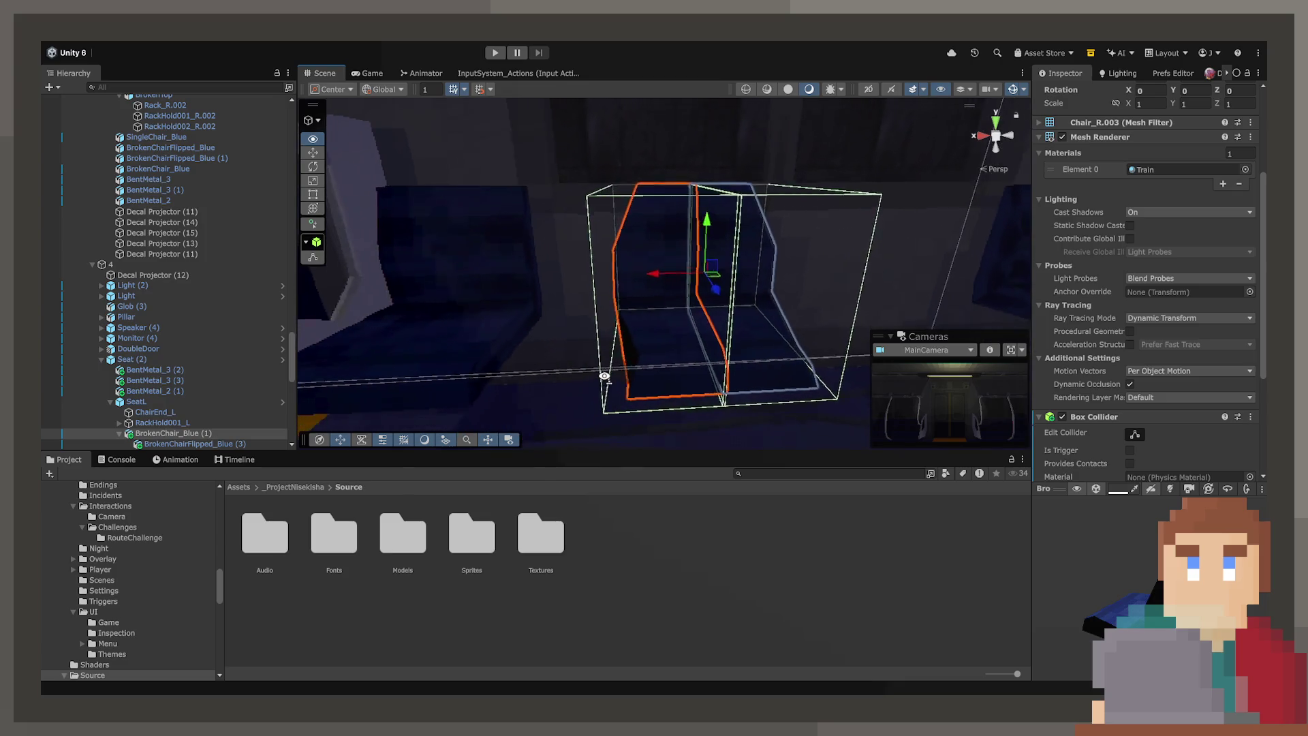
{"action": "mouse_move", "coordinate": [668, 276]}
{"action": "left_mouse_down"}
{"action": "mouse_move", "coordinate": [689, 292]}
{"action": "mouse_move", "coordinate": [669, 371]}
{"action": "mouse_move", "coordinate": [681, 395]}
{"action": "mouse_move", "coordinate": [616, 259]}
{"action": "mouse_move", "coordinate": [847, 252]}
{"action": "left_mouse_up"}
{"action": "left_click", "coordinate": [679, 368]}
{"action": "left_click", "coordinate": [600, 252]}
{"action": "left_click", "coordinate": [443, 262]}
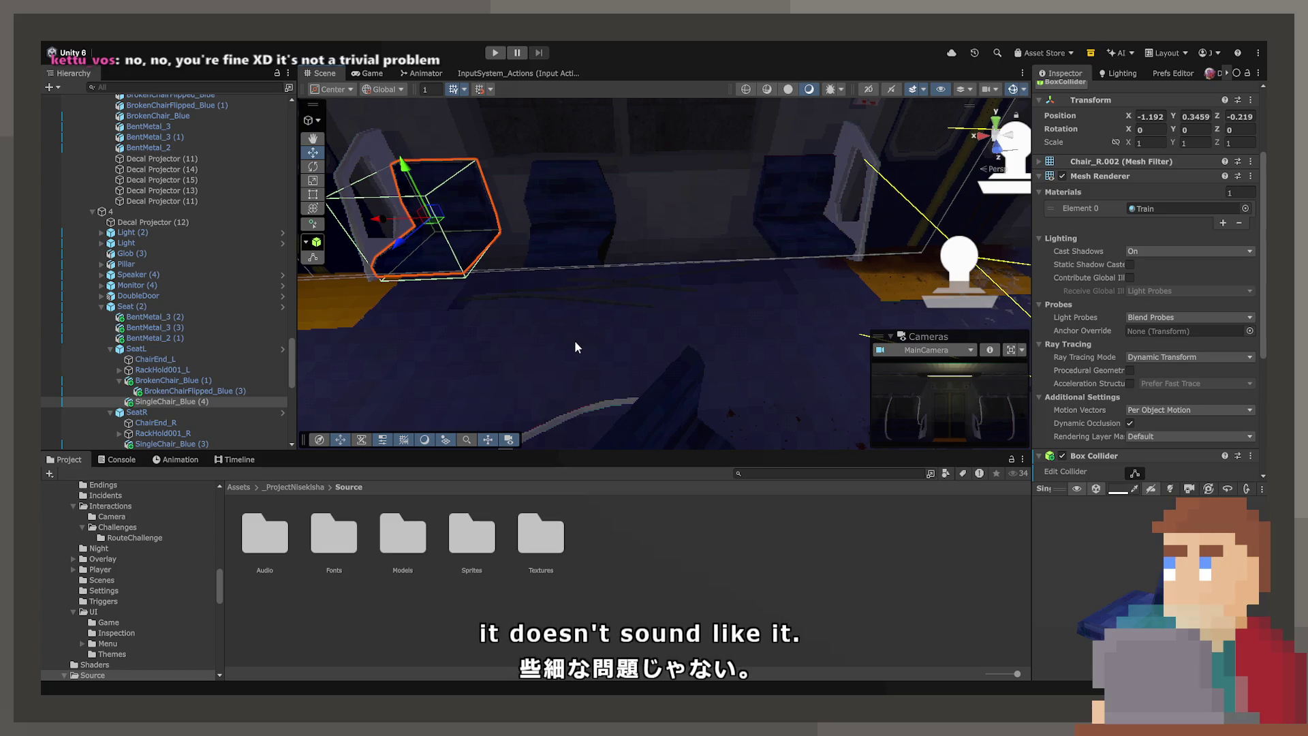
Step: Duplicate BrokenChairFlipped_Blue (3), nudge the copy left, and tilt it to 18.301 degrees on Z
{"action": "left_click", "coordinate": [606, 212]}
{"action": "key", "text": "ctrl+d"}
{"action": "mouse_move", "coordinate": [341, 354]}
{"action": "left_mouse_down"}
{"action": "mouse_move", "coordinate": [350, 370]}
{"action": "mouse_move", "coordinate": [332, 336]}
{"action": "left_mouse_up"}
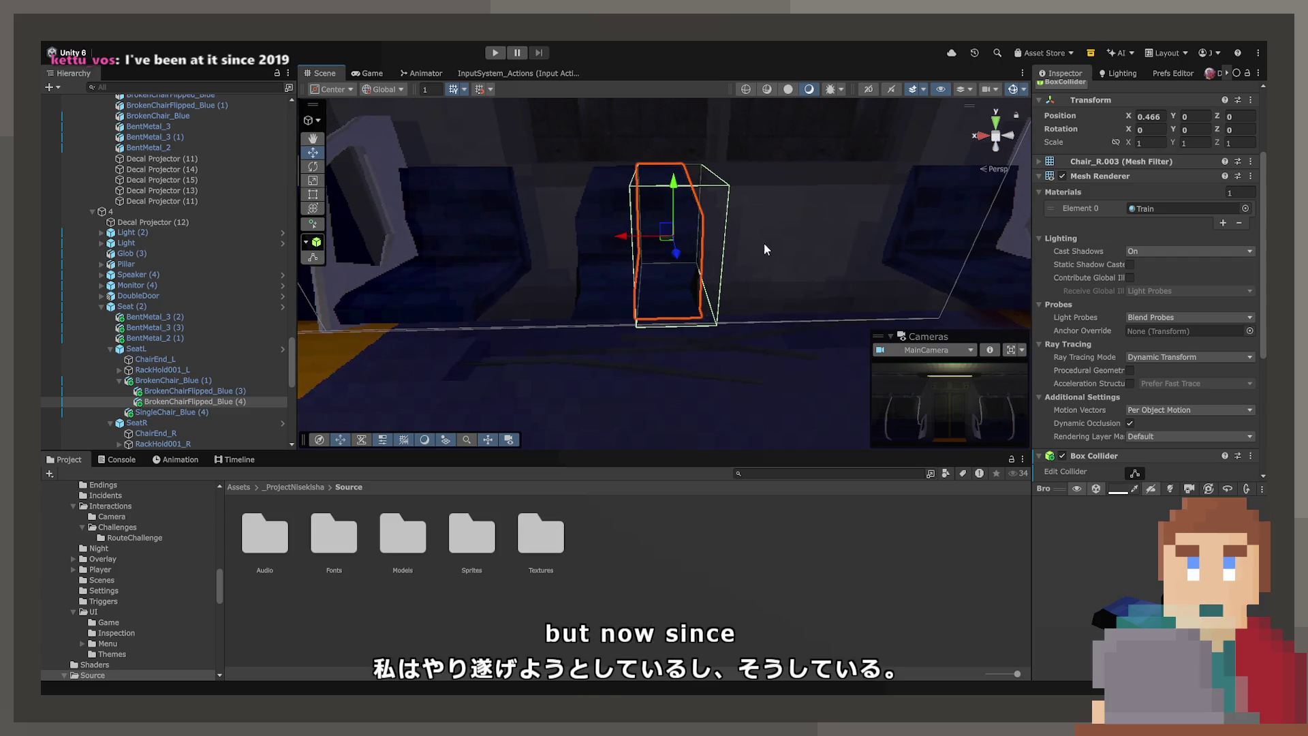
{"action": "mouse_move", "coordinate": [678, 235]}
{"action": "left_mouse_down"}
{"action": "mouse_move", "coordinate": [521, 280]}
{"action": "mouse_move", "coordinate": [507, 300]}
{"action": "mouse_move", "coordinate": [518, 261]}
{"action": "mouse_move", "coordinate": [545, 266]}
{"action": "left_mouse_up"}
{"action": "mouse_move", "coordinate": [666, 255]}
{"action": "left_mouse_down"}
{"action": "mouse_move", "coordinate": [685, 273]}
{"action": "mouse_move", "coordinate": [663, 304]}
{"action": "mouse_move", "coordinate": [678, 285]}
{"action": "mouse_move", "coordinate": [678, 226]}
{"action": "mouse_move", "coordinate": [657, 261]}
{"action": "mouse_move", "coordinate": [671, 295]}
{"action": "mouse_move", "coordinate": [640, 375]}
{"action": "mouse_move", "coordinate": [445, 447]}
{"action": "left_mouse_up"}
{"action": "left_click", "coordinate": [314, 154]}
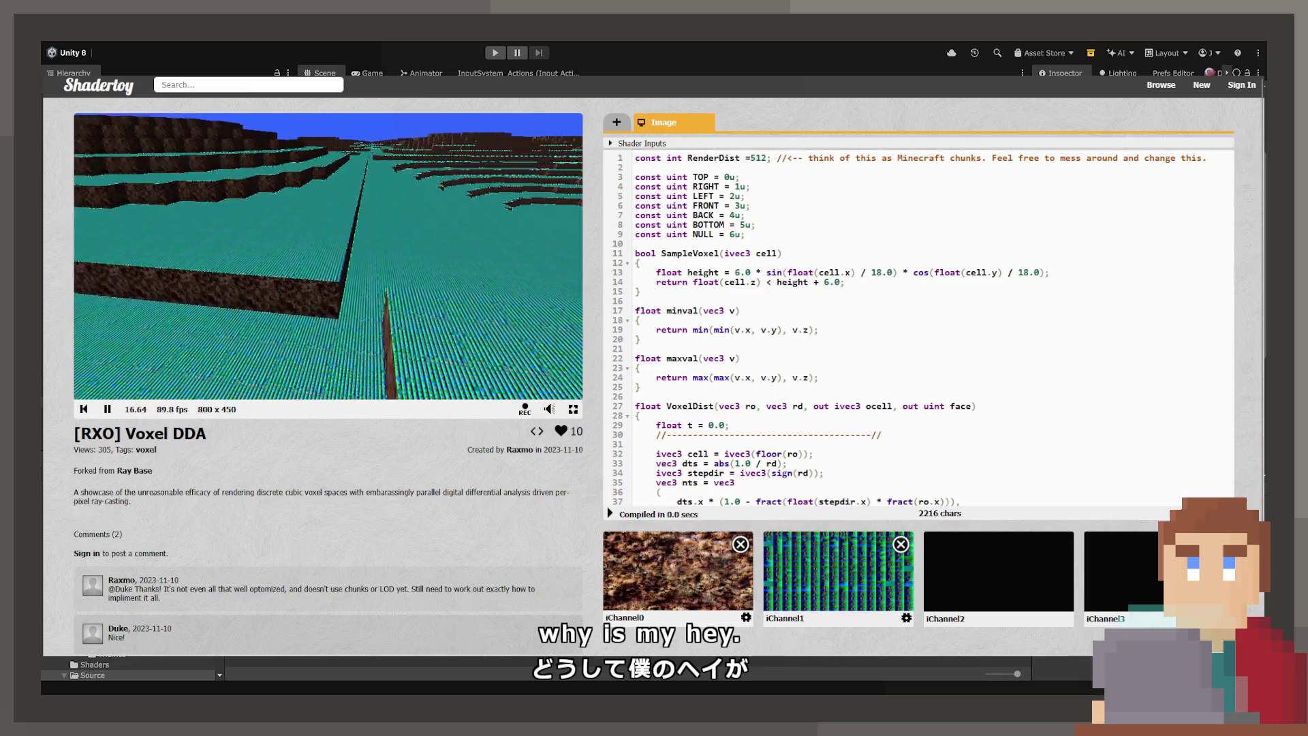
Step: Scroll through the [RXO] Voxel DDA shader's Image code to the end and back up
{"action": "scroll", "coordinate": [920, 327], "scroll_direction": "down", "scroll_amount": 3}
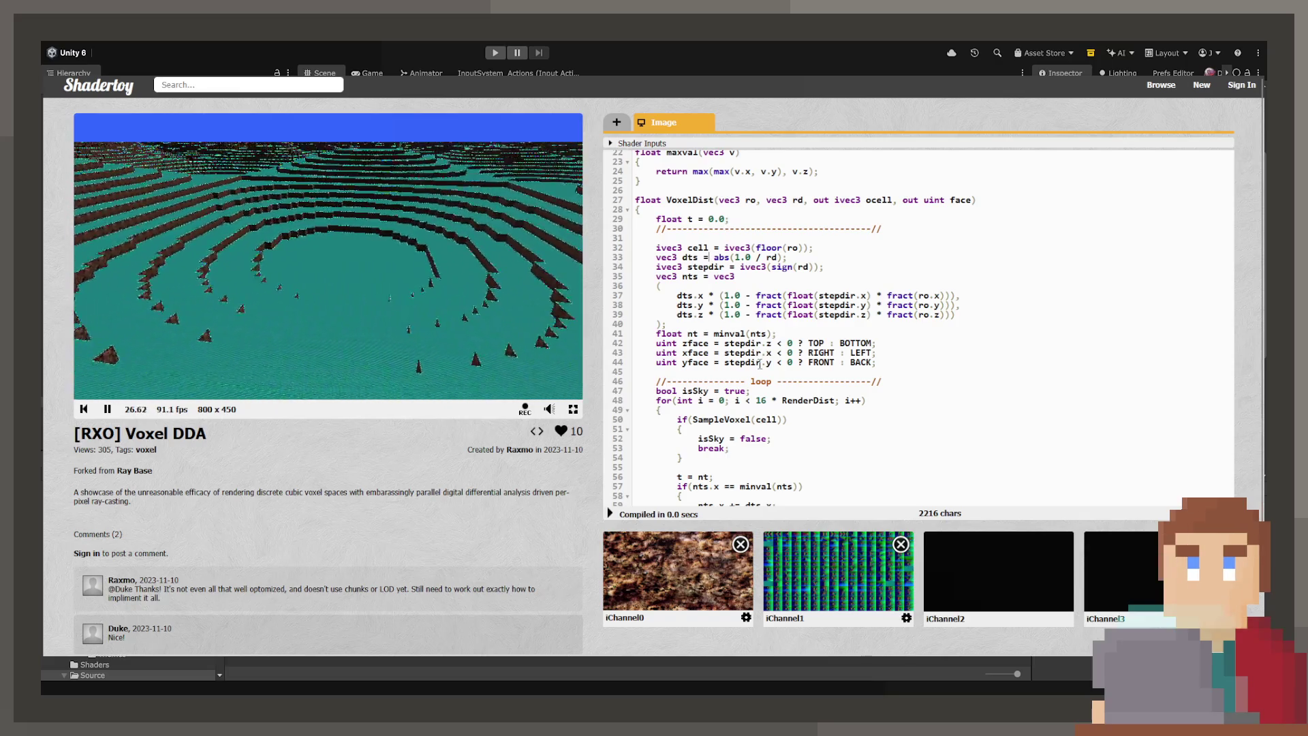
{"action": "scroll", "coordinate": [761, 364], "scroll_direction": "down", "scroll_amount": 1}
{"action": "scroll", "coordinate": [755, 341], "scroll_direction": "down", "scroll_amount": 1}
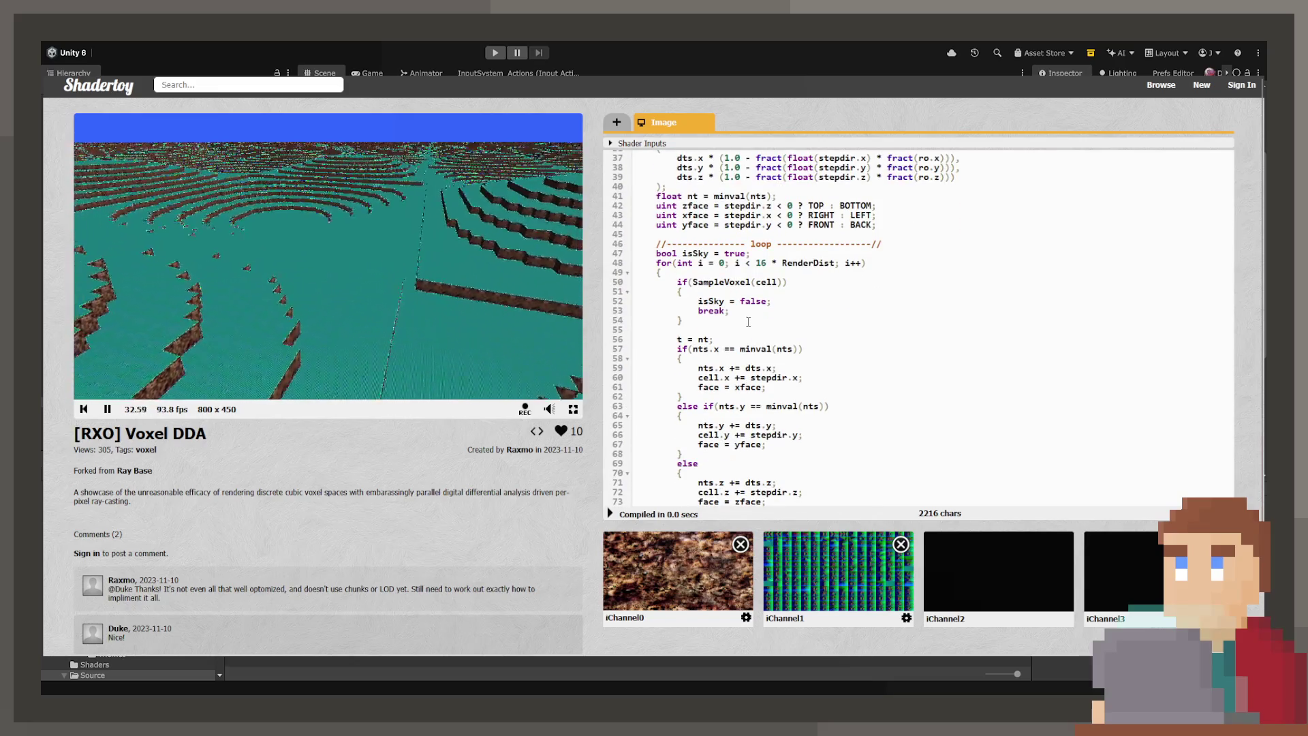
{"action": "scroll", "coordinate": [749, 322], "scroll_direction": "down", "scroll_amount": 5}
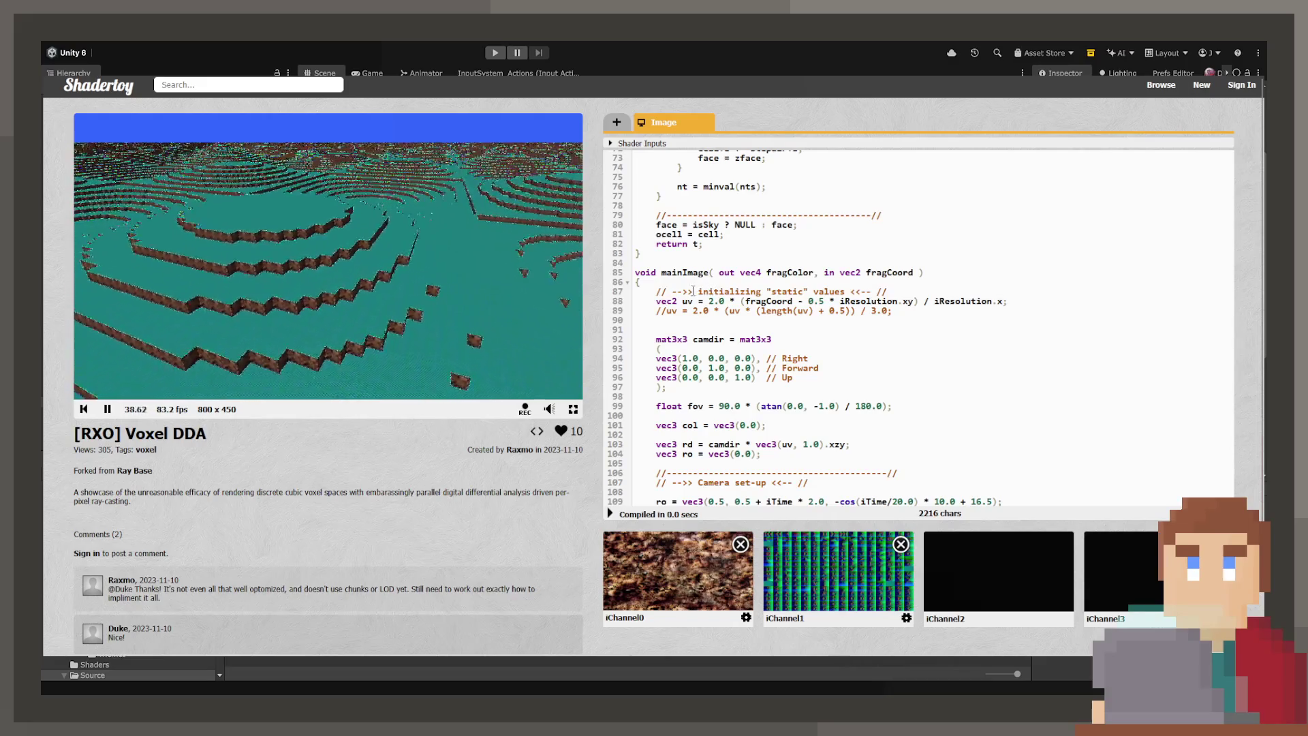
{"action": "scroll", "coordinate": [693, 291], "scroll_direction": "down", "scroll_amount": 1}
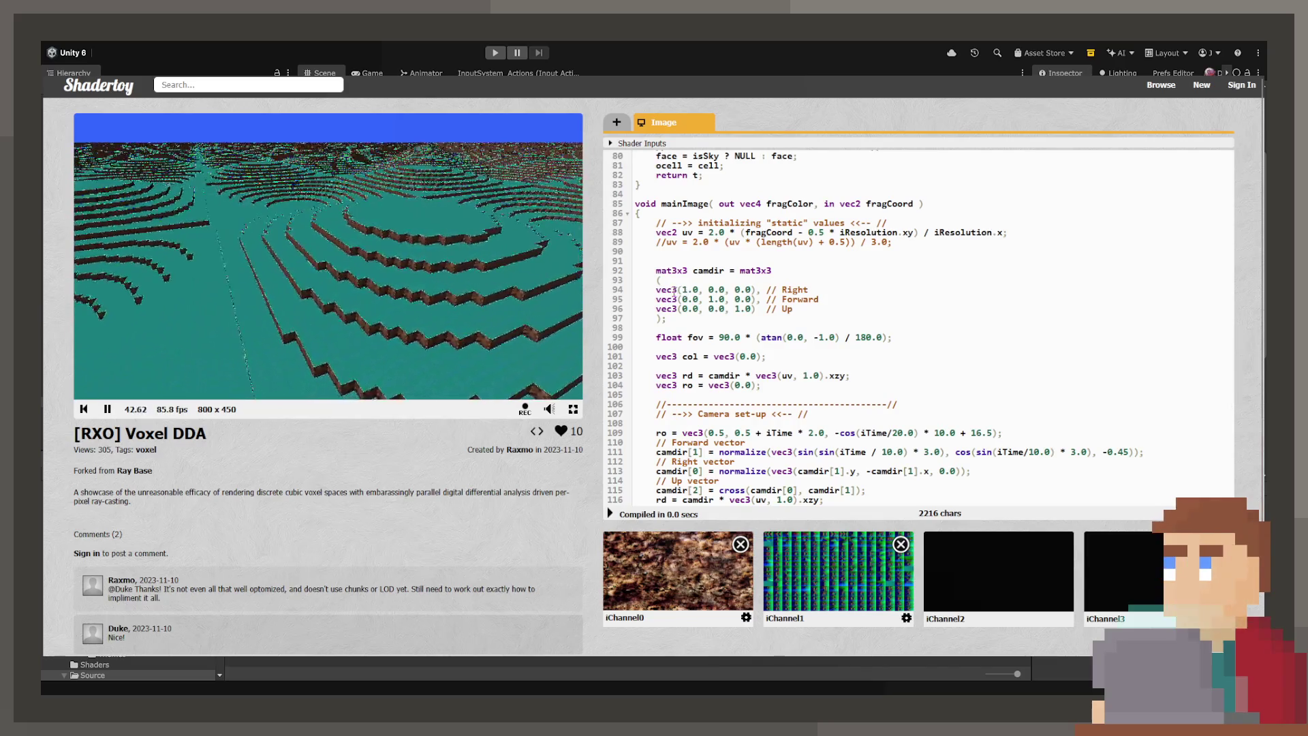
{"action": "scroll", "coordinate": [685, 295], "scroll_direction": "down", "scroll_amount": 2}
{"action": "scroll", "coordinate": [654, 294], "scroll_direction": "down", "scroll_amount": 3}
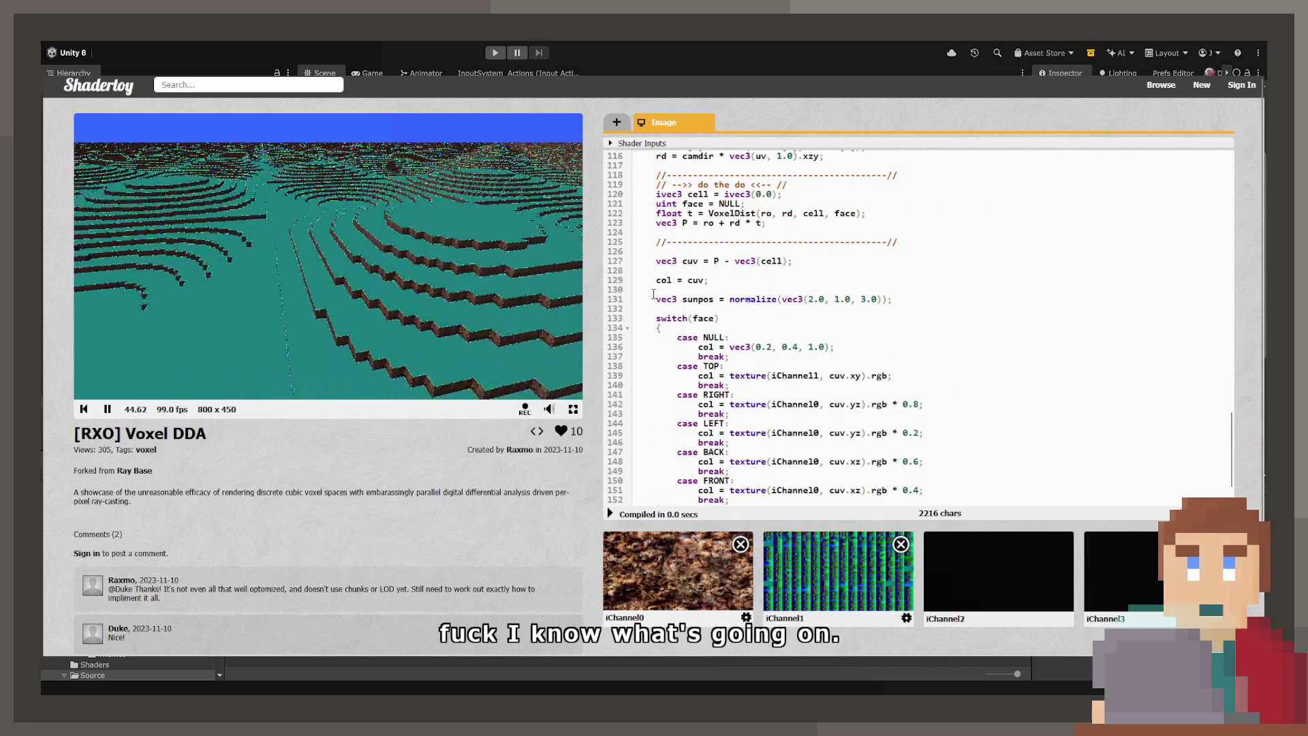
{"action": "scroll", "coordinate": [745, 278], "scroll_direction": "down", "scroll_amount": 1}
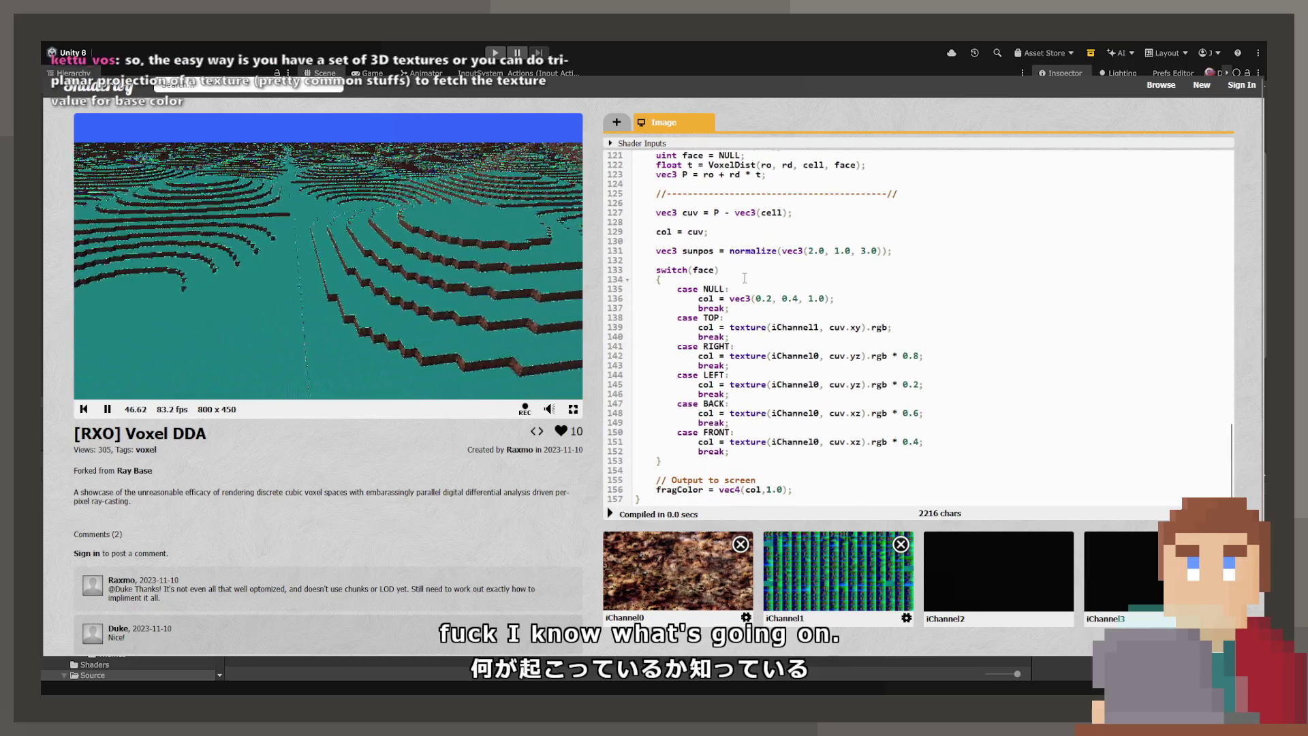
{"action": "scroll", "coordinate": [745, 278], "scroll_direction": "up", "scroll_amount": 17}
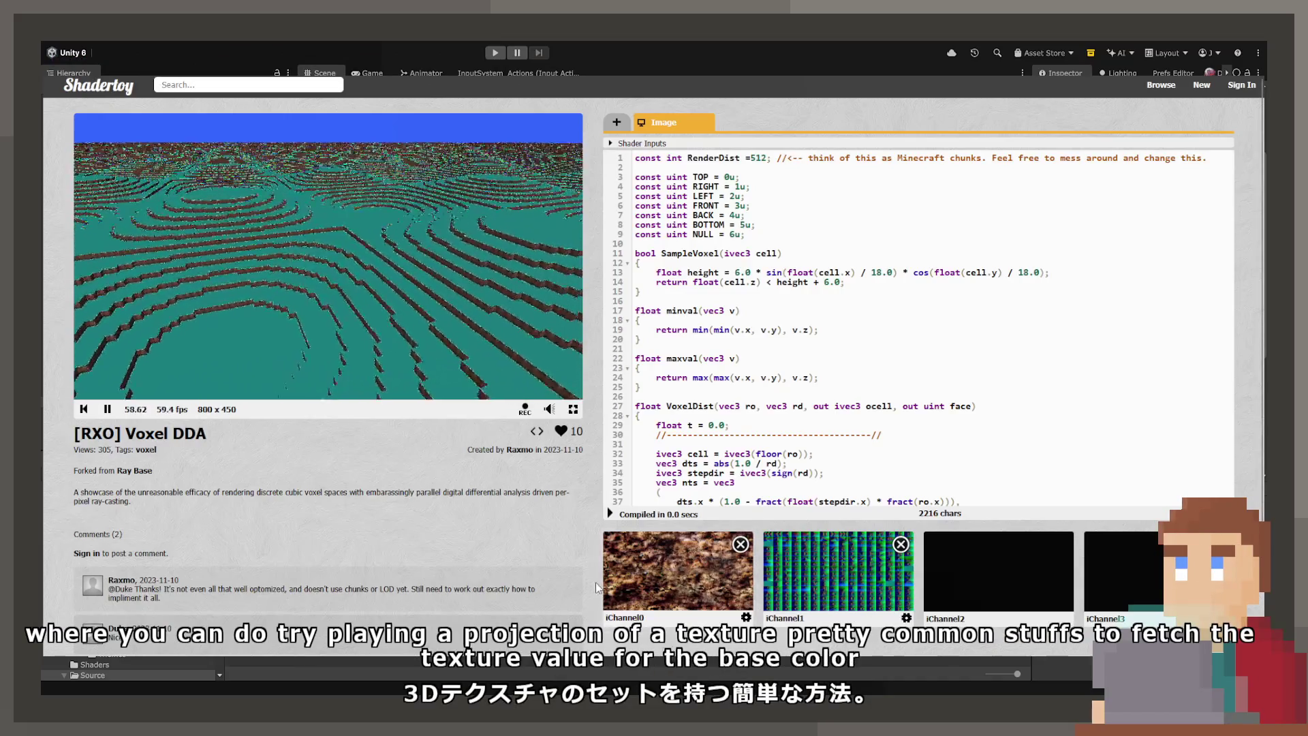
{"action": "left_click", "coordinate": [628, 590]}
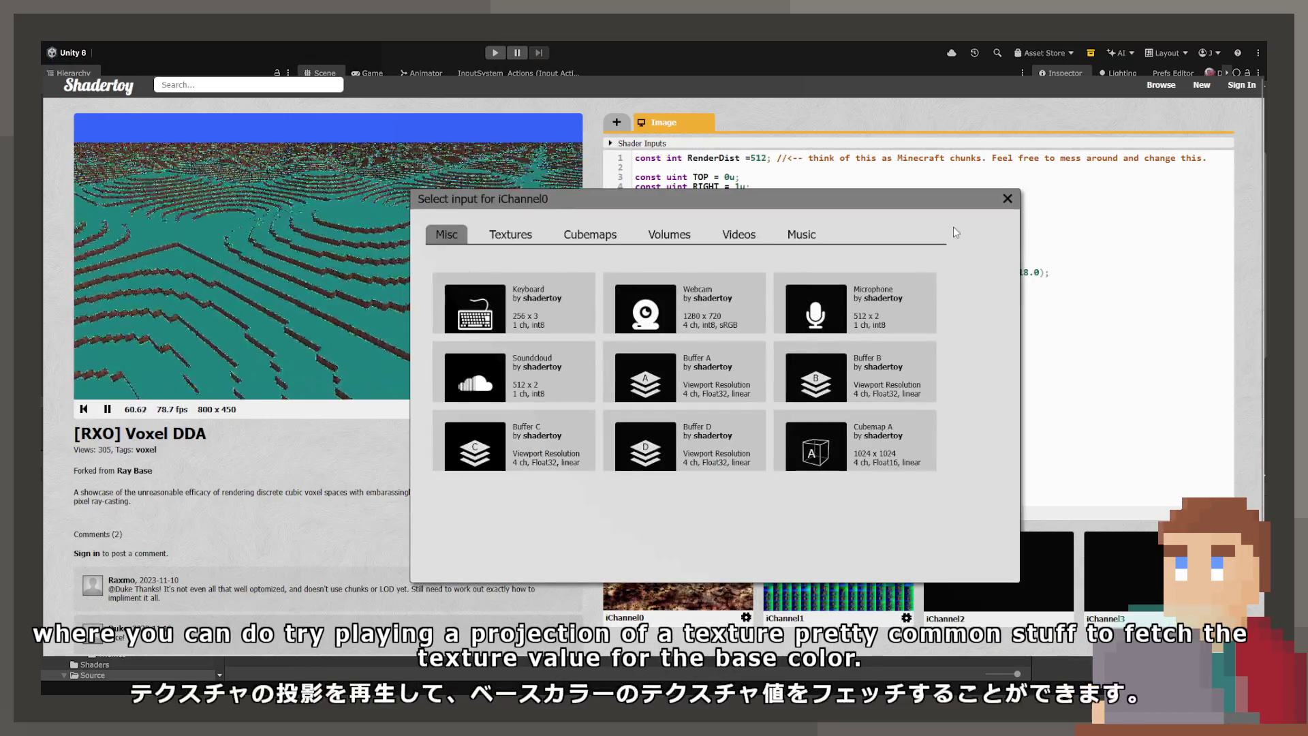
{"action": "left_click", "coordinate": [1008, 200]}
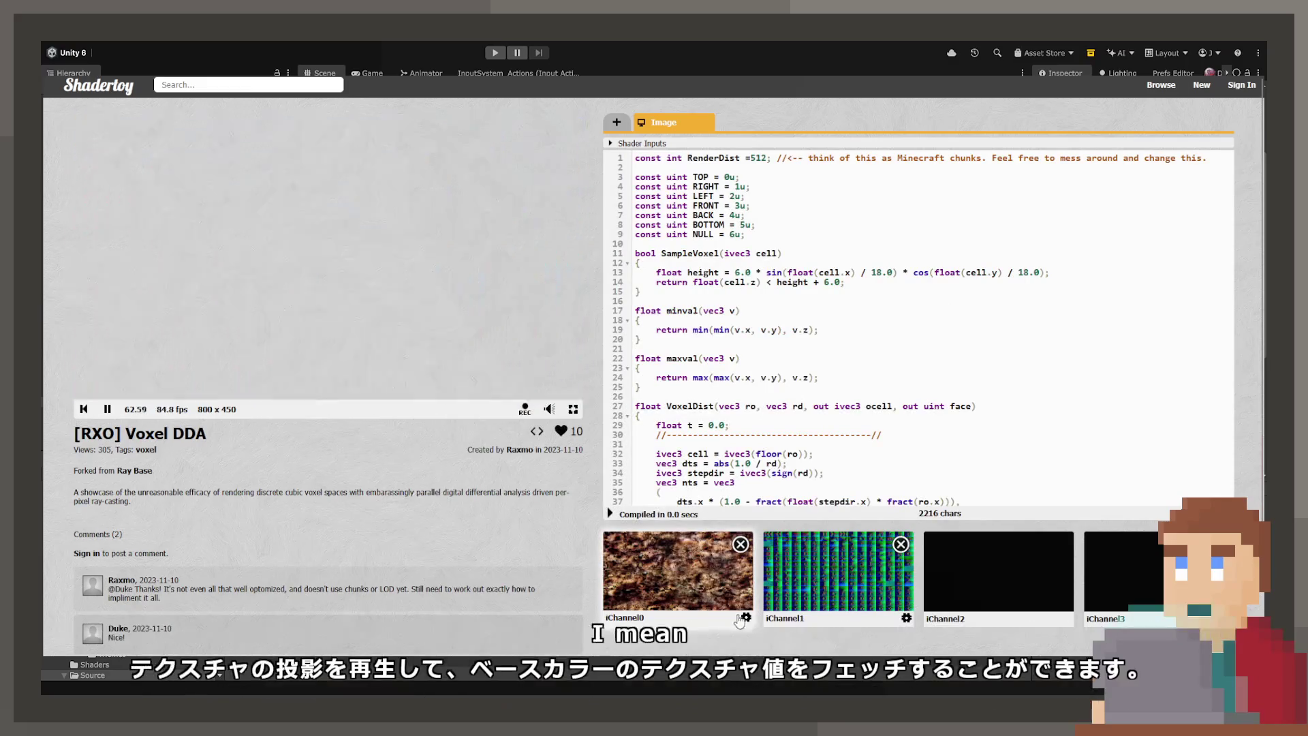
{"action": "scroll", "coordinate": [837, 511], "scroll_direction": "down", "scroll_amount": 2}
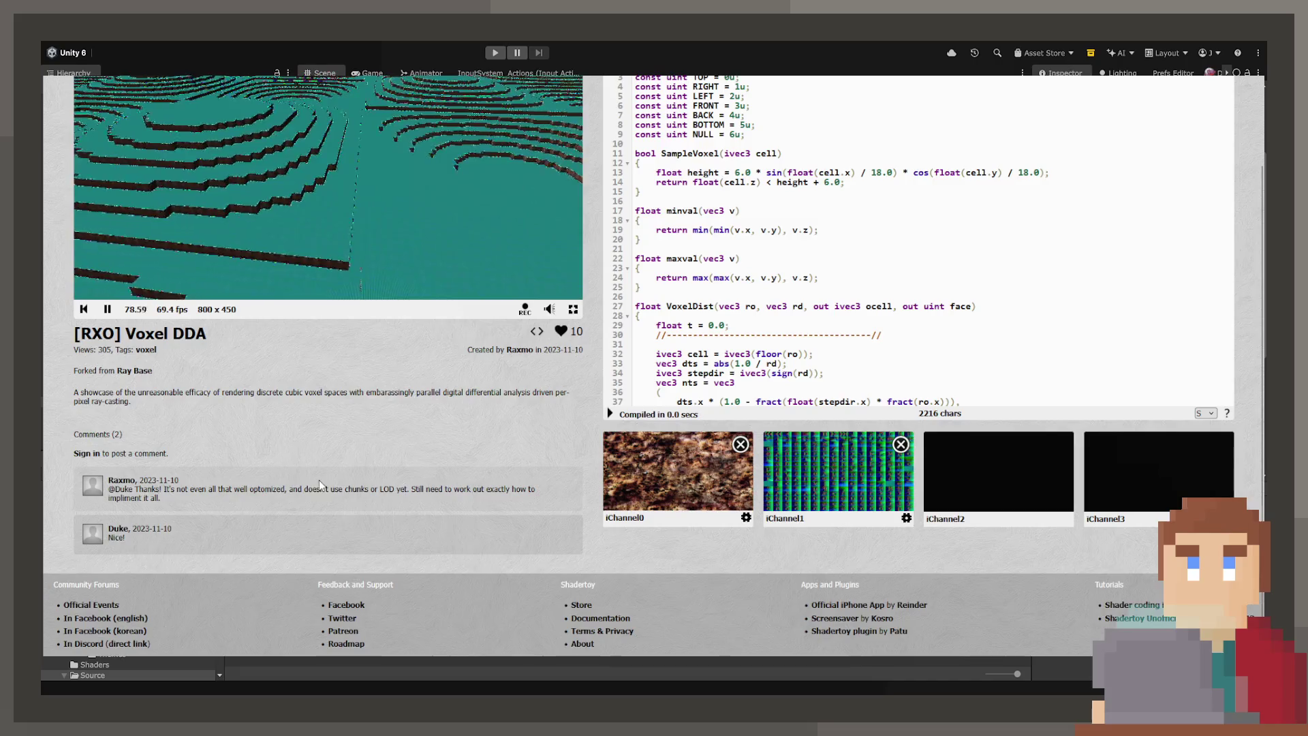
{"action": "scroll", "coordinate": [319, 479], "scroll_direction": "up", "scroll_amount": 3}
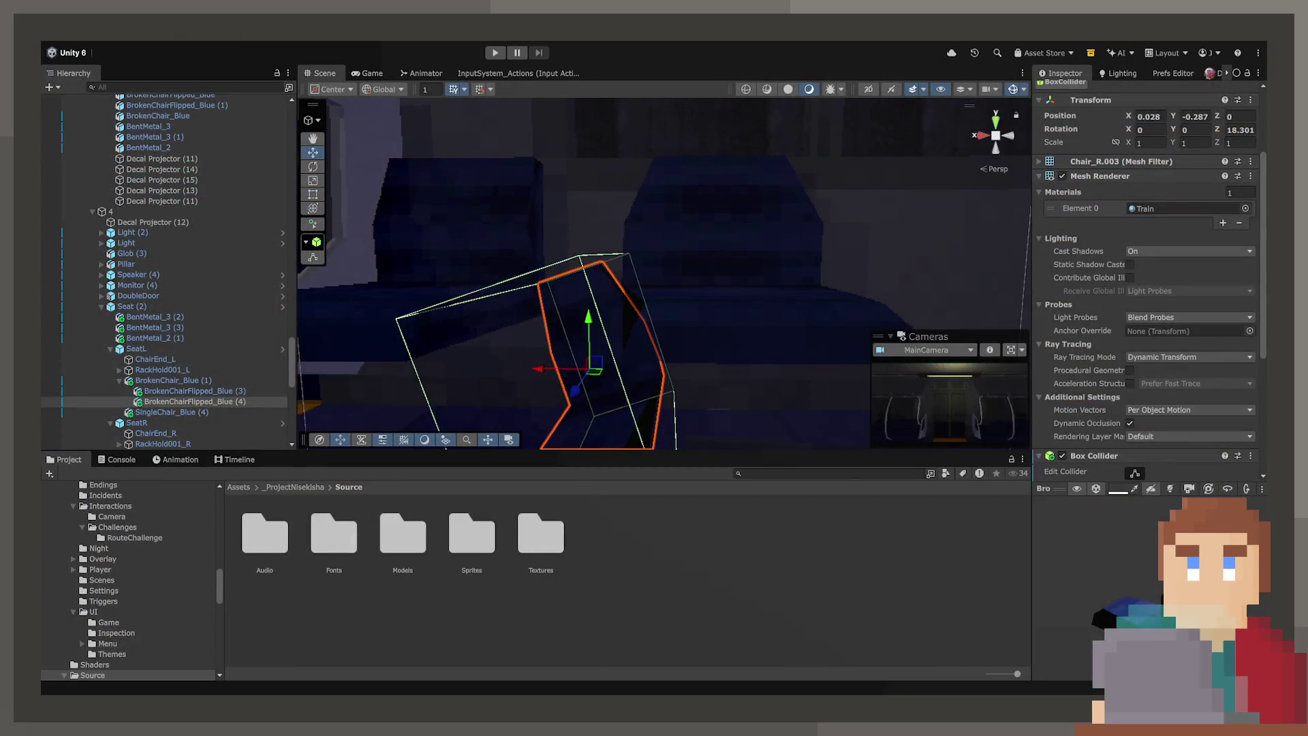
Step: Orbit and zoom around the tilted BrokenChairFlipped_Blue (4), then deselect and reselect it
{"action": "left_click_drag", "start_coordinate": [676, 354], "coordinate": [678, 355]}
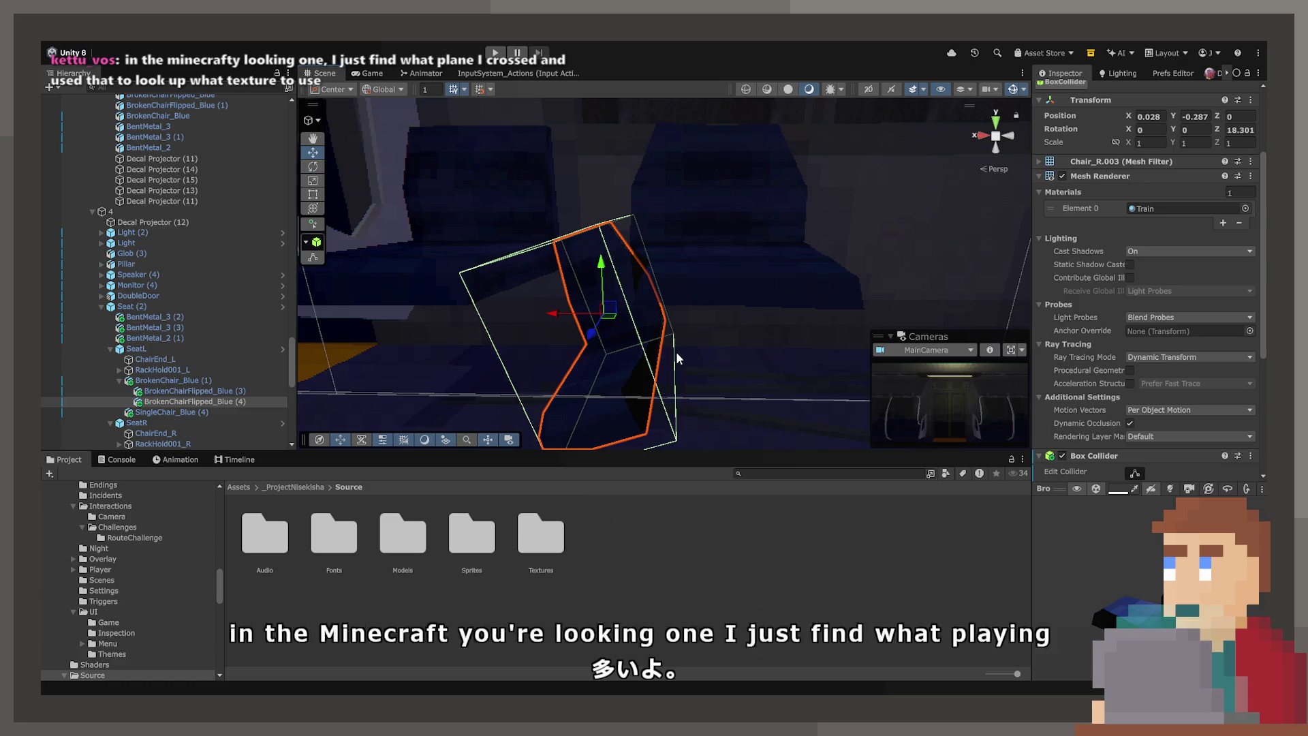
{"action": "scroll", "coordinate": [678, 358], "scroll_direction": "down", "scroll_amount": 5}
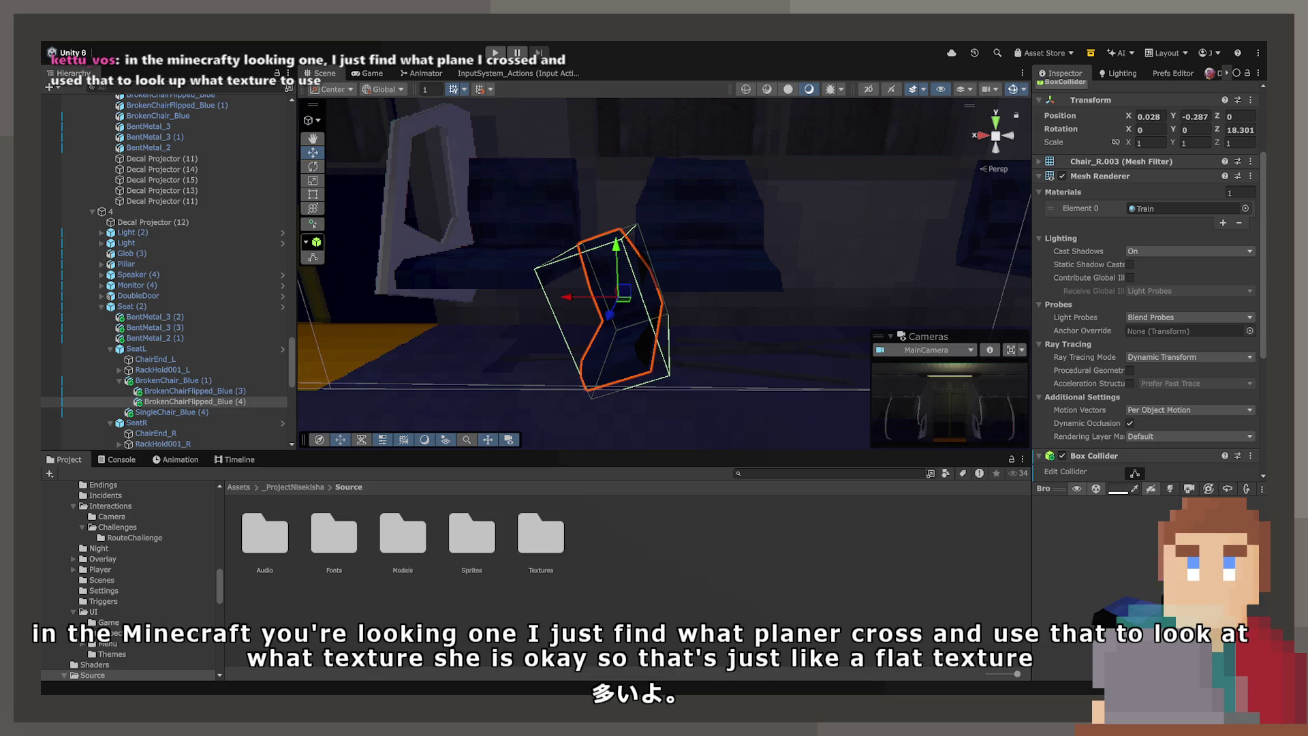
{"action": "left_click", "coordinate": [607, 368]}
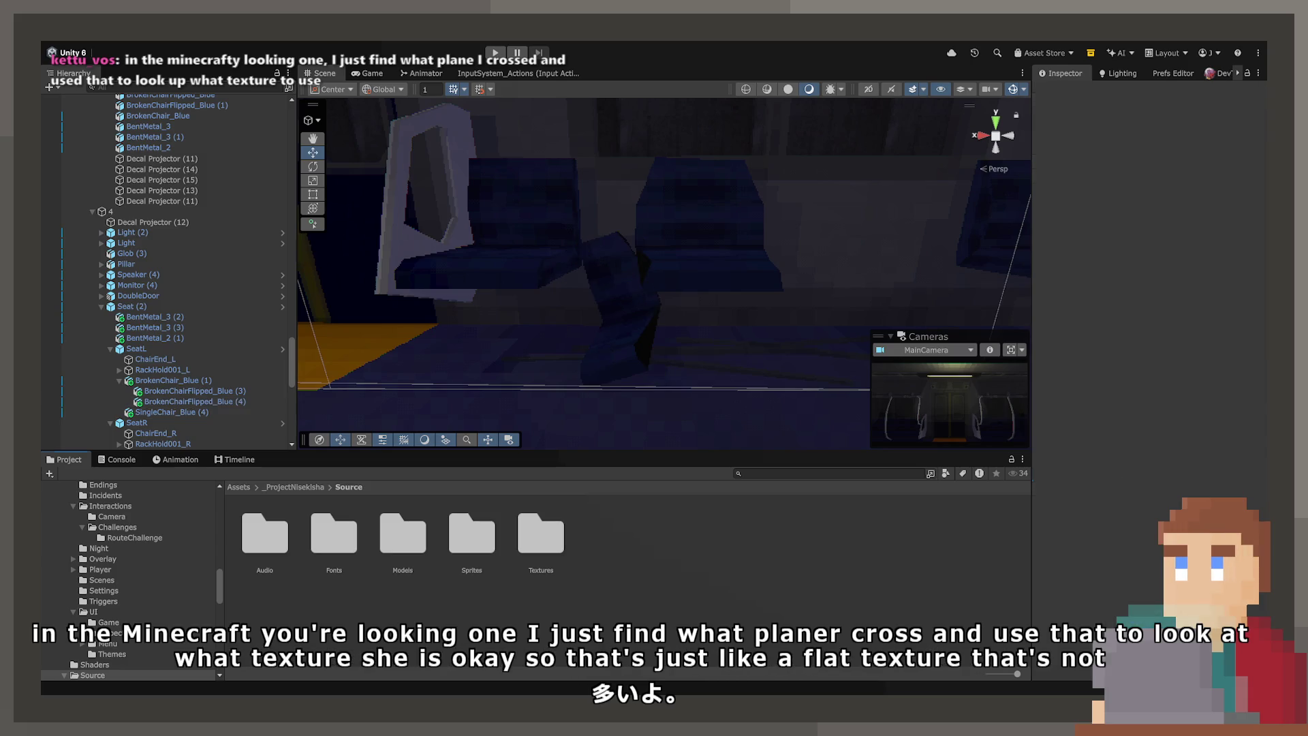
{"action": "left_click", "coordinate": [611, 353]}
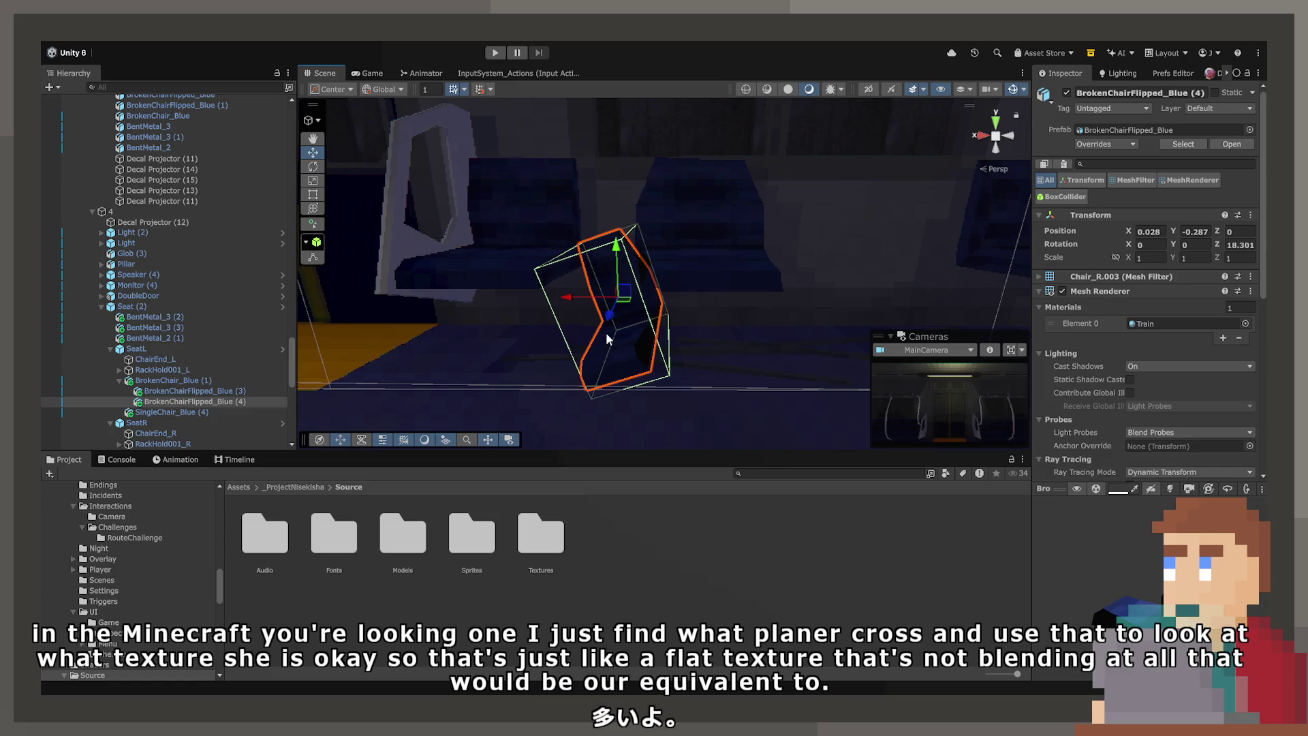
Step: Select the bent rods BentMetal_2 (1), BentMetal_3 (2) and BentMetal_3 (3) and frame them
{"action": "left_click", "coordinate": [729, 355]}
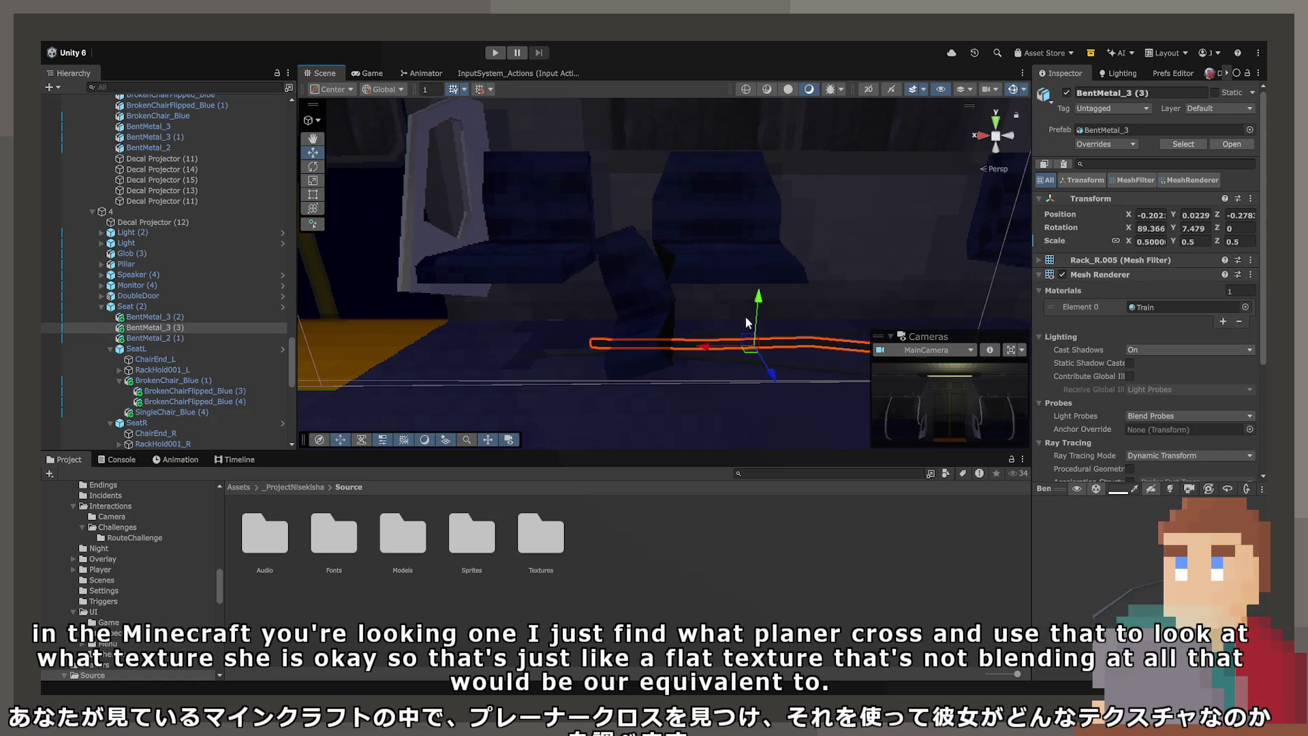
{"action": "left_click", "coordinate": [719, 334]}
{"action": "left_click", "coordinate": [715, 350]}
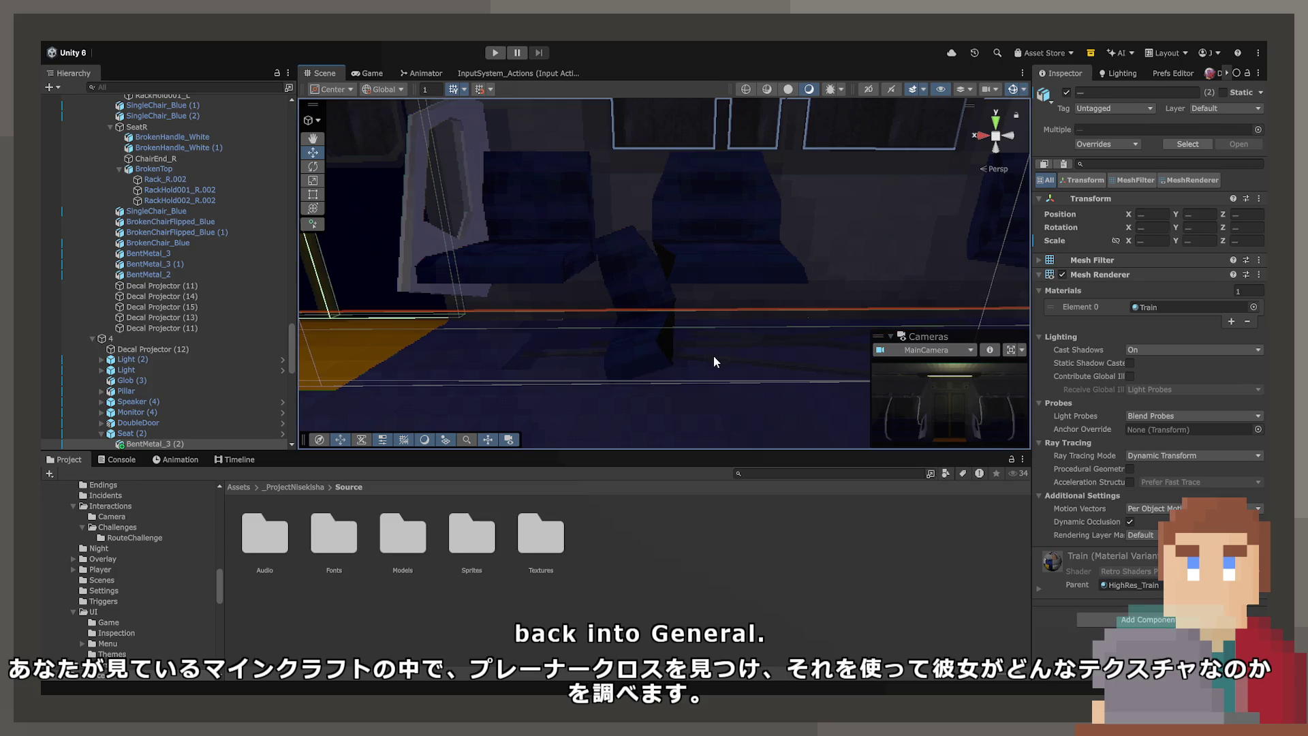
{"action": "left_click", "coordinate": [710, 337]}
{"action": "left_click", "coordinate": [713, 335]}
{"action": "left_click", "coordinate": [710, 363], "text": "shift"}
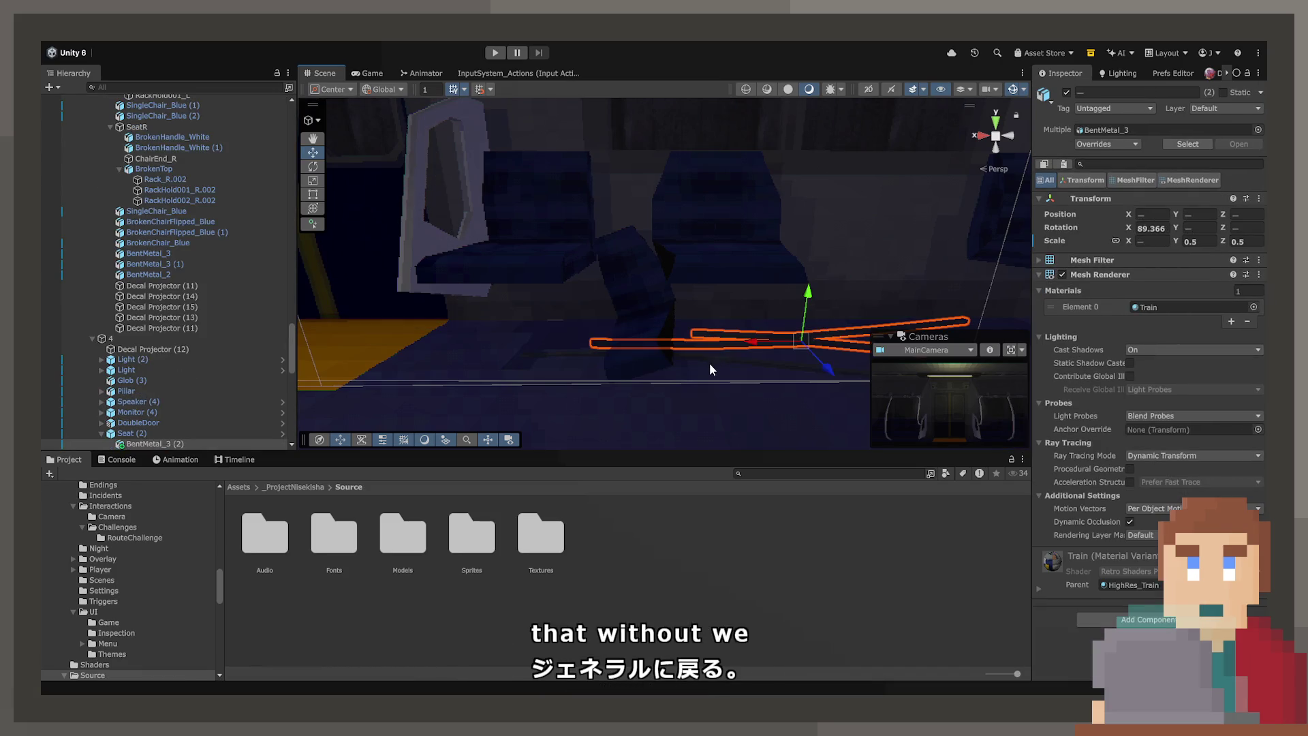
{"action": "left_click", "coordinate": [710, 358], "text": "shift"}
{"action": "key", "text": "f"}
{"action": "mouse_move", "coordinate": [835, 481]}
{"action": "left_mouse_down"}
{"action": "mouse_move", "coordinate": [727, 357]}
{"action": "mouse_move", "coordinate": [685, 396]}
{"action": "left_mouse_up"}
Step: Rotate the three rods so they lie splayed at a new angle across the floor
{"action": "left_click", "coordinate": [308, 169]}
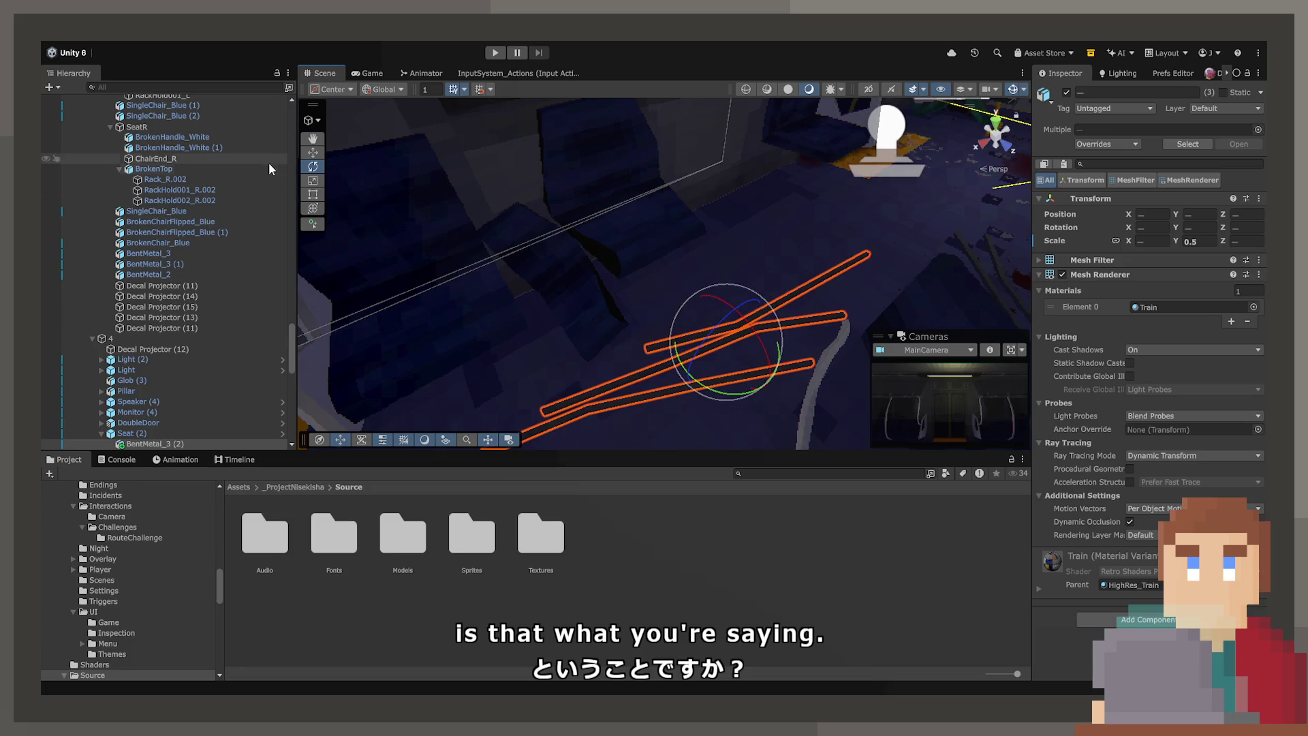
{"action": "mouse_move", "coordinate": [748, 363]}
{"action": "left_mouse_down"}
{"action": "mouse_move", "coordinate": [692, 357]}
{"action": "mouse_move", "coordinate": [701, 365]}
{"action": "mouse_move", "coordinate": [718, 345]}
{"action": "mouse_move", "coordinate": [680, 354]}
{"action": "left_mouse_up"}
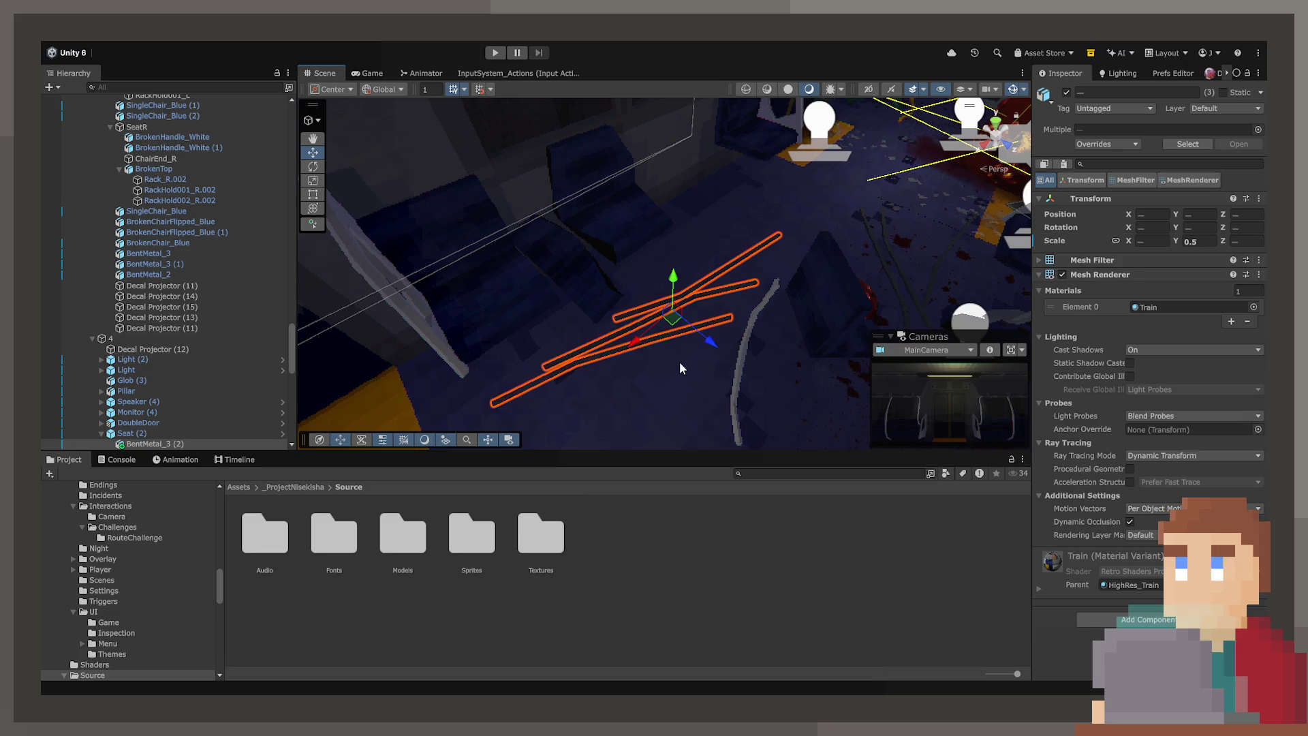
{"action": "scroll", "coordinate": [205, 435], "scroll_direction": "down", "scroll_amount": 3}
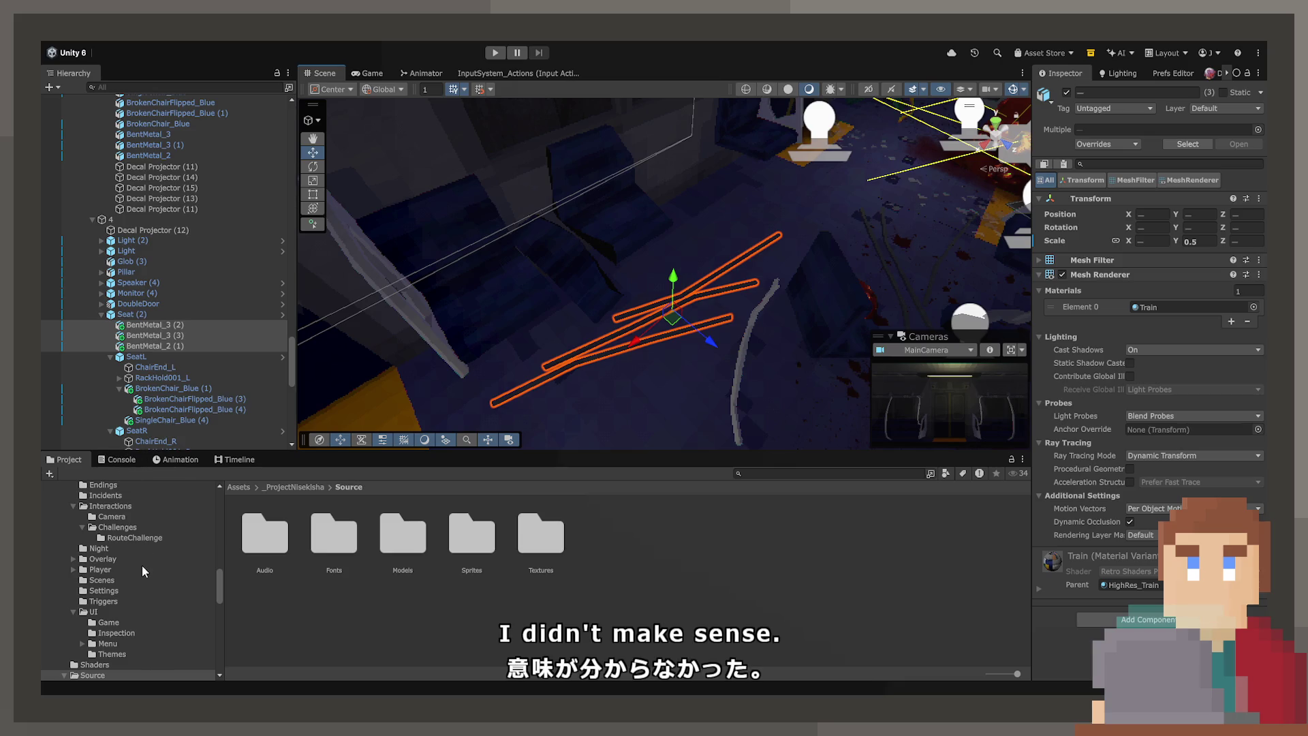
{"action": "scroll", "coordinate": [139, 580], "scroll_direction": "down", "scroll_amount": 3}
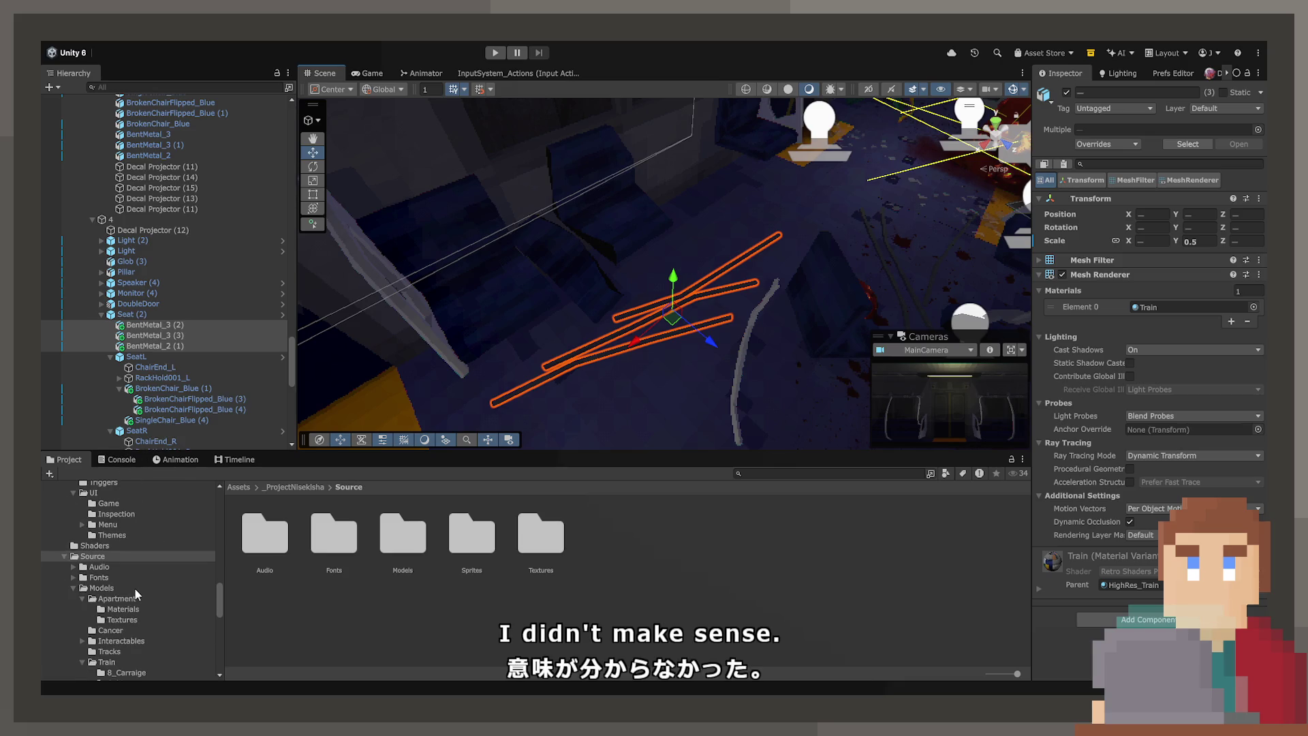
Step: Add BentMetal_1 from Models > Train > Infection into the Seat (2) group and select it
{"action": "double_click", "coordinate": [412, 533]}
{"action": "double_click", "coordinate": [552, 545]}
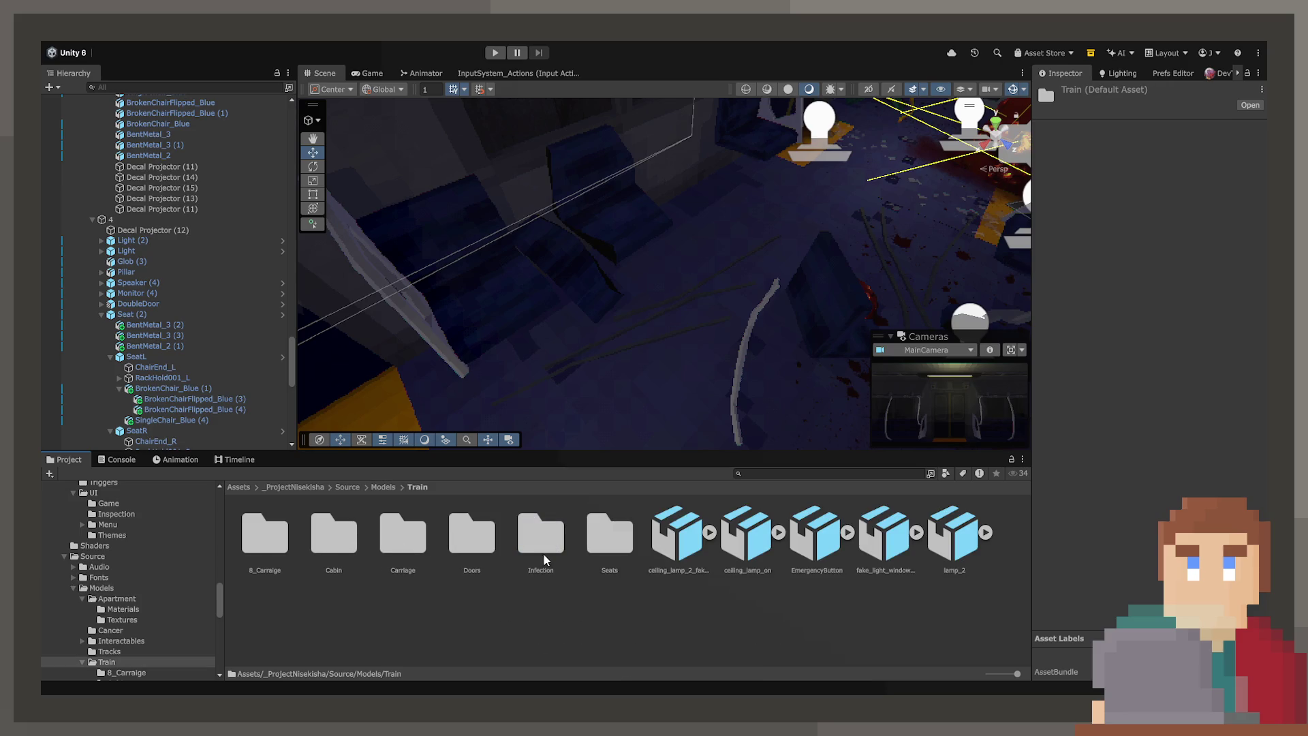
{"action": "double_click", "coordinate": [541, 538]}
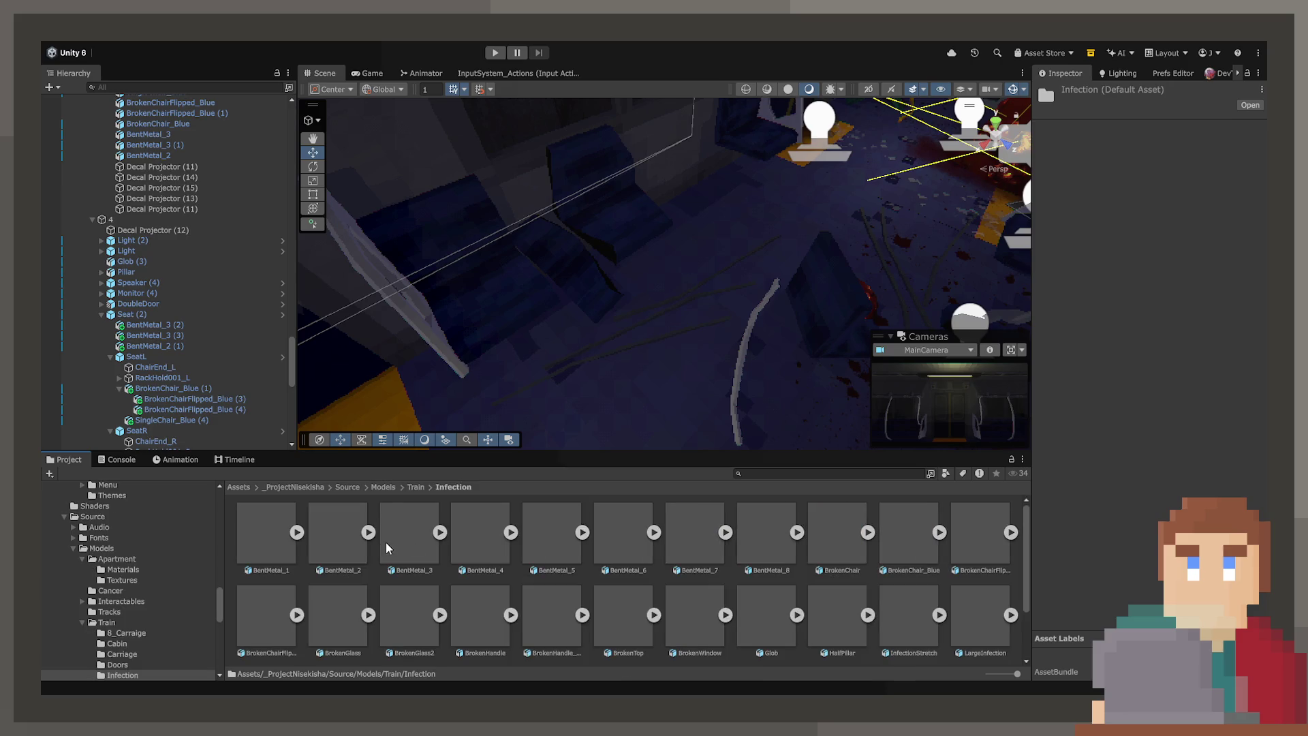
{"action": "left_click_drag", "start_coordinate": [263, 547], "coordinate": [180, 355]}
{"action": "key", "text": "Up"}
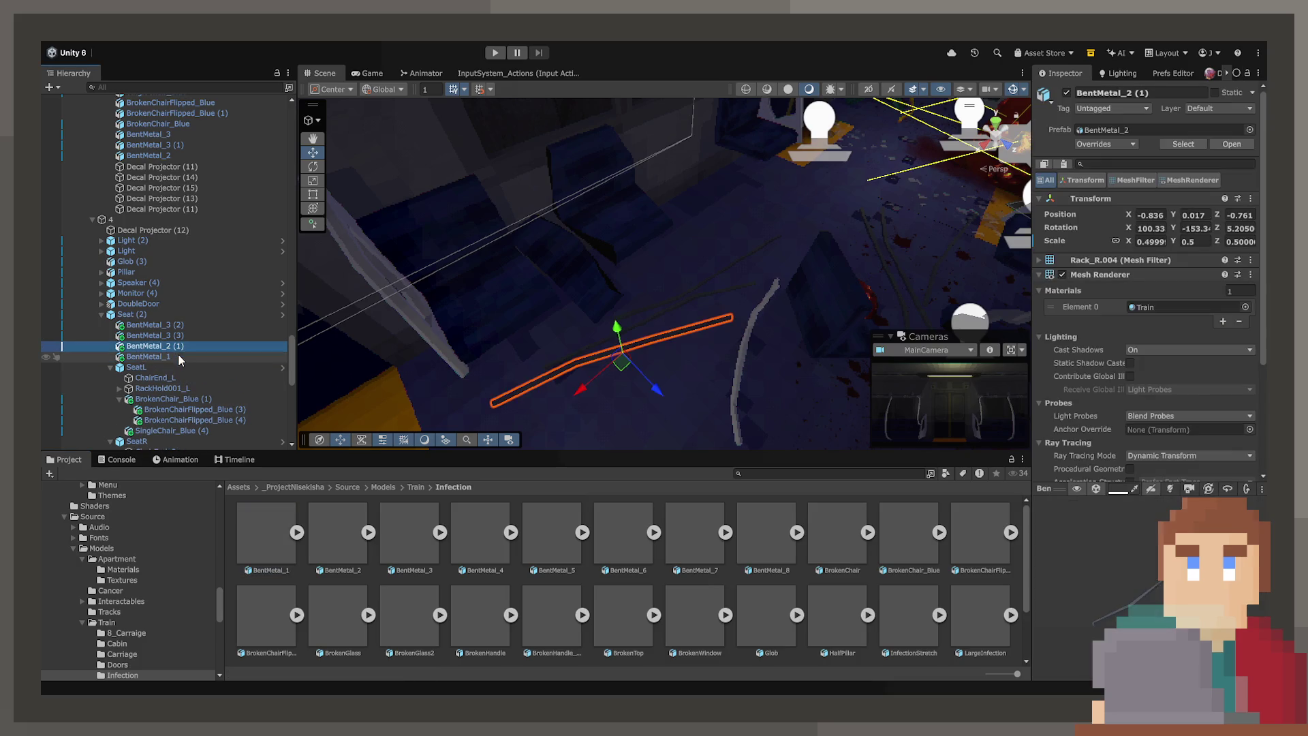
{"action": "left_click", "coordinate": [1253, 203]}
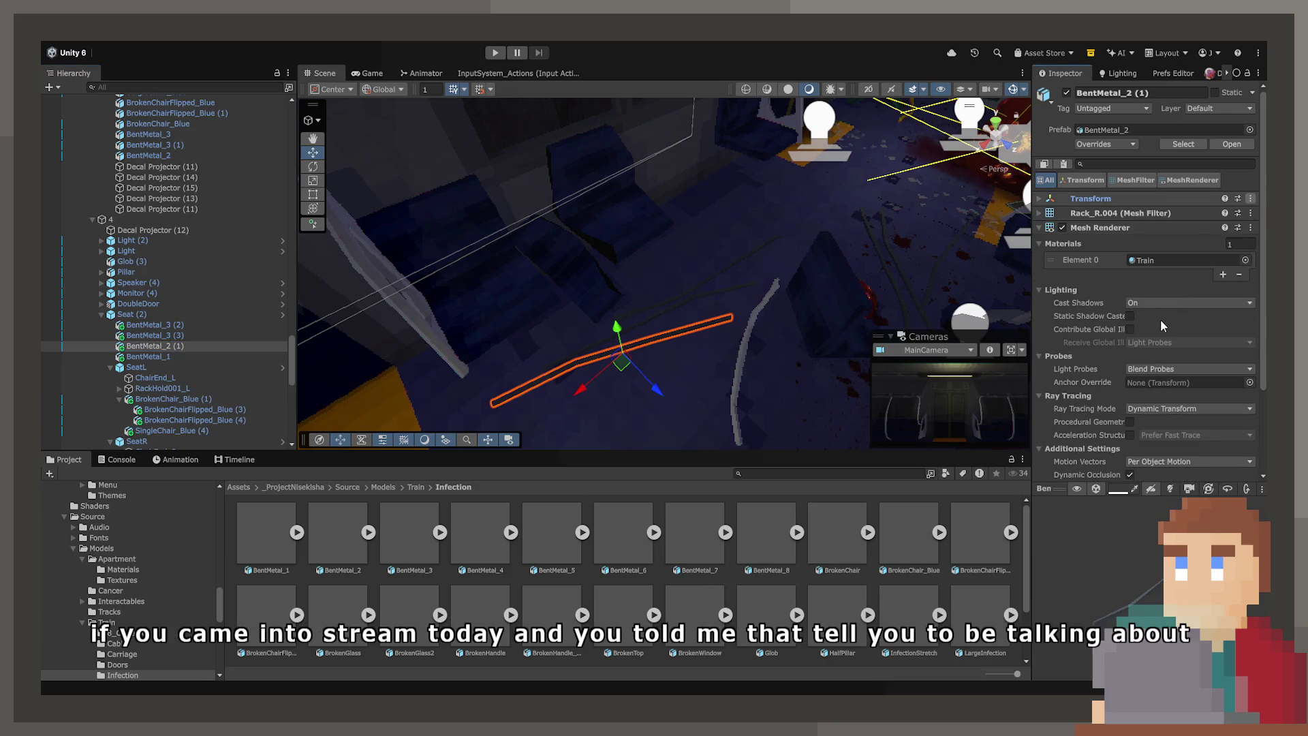
{"action": "left_click", "coordinate": [1118, 198]}
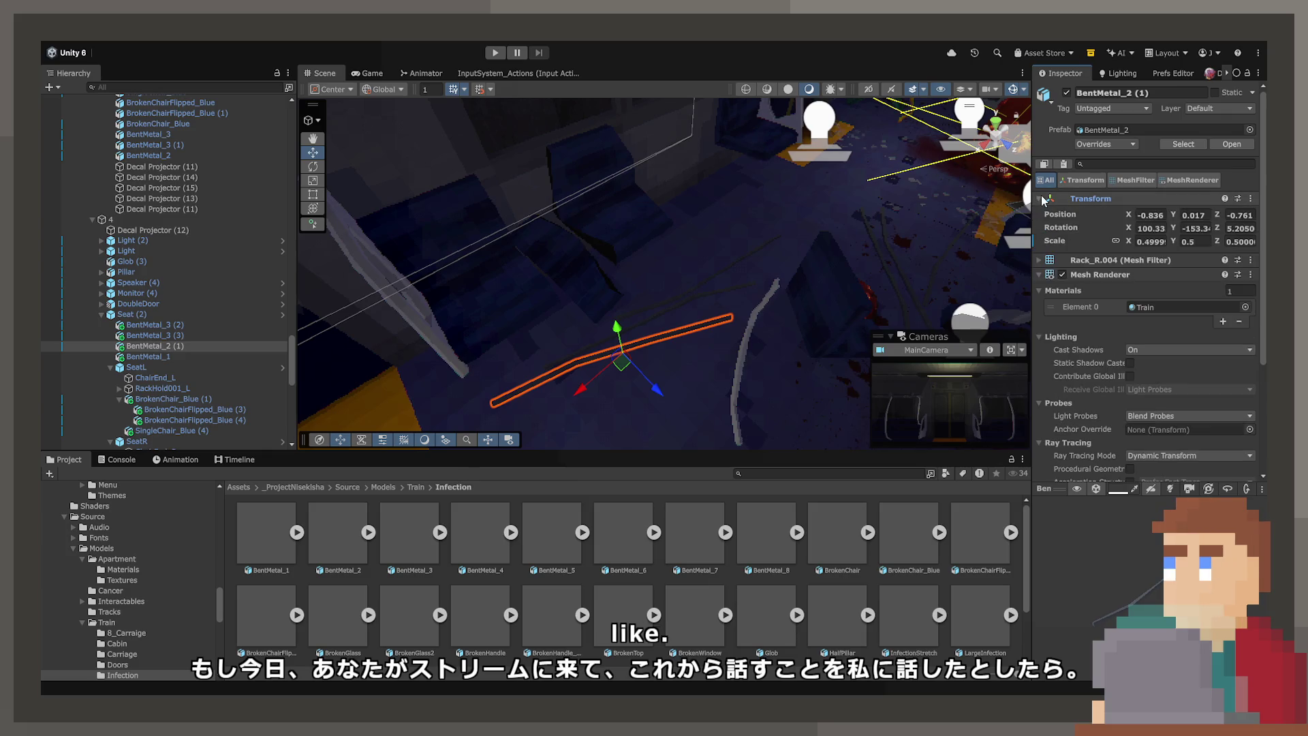
{"action": "left_click", "coordinate": [175, 357]}
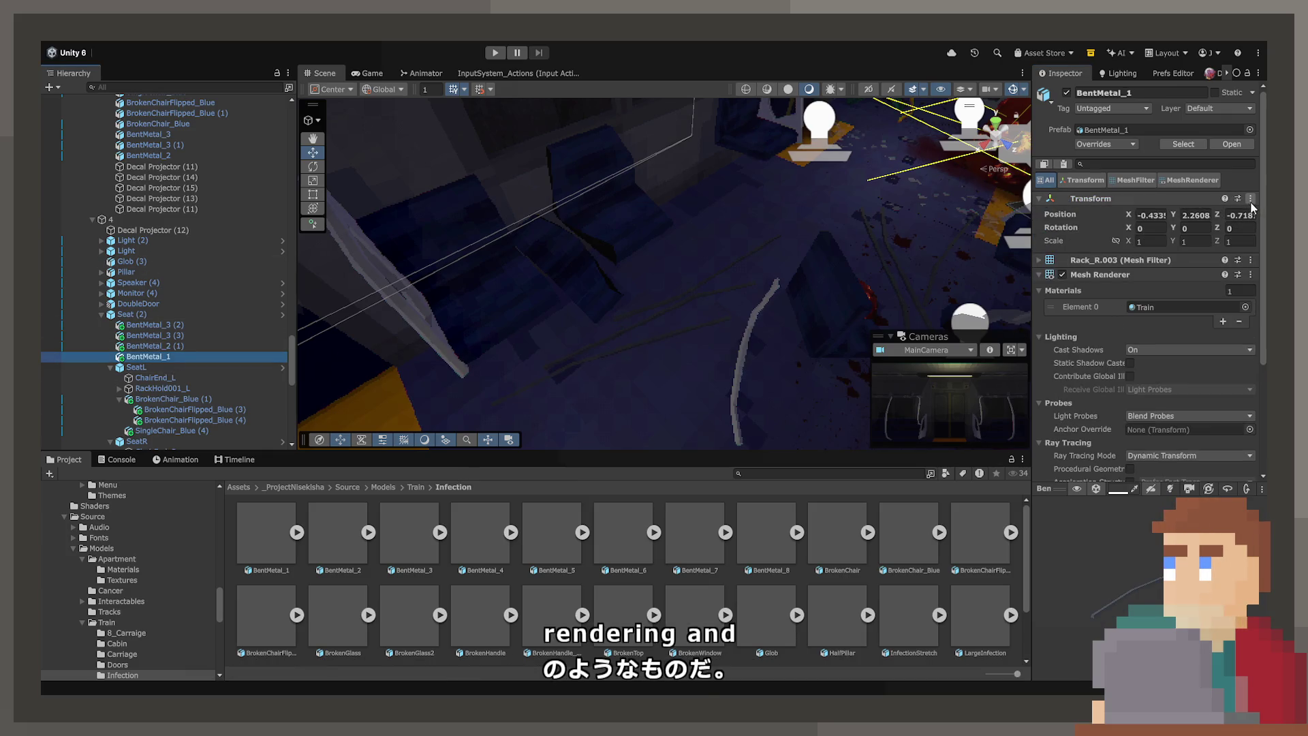
Step: Rotate BentMetal_1 around its vertical axis so it sits among the other bent bars
{"action": "mouse_move", "coordinate": [866, 395]}
{"action": "left_mouse_down"}
{"action": "mouse_move", "coordinate": [705, 432]}
{"action": "mouse_move", "coordinate": [693, 368]}
{"action": "mouse_move", "coordinate": [710, 271]}
{"action": "mouse_move", "coordinate": [751, 254]}
{"action": "mouse_move", "coordinate": [716, 268]}
{"action": "mouse_move", "coordinate": [774, 283]}
{"action": "mouse_move", "coordinate": [705, 299]}
{"action": "mouse_move", "coordinate": [765, 307]}
{"action": "mouse_move", "coordinate": [681, 304]}
{"action": "mouse_move", "coordinate": [818, 292]}
{"action": "mouse_move", "coordinate": [783, 313]}
{"action": "mouse_move", "coordinate": [676, 315]}
{"action": "left_mouse_up"}
{"action": "left_click", "coordinate": [313, 166]}
{"action": "left_click", "coordinate": [681, 304]}
{"action": "left_click", "coordinate": [676, 313]}
{"action": "left_click", "coordinate": [677, 309]}
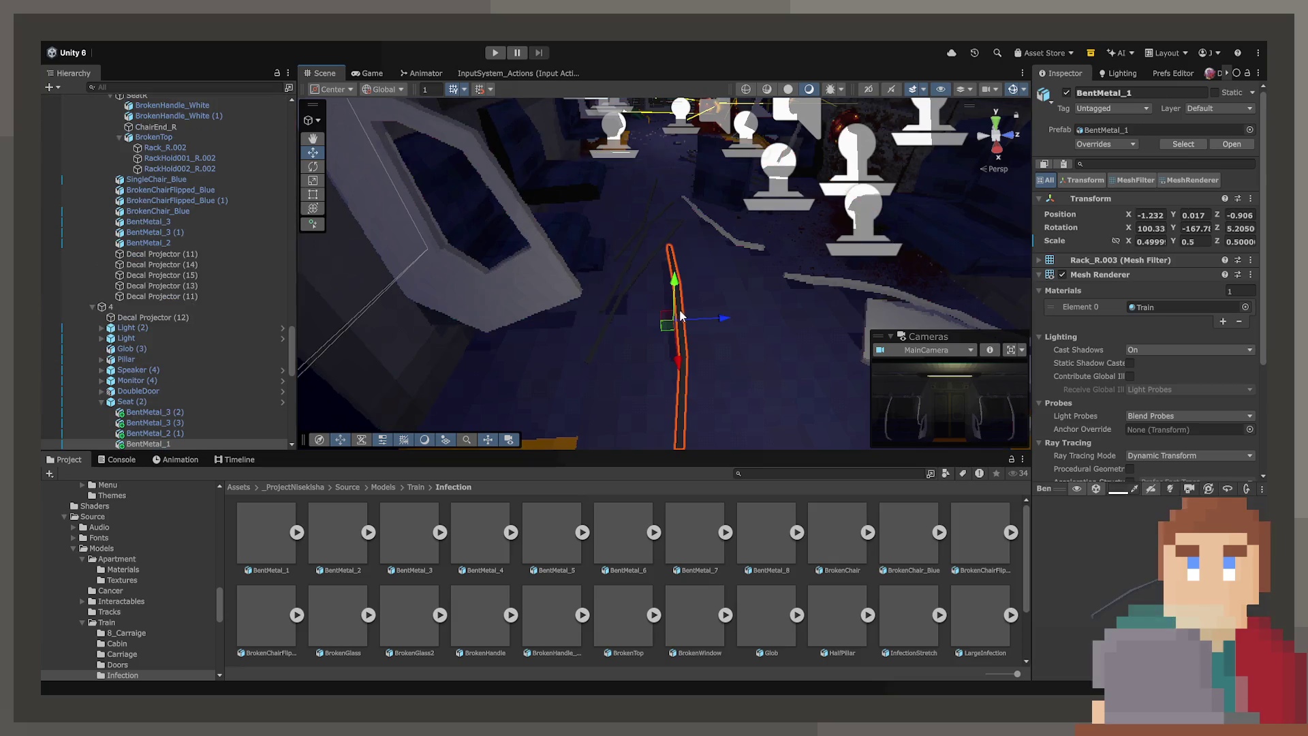
{"action": "mouse_move", "coordinate": [642, 357]}
{"action": "left_mouse_down"}
{"action": "mouse_move", "coordinate": [627, 357]}
{"action": "mouse_move", "coordinate": [662, 317]}
{"action": "left_mouse_up"}
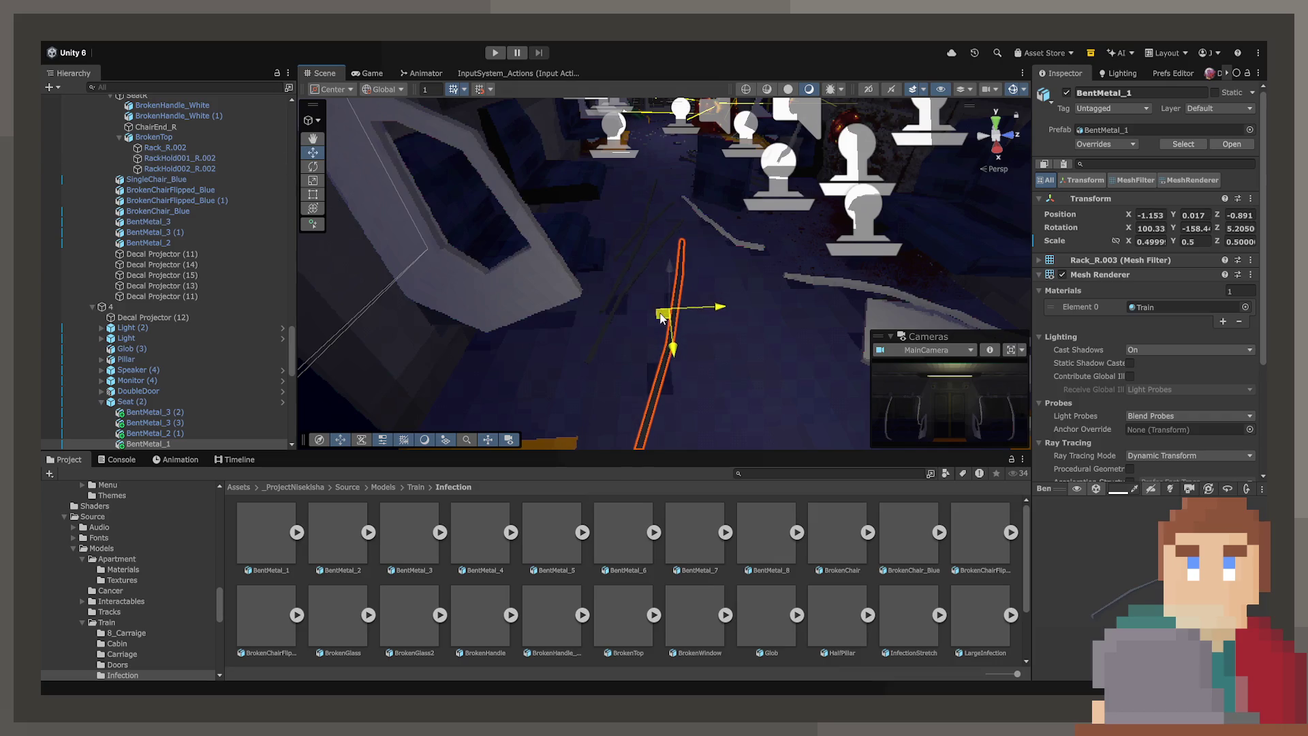
{"action": "left_click", "coordinate": [741, 269]}
{"action": "mouse_move", "coordinate": [741, 269]}
{"action": "left_mouse_down"}
{"action": "mouse_move", "coordinate": [737, 248]}
{"action": "mouse_move", "coordinate": [502, 223]}
{"action": "mouse_move", "coordinate": [575, 258]}
{"action": "left_mouse_up"}
Step: Use Remove Component to delete BrokenChairFlipped_Blue (4)'s Box Collider, then frame the chair
{"action": "left_click", "coordinate": [575, 257]}
{"action": "scroll", "coordinate": [1084, 339], "scroll_direction": "down", "scroll_amount": 10}
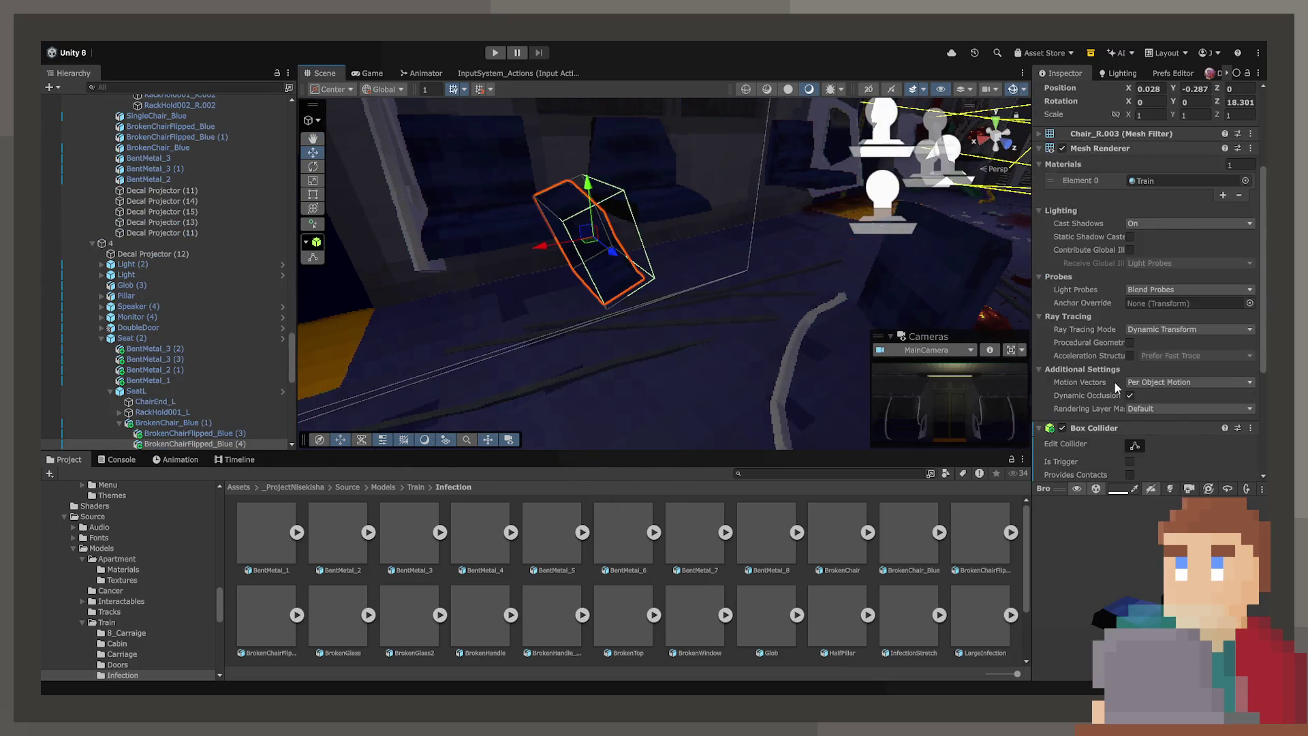
{"action": "left_click", "coordinate": [1251, 250]}
{"action": "left_click", "coordinate": [1206, 276]}
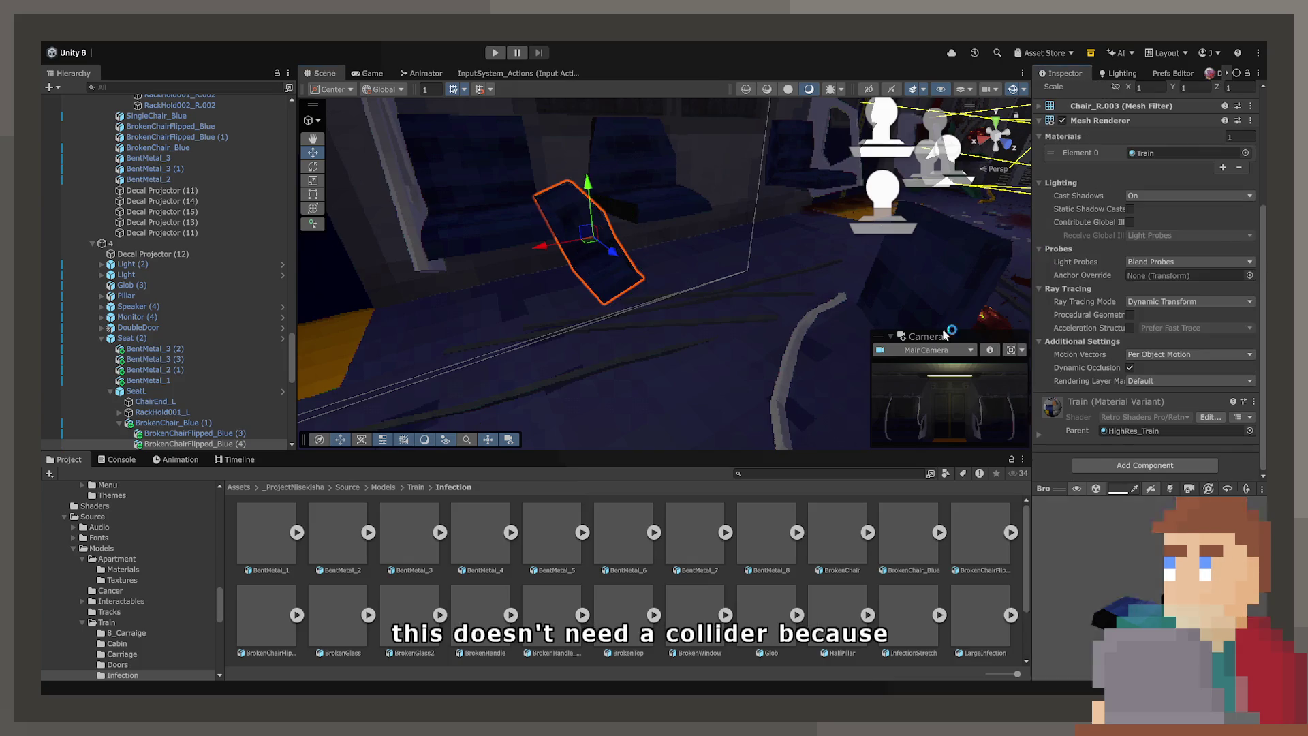
{"action": "key", "text": "f"}
{"action": "mouse_move", "coordinate": [660, 330]}
{"action": "left_mouse_down"}
{"action": "mouse_move", "coordinate": [646, 356]}
{"action": "mouse_move", "coordinate": [584, 337]}
{"action": "left_mouse_up"}
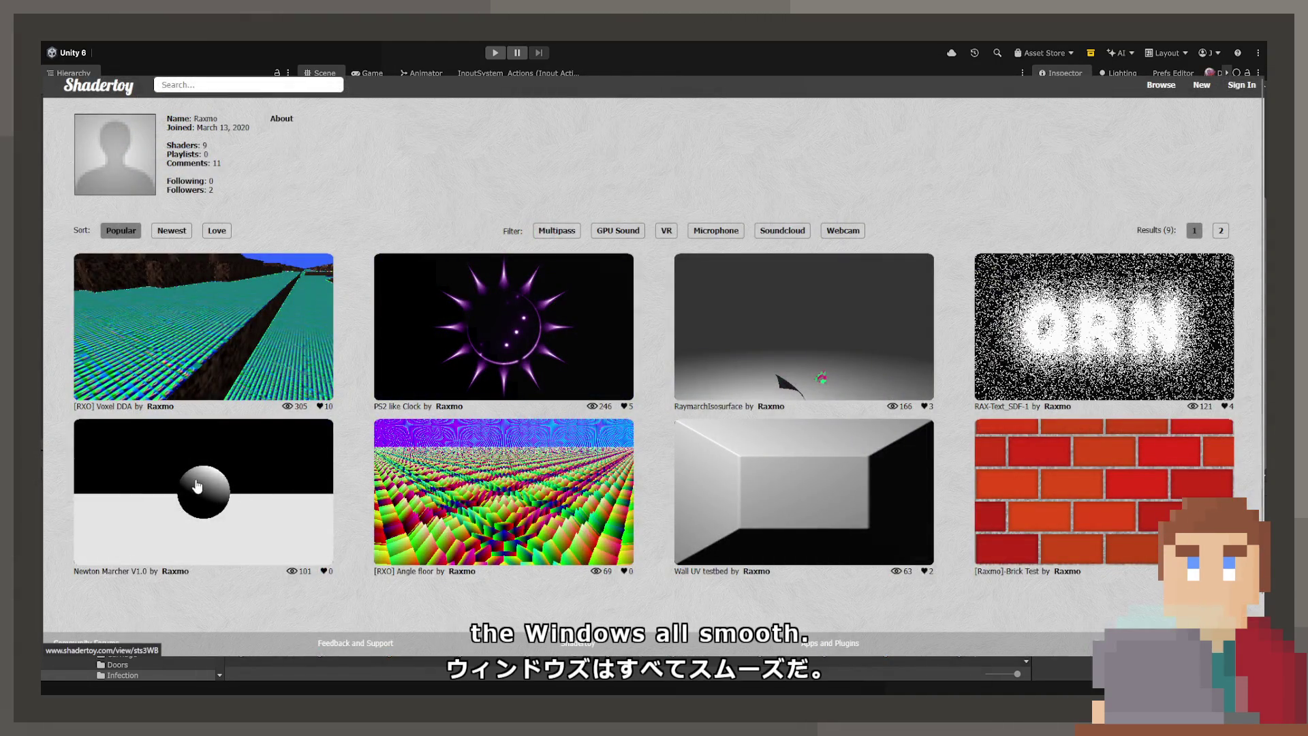
Step: View the Newton Marcher V1.0 shader page, then return to the author's shader list
{"action": "left_click", "coordinate": [218, 497]}
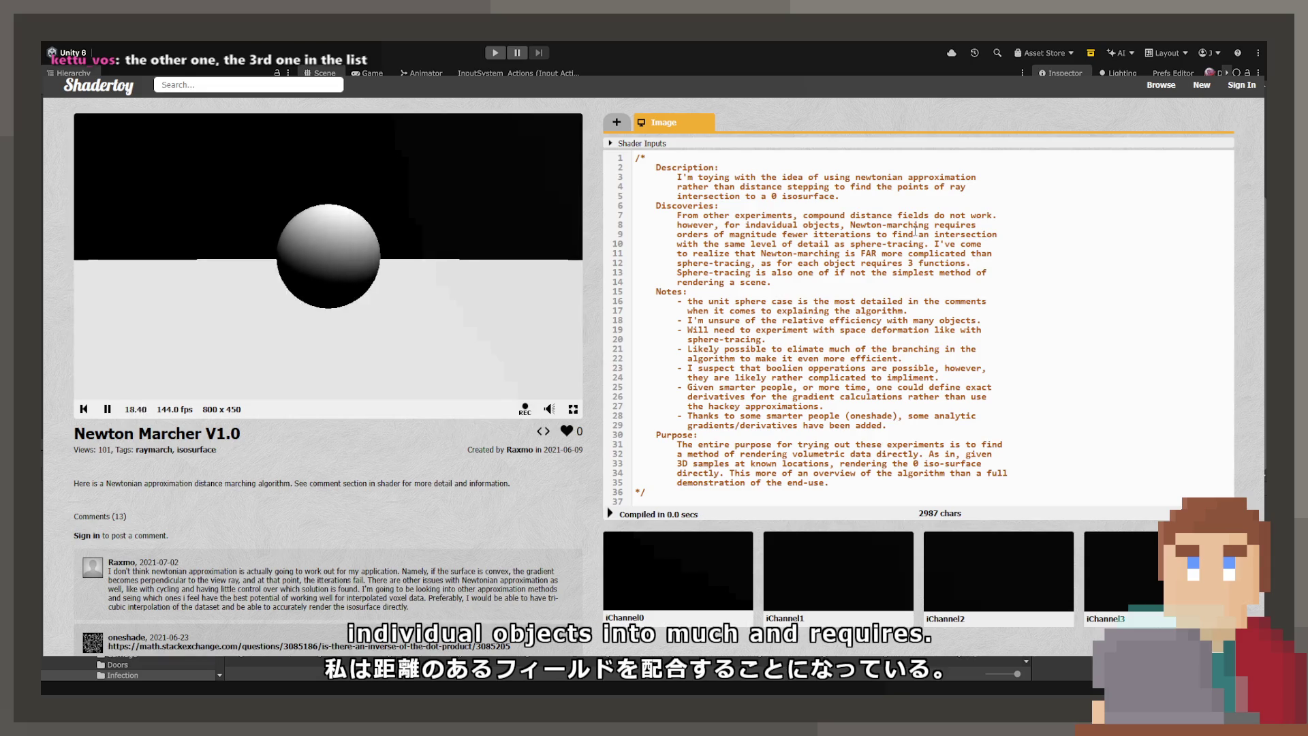
{"action": "key", "text": "alt+Left"}
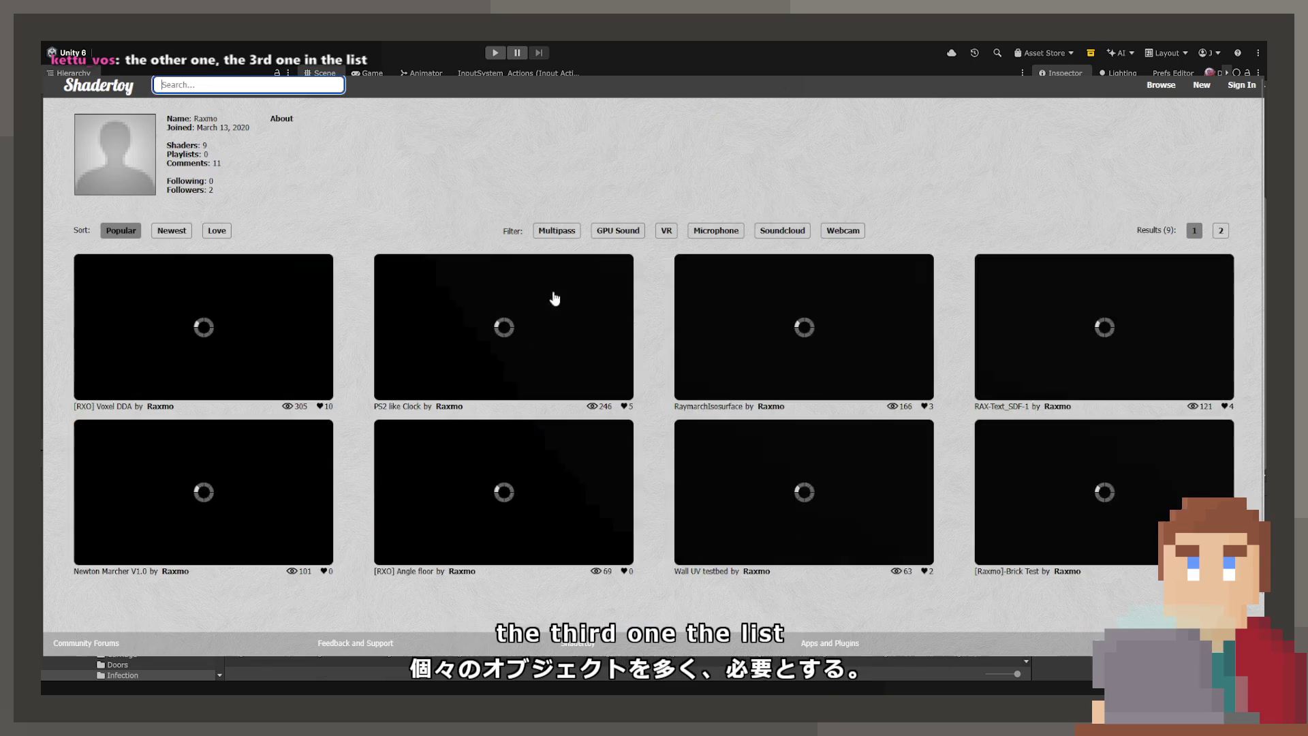
Step: Open the RaymarchIsosurface shader and scroll through its Image code beside the preview
{"action": "left_click", "coordinate": [818, 371]}
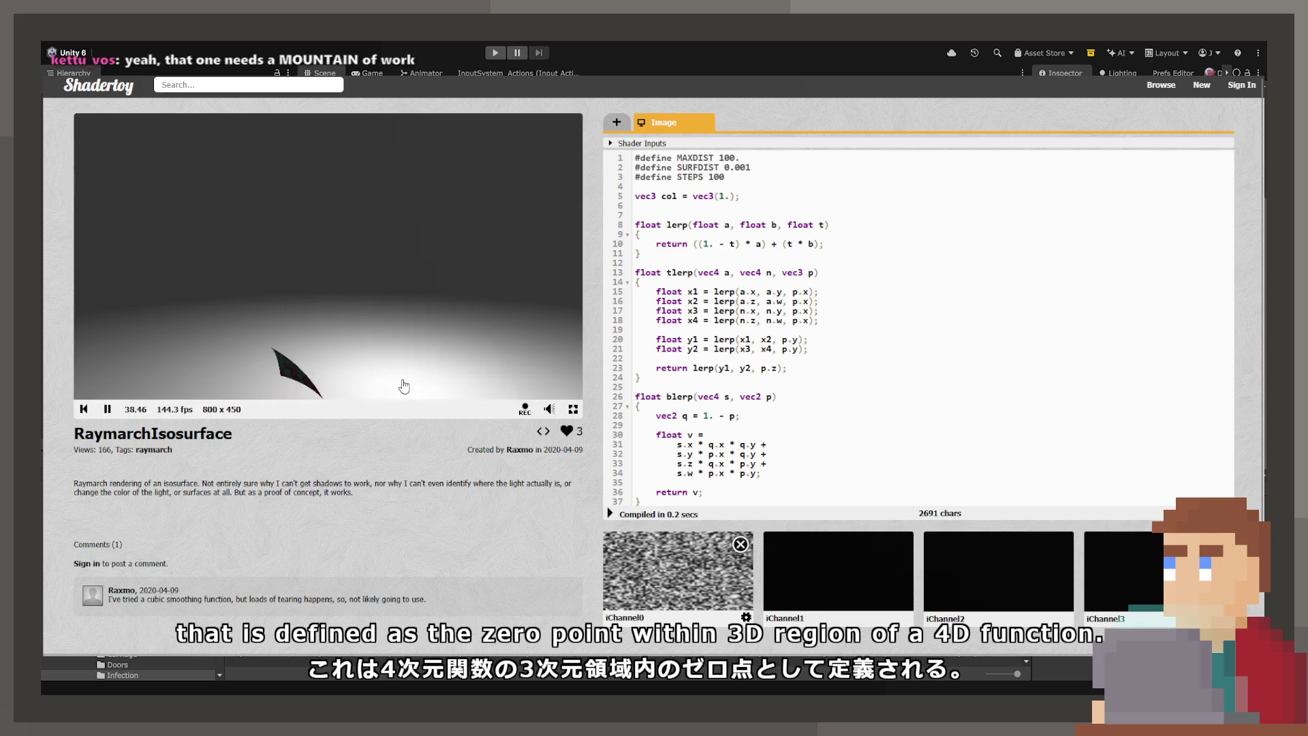
{"action": "scroll", "coordinate": [823, 199], "scroll_direction": "down", "scroll_amount": 20}
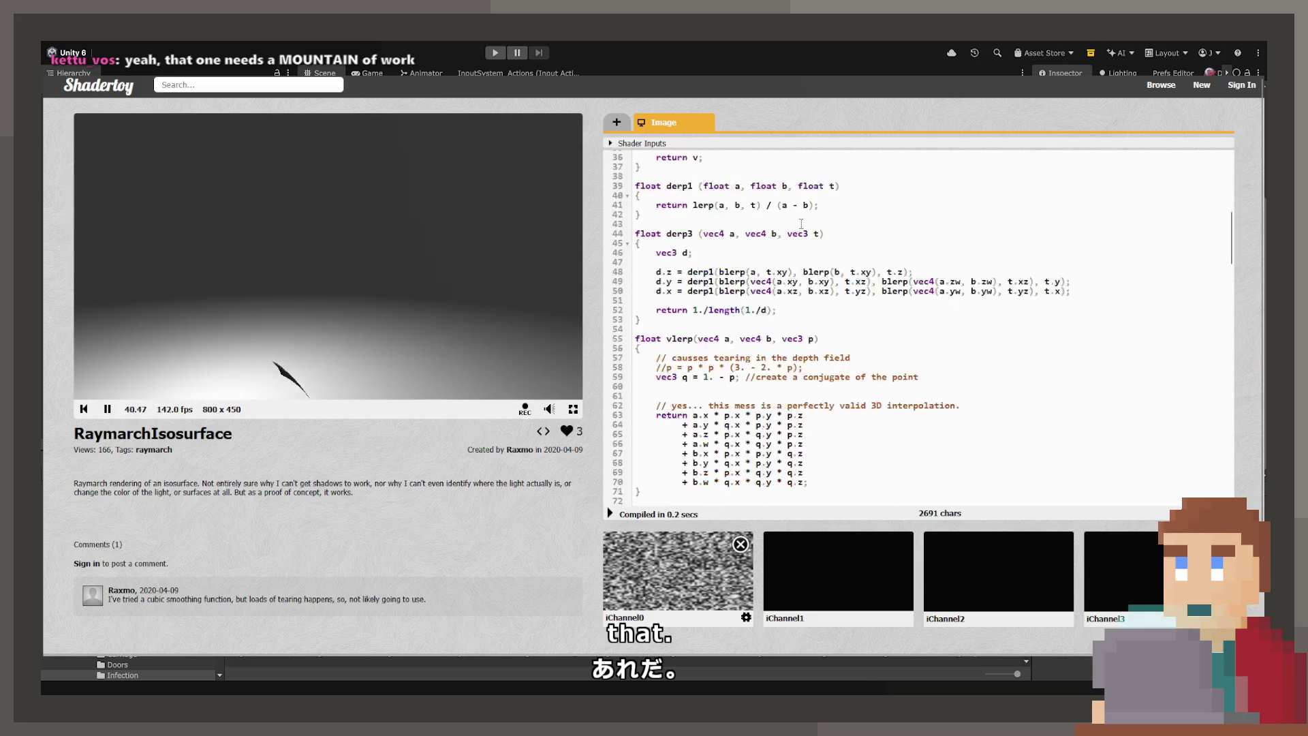
{"action": "scroll", "coordinate": [789, 310], "scroll_direction": "down", "scroll_amount": 1}
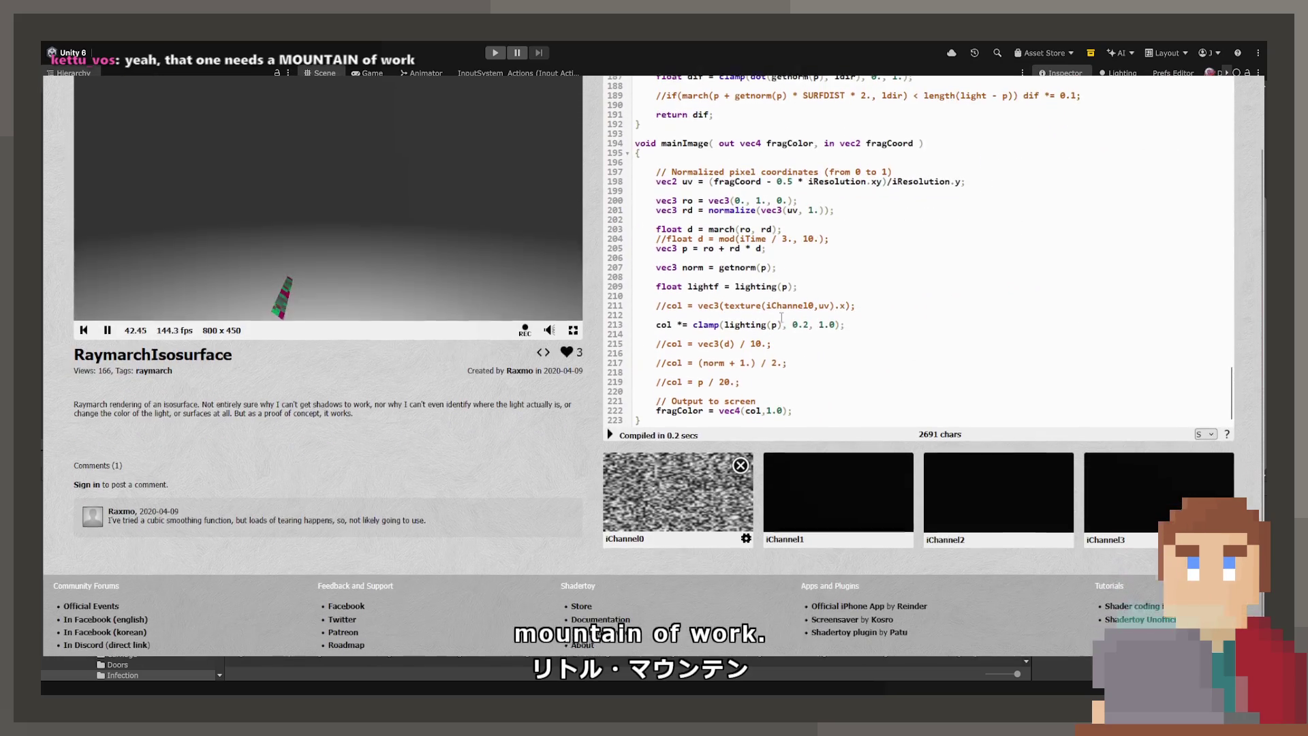
{"action": "scroll", "coordinate": [477, 493], "scroll_direction": "up", "scroll_amount": 1}
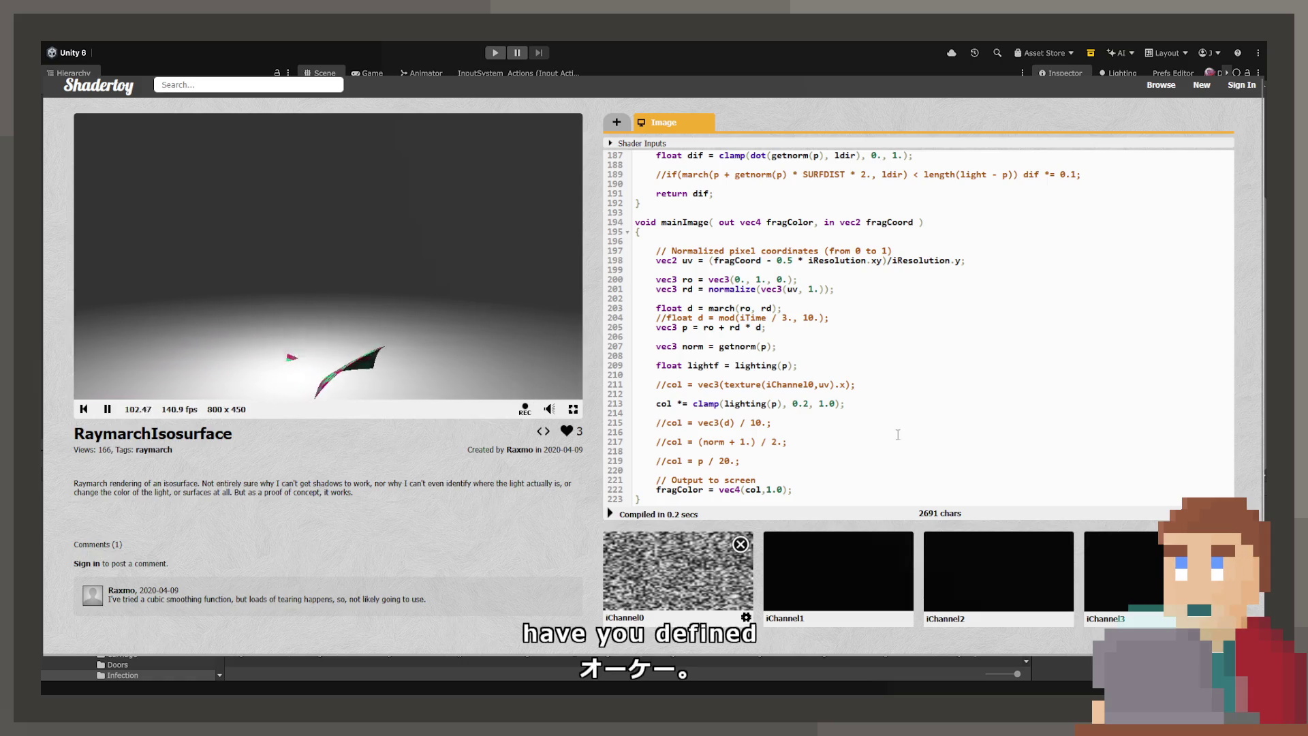
{"action": "scroll", "coordinate": [956, 392], "scroll_direction": "up", "scroll_amount": 4}
{"action": "scroll", "coordinate": [957, 392], "scroll_direction": "up", "scroll_amount": 9}
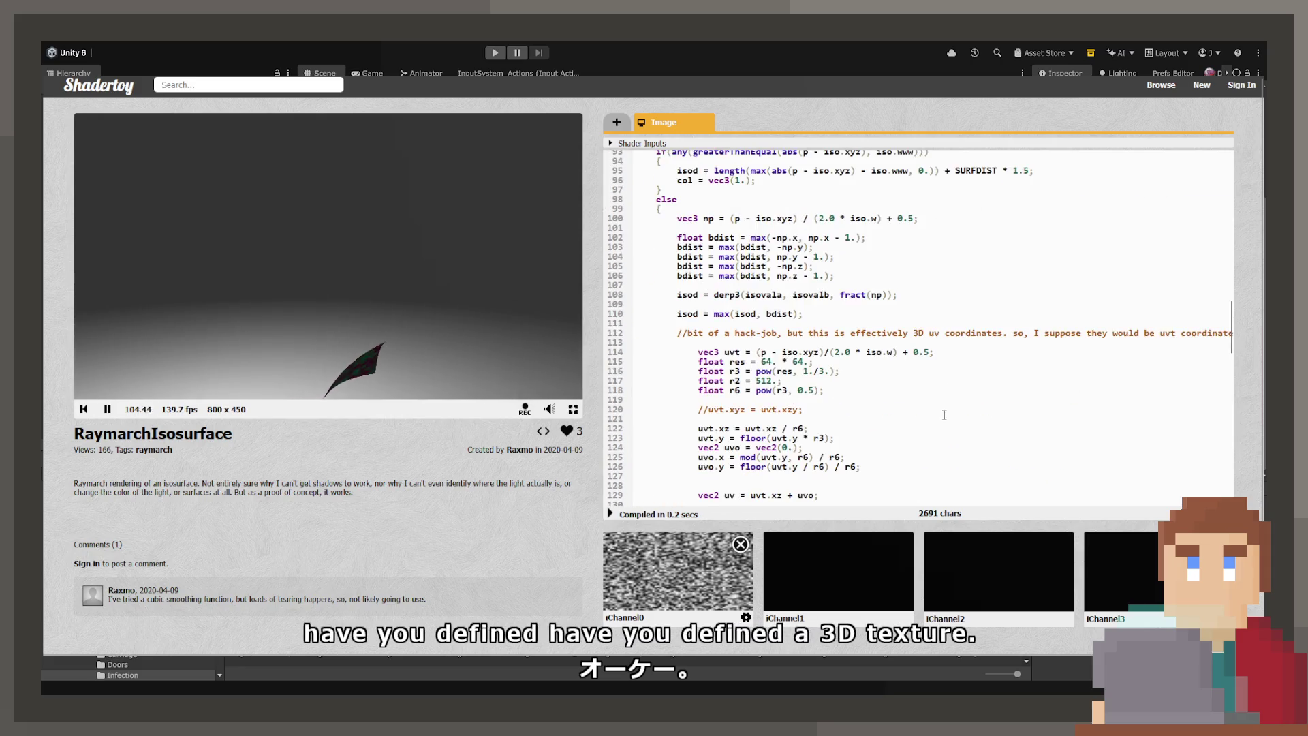
{"action": "scroll", "coordinate": [911, 407], "scroll_direction": "up", "scroll_amount": 5}
{"action": "scroll", "coordinate": [911, 407], "scroll_direction": "up", "scroll_amount": 8}
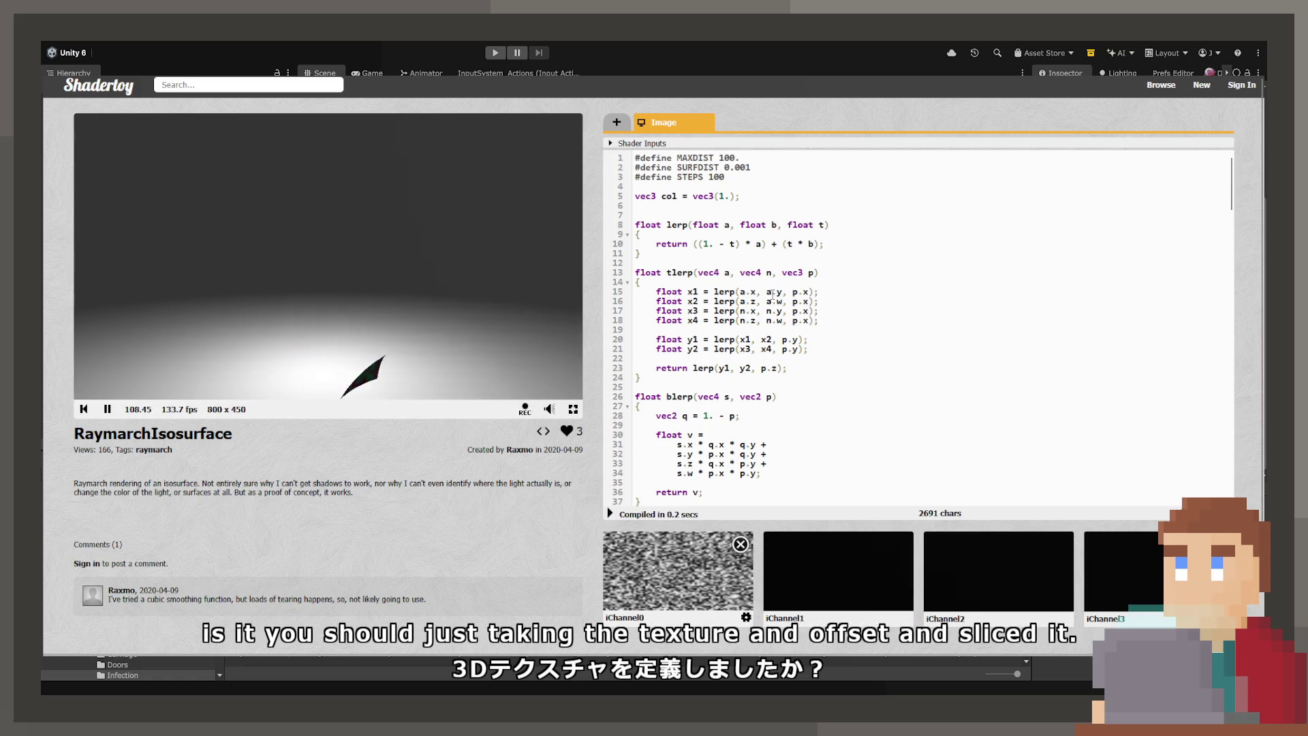
{"action": "scroll", "coordinate": [865, 357], "scroll_direction": "down", "scroll_amount": 5}
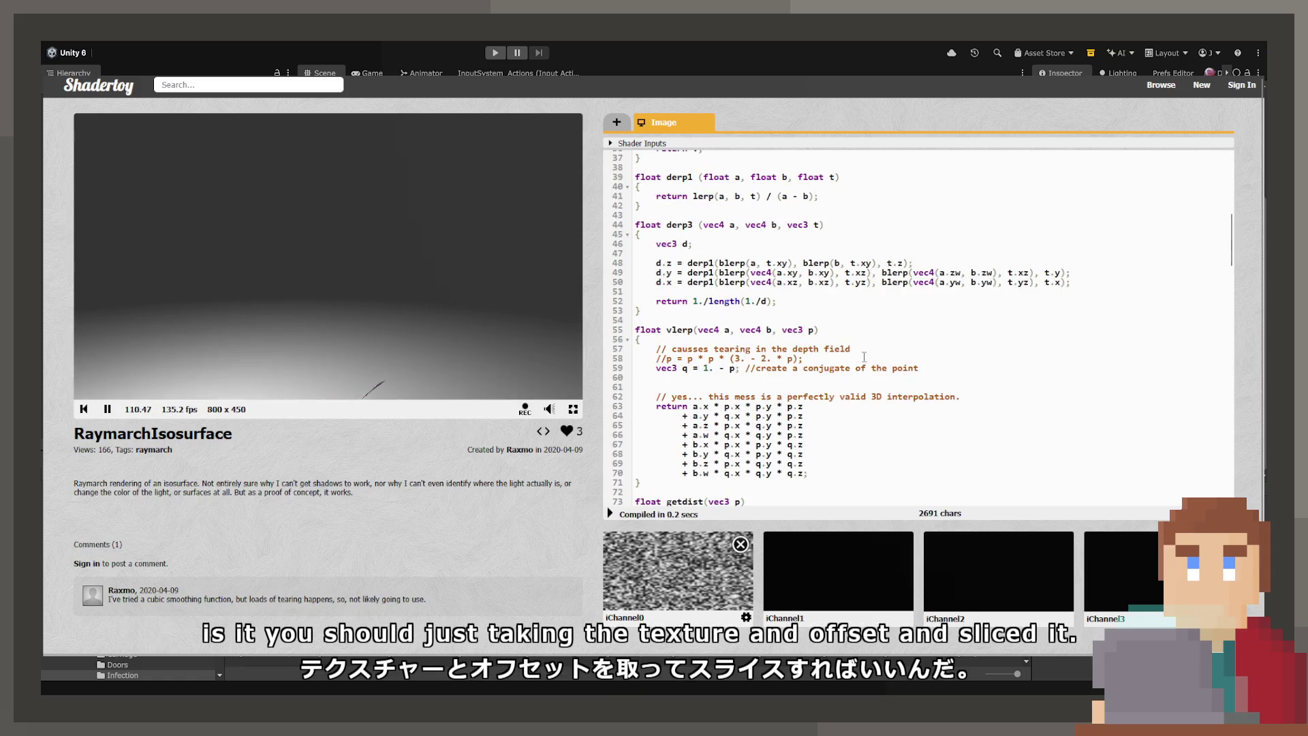
{"action": "scroll", "coordinate": [802, 313], "scroll_direction": "down", "scroll_amount": 3}
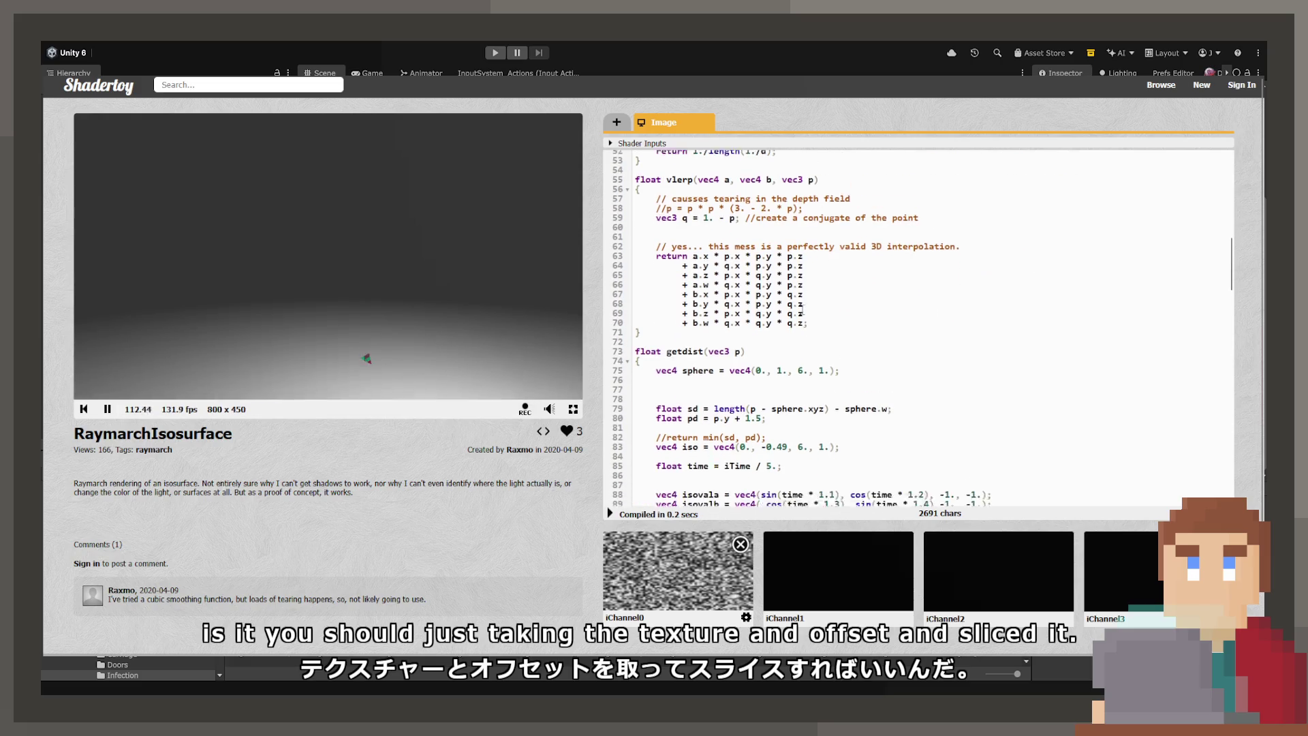
{"action": "scroll", "coordinate": [794, 309], "scroll_direction": "down", "scroll_amount": 9}
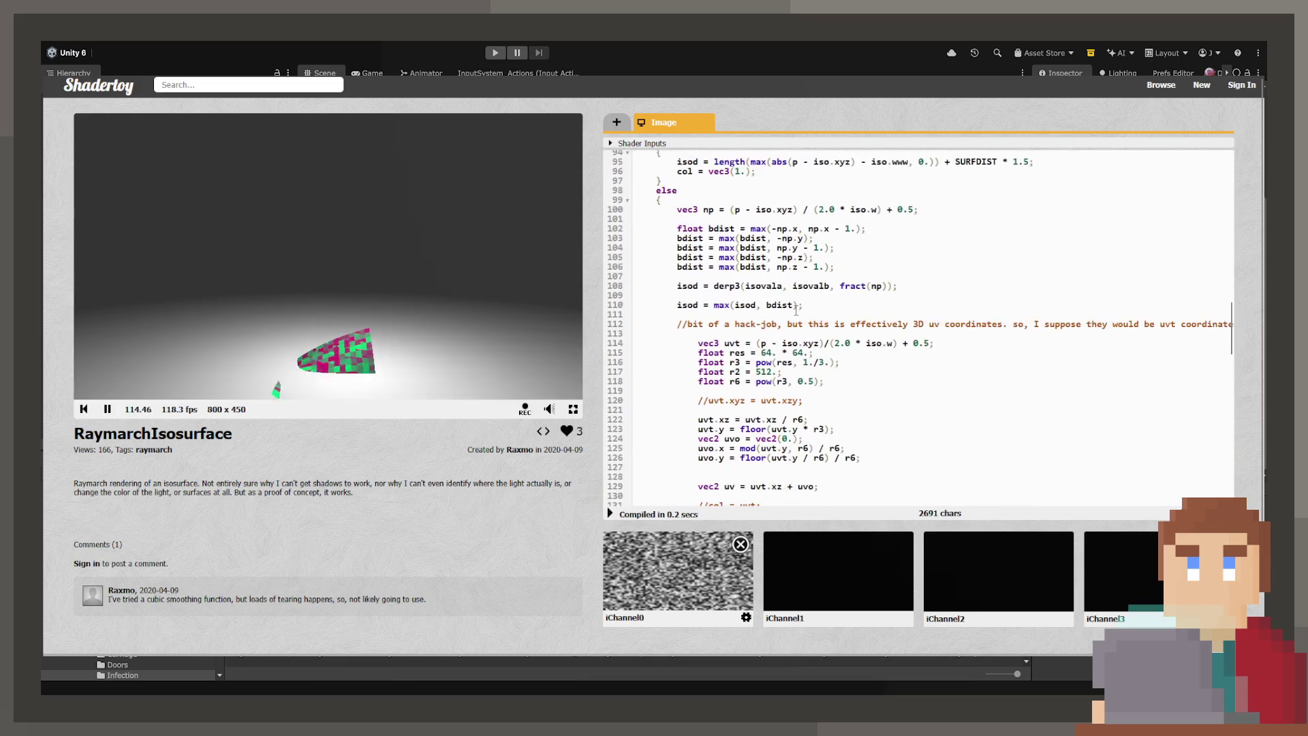
{"action": "scroll", "coordinate": [790, 309], "scroll_direction": "up", "scroll_amount": 3}
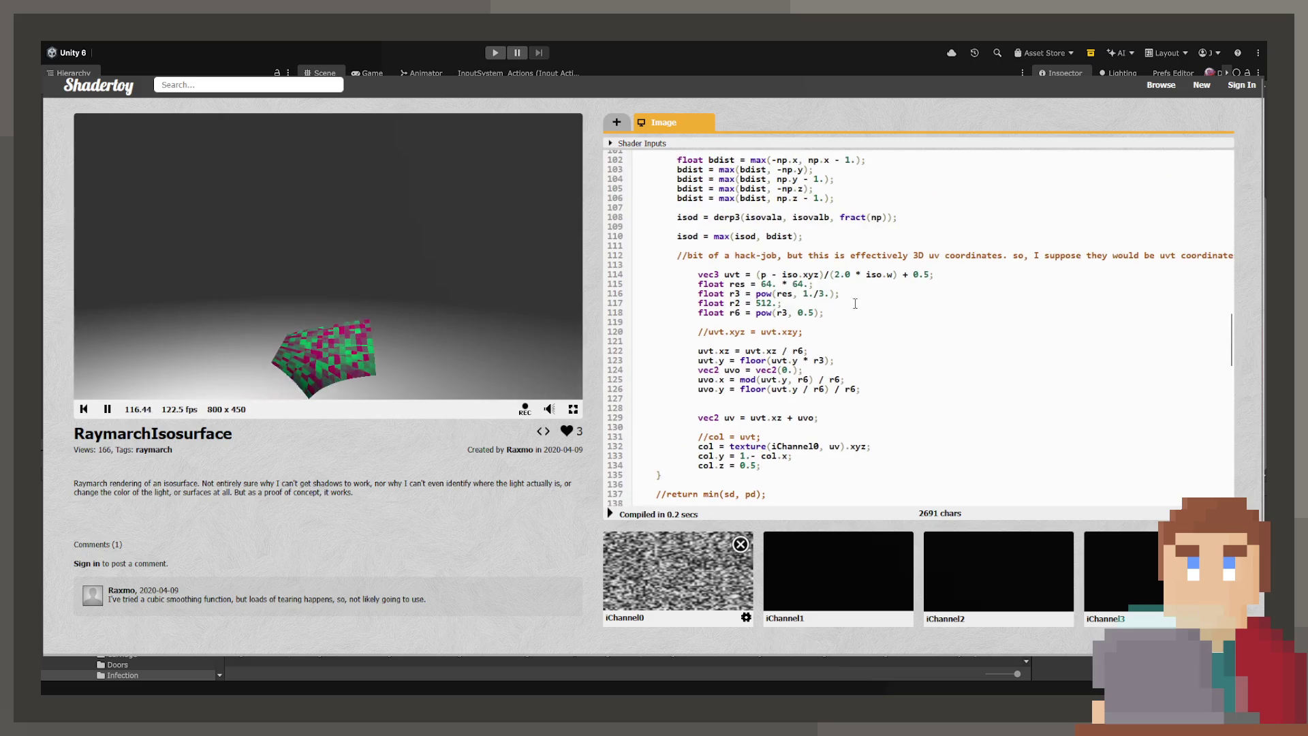
{"action": "mouse_move", "coordinate": [826, 257]}
{"action": "left_mouse_down"}
{"action": "mouse_move", "coordinate": [1227, 255]}
{"action": "mouse_move", "coordinate": [1152, 256]}
{"action": "left_mouse_up"}
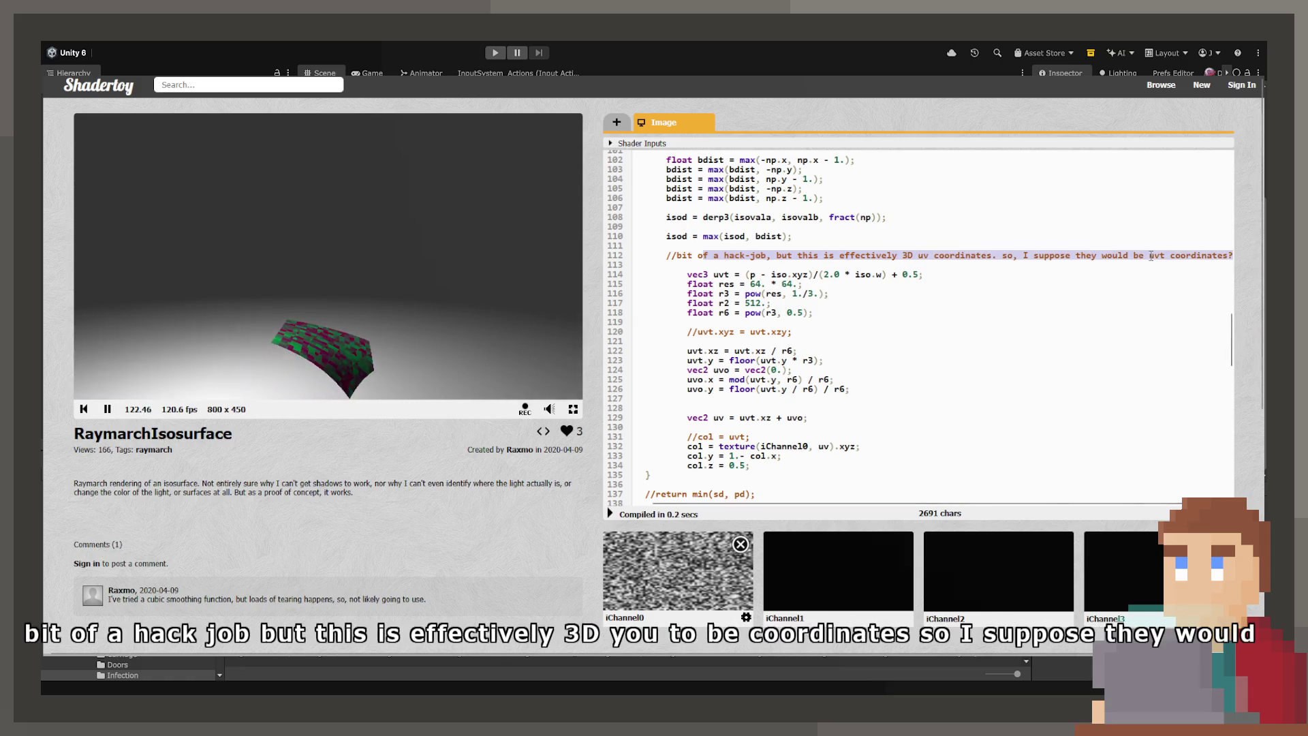
{"action": "left_click", "coordinate": [1151, 256]}
{"action": "scroll", "coordinate": [954, 266], "scroll_direction": "down", "scroll_amount": 2}
{"action": "scroll", "coordinate": [712, 274], "scroll_direction": "up", "scroll_amount": 2}
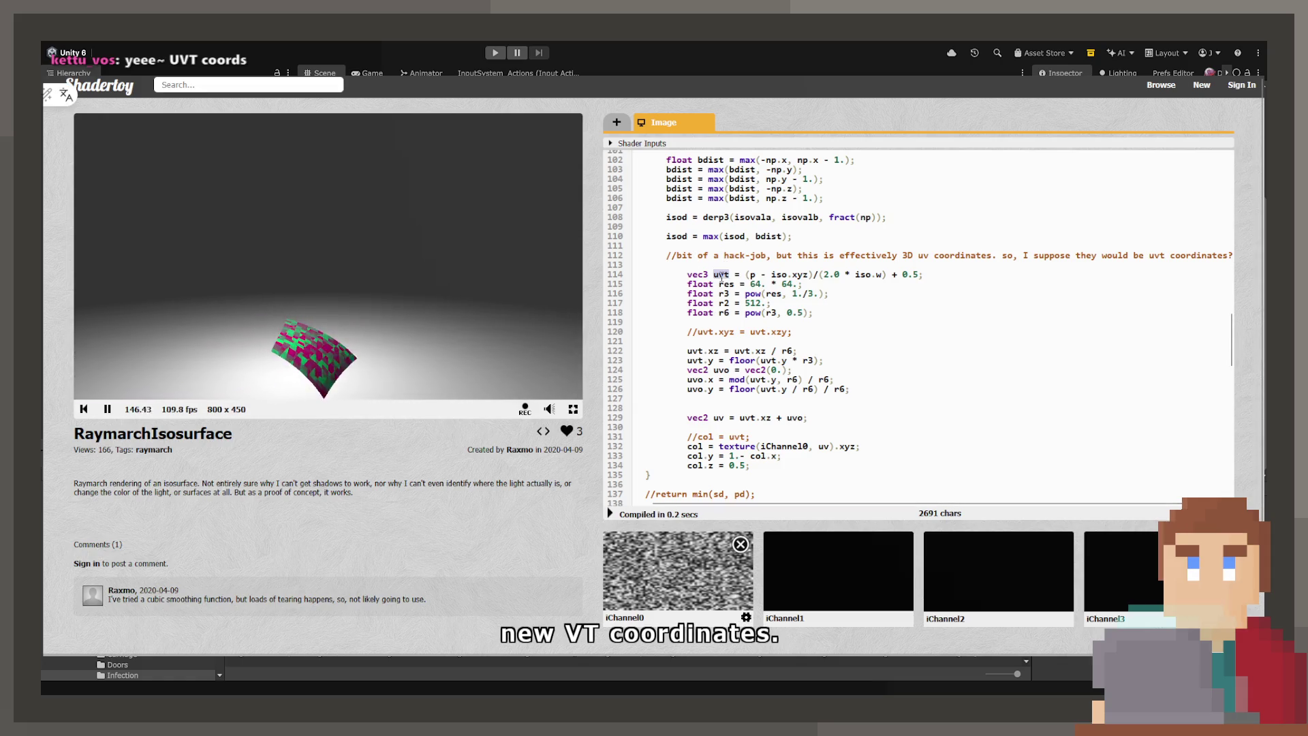
{"action": "scroll", "coordinate": [922, 318], "scroll_direction": "up", "scroll_amount": 3}
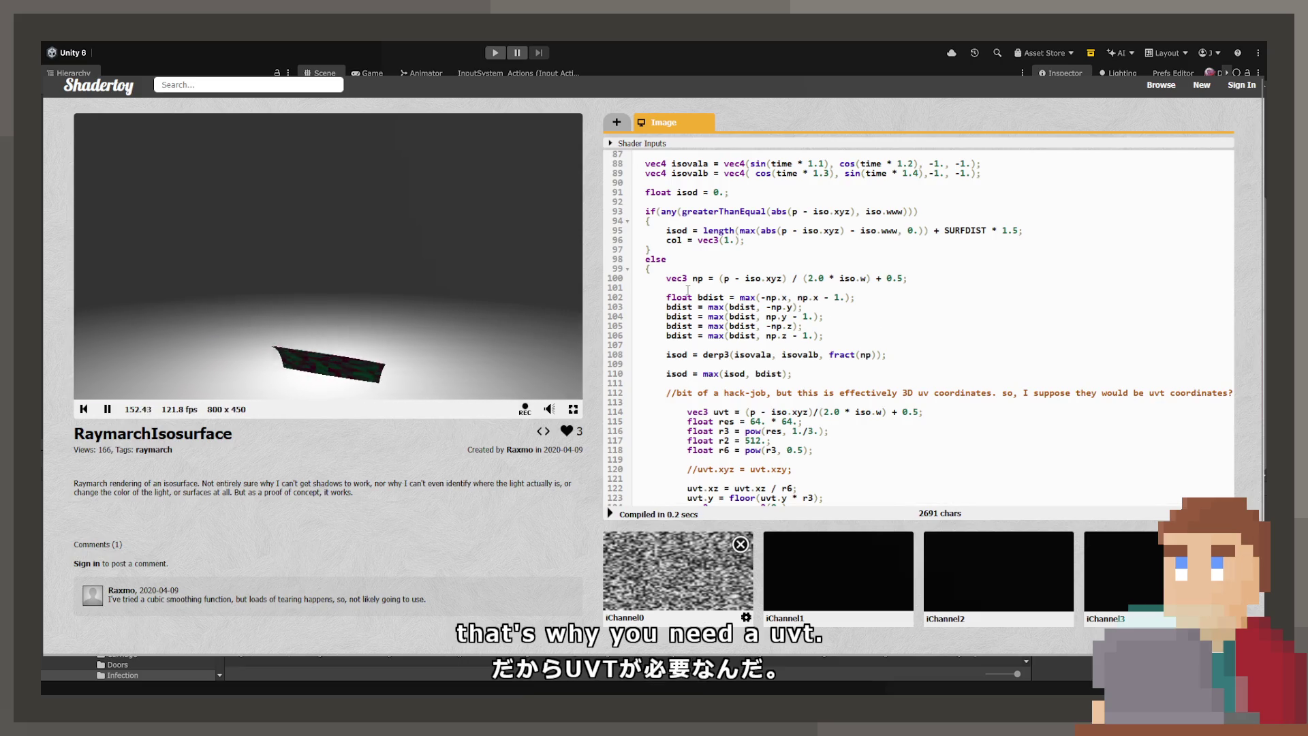
{"action": "scroll", "coordinate": [688, 290], "scroll_direction": "up", "scroll_amount": 3}
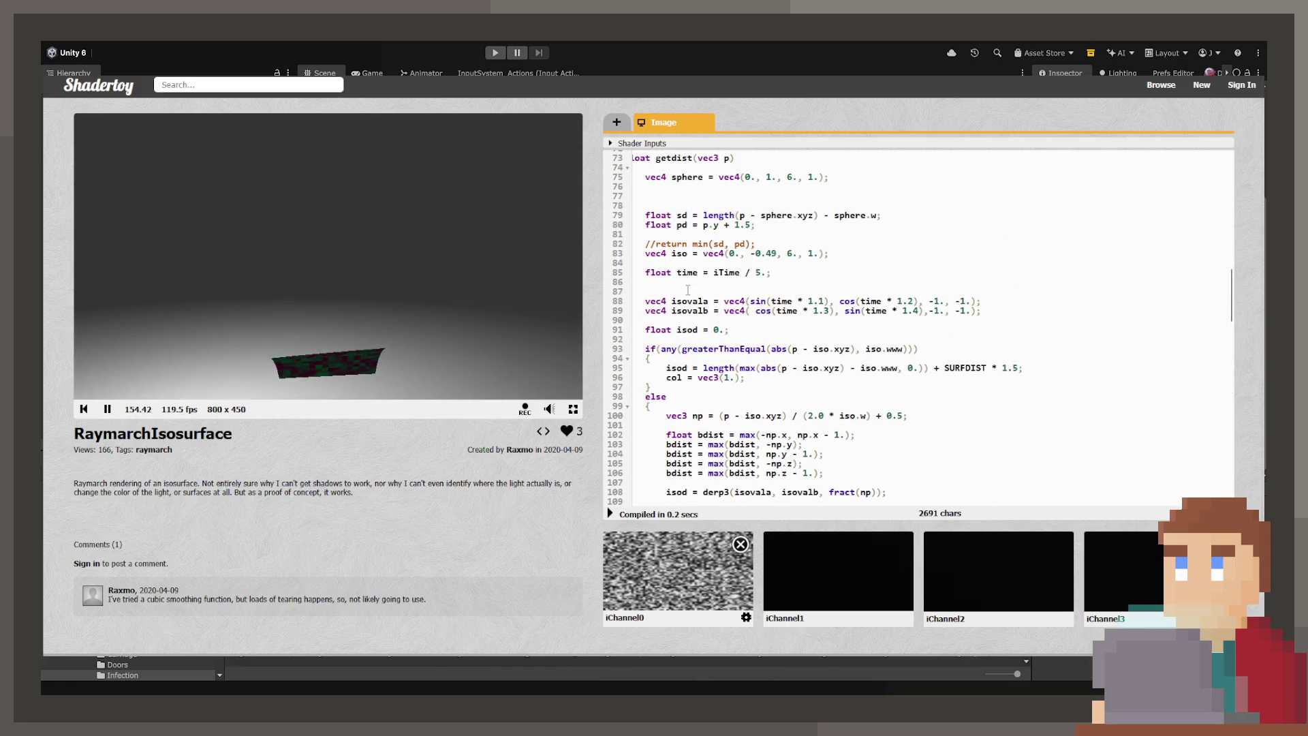
{"action": "scroll", "coordinate": [688, 290], "scroll_direction": "down", "scroll_amount": 13}
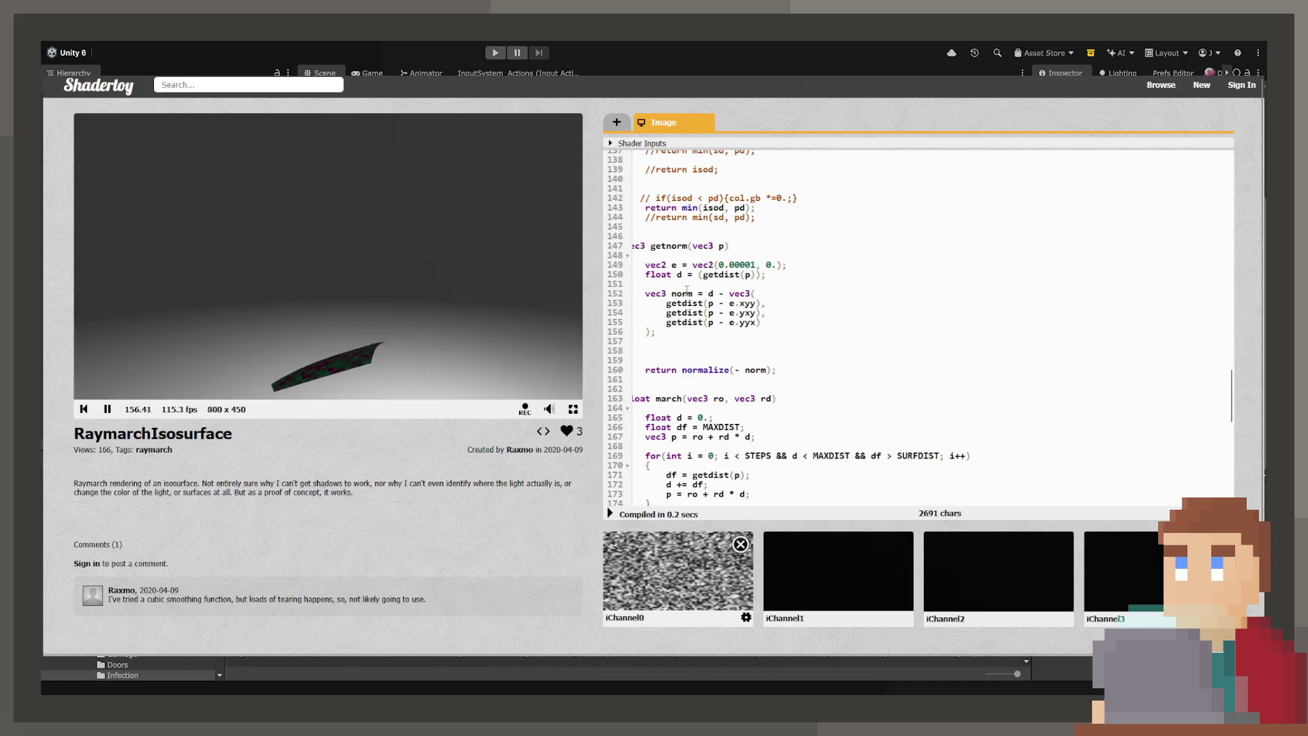
{"action": "scroll", "coordinate": [687, 290], "scroll_direction": "up", "scroll_amount": 2}
{"action": "scroll", "coordinate": [687, 289], "scroll_direction": "down", "scroll_amount": 5}
{"action": "scroll", "coordinate": [685, 291], "scroll_direction": "up", "scroll_amount": 10}
{"action": "scroll", "coordinate": [684, 293], "scroll_direction": "down", "scroll_amount": 3}
{"action": "scroll", "coordinate": [684, 293], "scroll_direction": "up", "scroll_amount": 3}
{"action": "scroll", "coordinate": [668, 294], "scroll_direction": "down", "scroll_amount": 6}
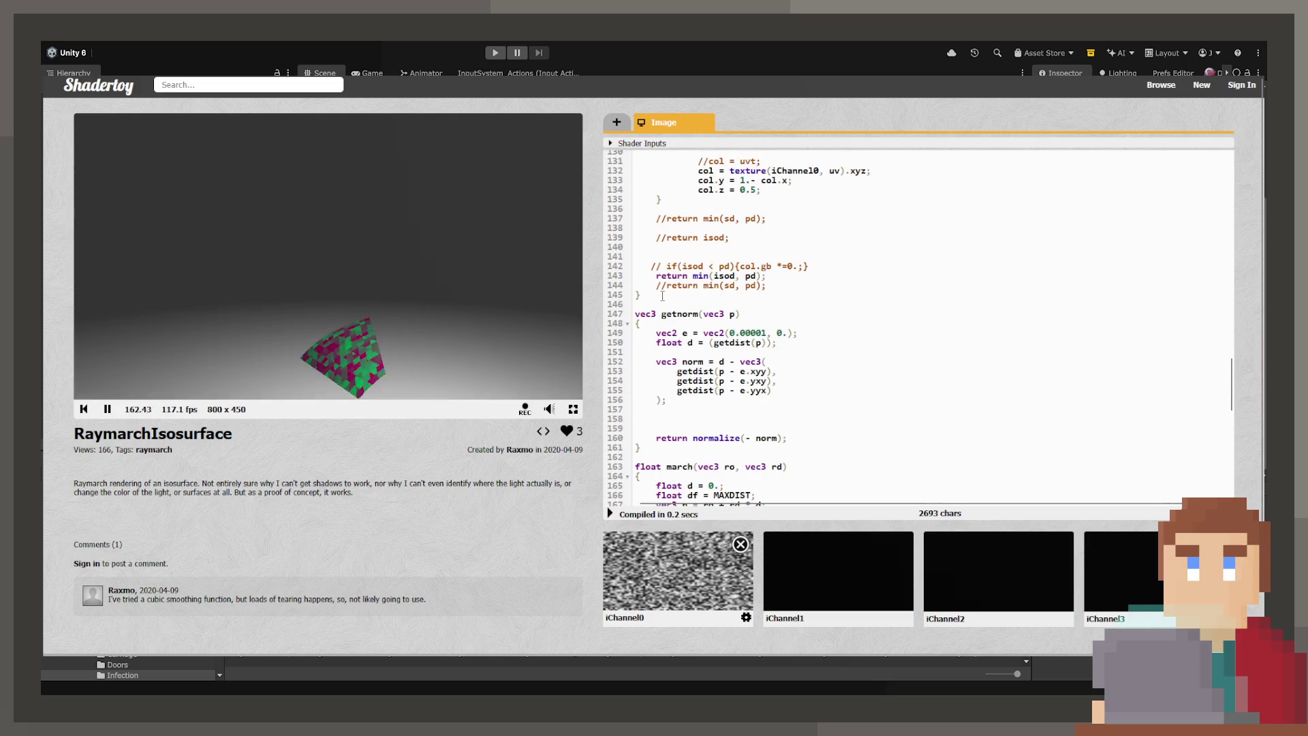
{"action": "scroll", "coordinate": [662, 296], "scroll_direction": "up", "scroll_amount": 20}
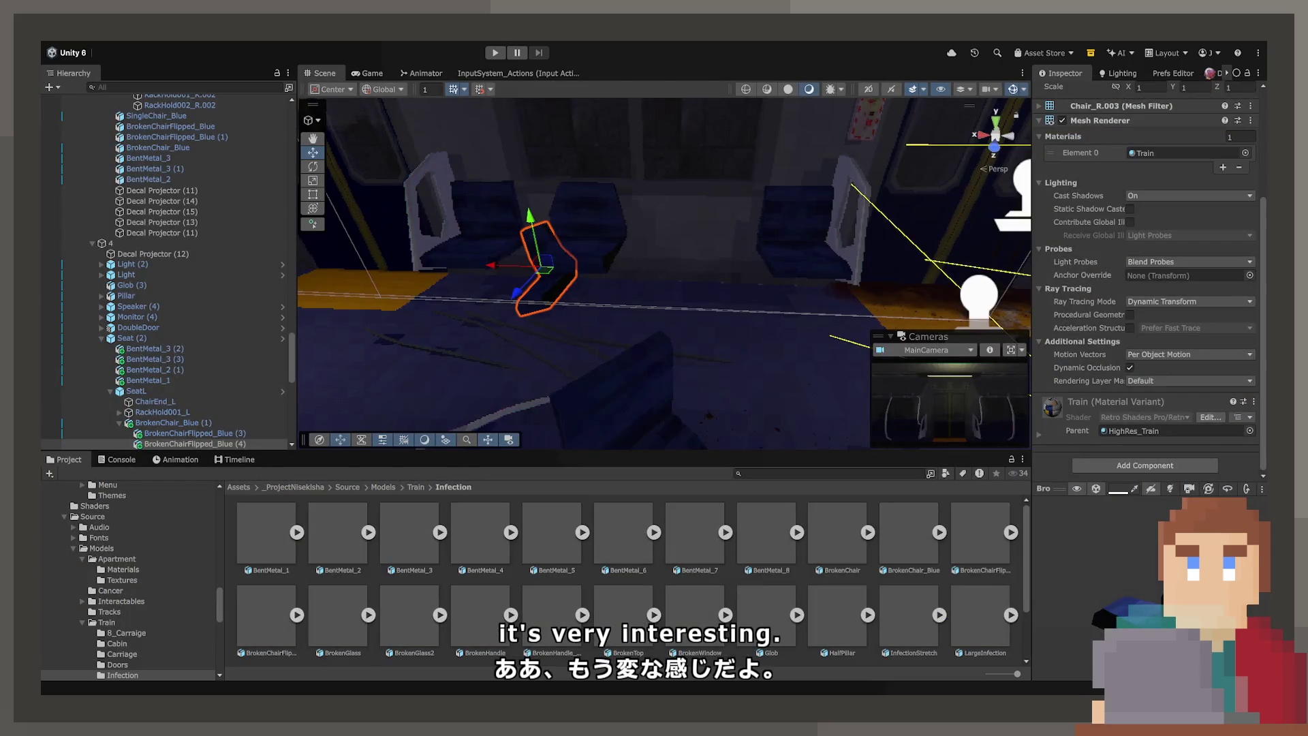
{"action": "mouse_move", "coordinate": [692, 272]}
{"action": "left_mouse_down"}
{"action": "mouse_move", "coordinate": [721, 292]}
{"action": "mouse_move", "coordinate": [700, 311]}
{"action": "left_mouse_up"}
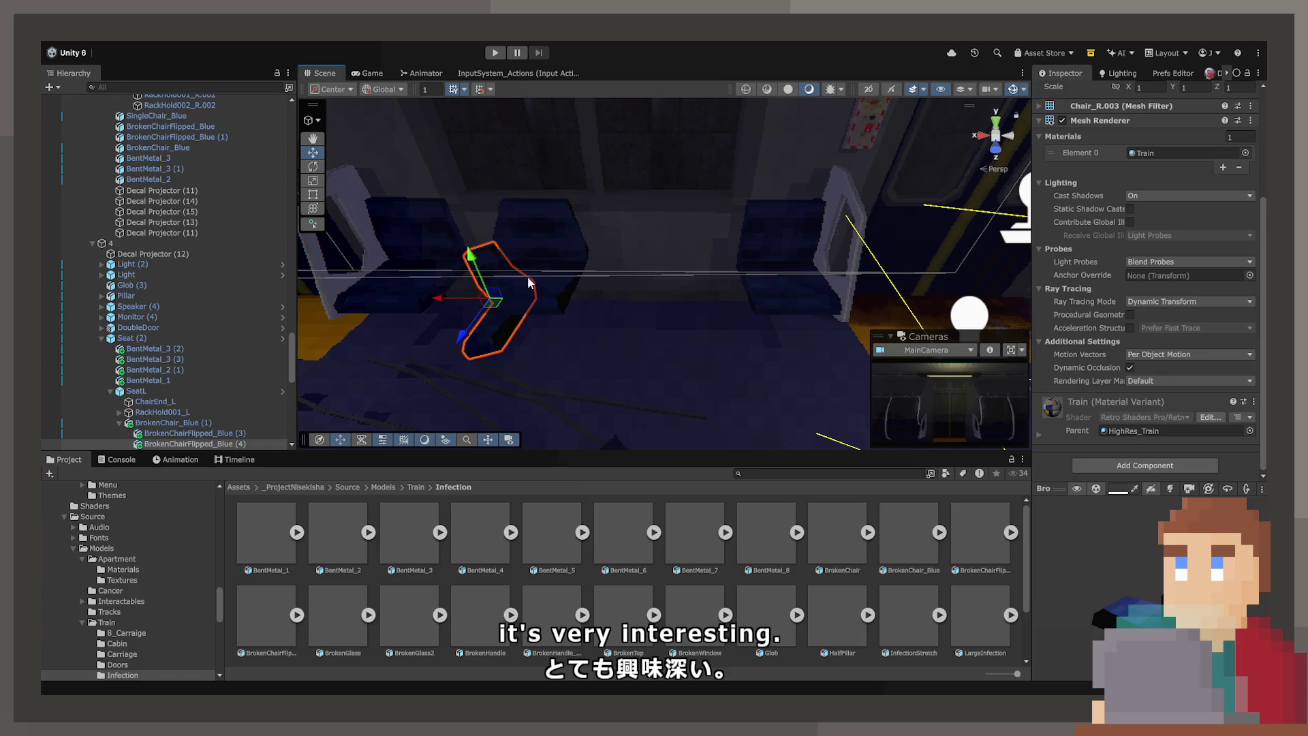
{"action": "left_click", "coordinate": [501, 304]}
{"action": "left_click", "coordinate": [486, 324]}
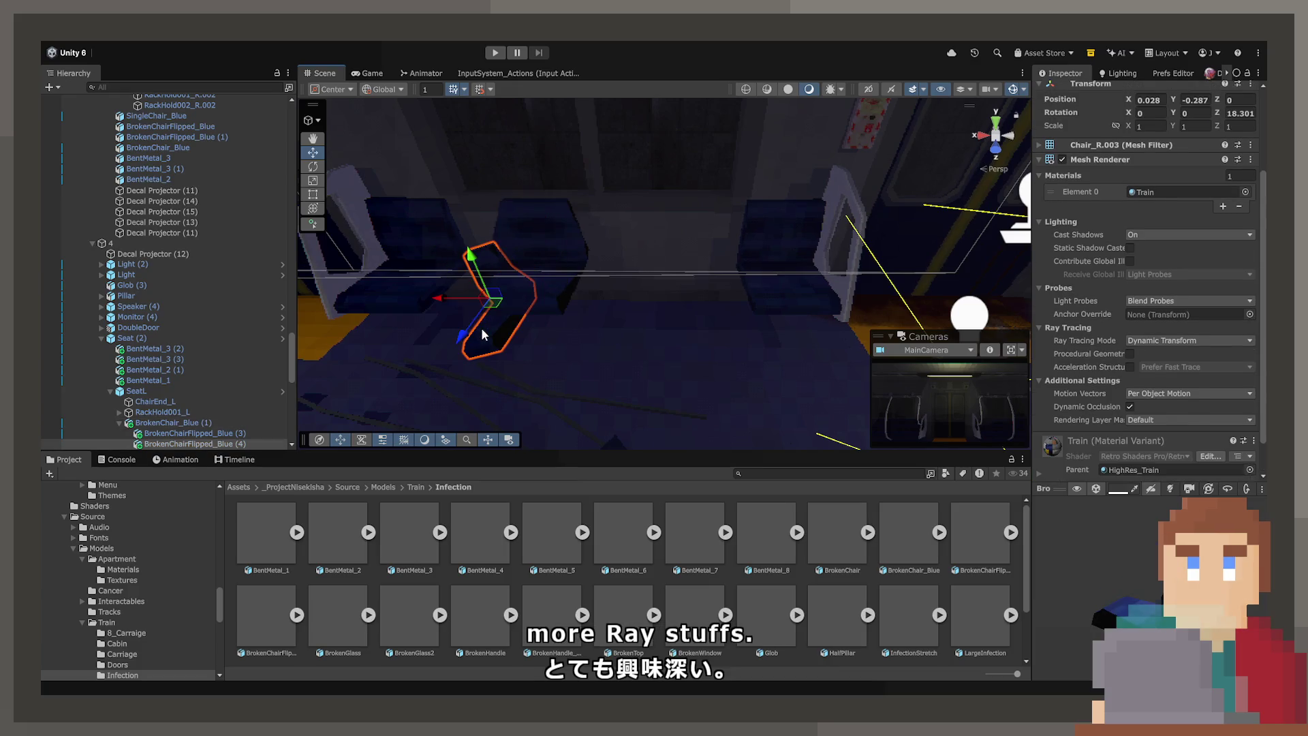
{"action": "left_click_drag", "start_coordinate": [579, 309], "coordinate": [622, 420]}
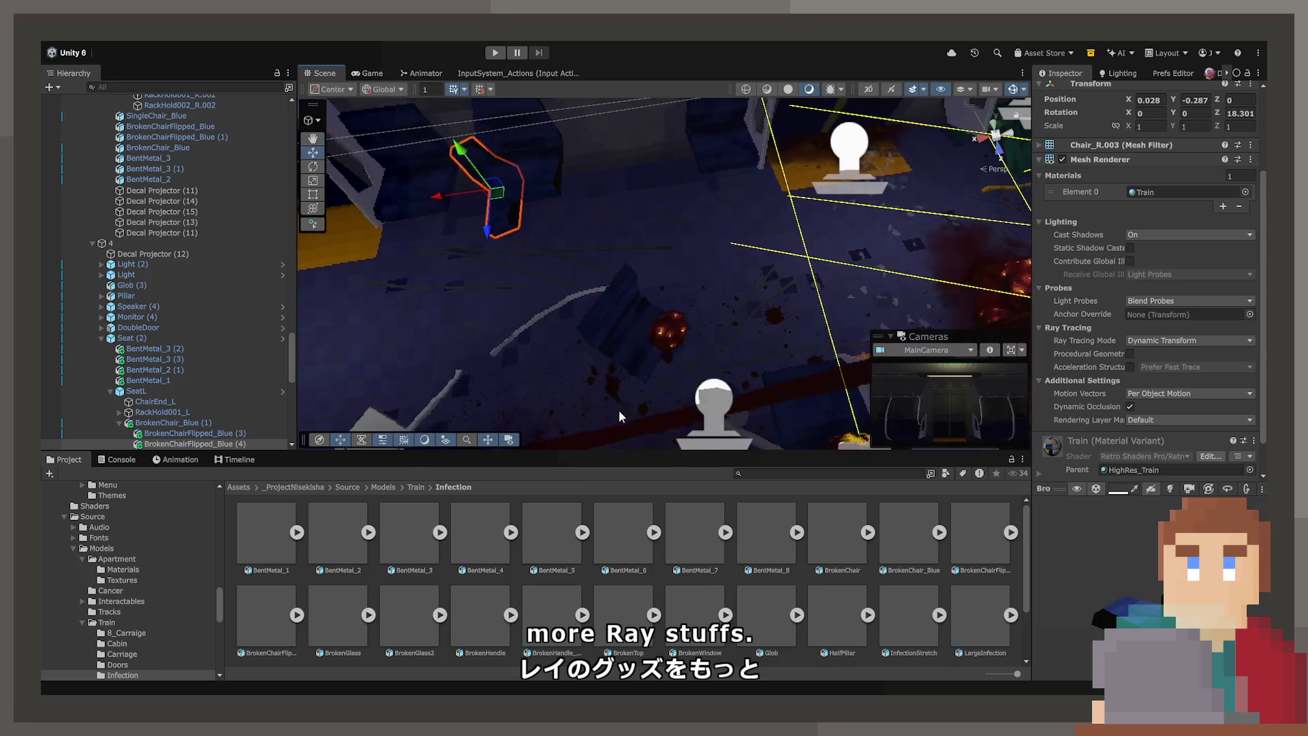
{"action": "mouse_move", "coordinate": [615, 368]}
{"action": "left_mouse_down"}
{"action": "mouse_move", "coordinate": [560, 422]}
{"action": "mouse_move", "coordinate": [550, 165]}
{"action": "mouse_move", "coordinate": [889, 118]}
{"action": "mouse_move", "coordinate": [837, 348]}
{"action": "mouse_move", "coordinate": [854, 178]}
{"action": "mouse_move", "coordinate": [580, 197]}
{"action": "left_mouse_up"}
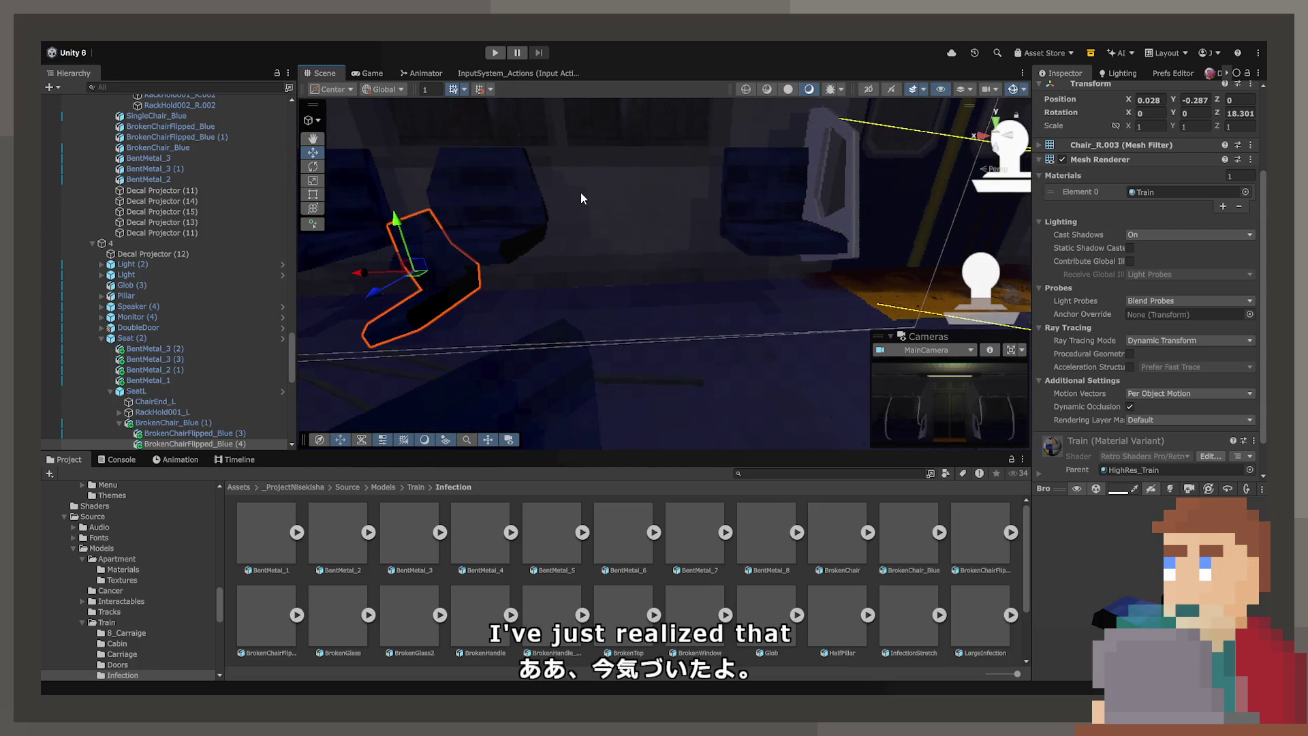
{"action": "mouse_move", "coordinate": [593, 264]}
{"action": "left_mouse_down"}
{"action": "mouse_move", "coordinate": [525, 234]}
{"action": "mouse_move", "coordinate": [423, 229]}
{"action": "mouse_move", "coordinate": [575, 452]}
{"action": "mouse_move", "coordinate": [570, 515]}
{"action": "mouse_move", "coordinate": [433, 370]}
{"action": "mouse_move", "coordinate": [434, 254]}
{"action": "mouse_move", "coordinate": [666, 255]}
{"action": "mouse_move", "coordinate": [526, 276]}
{"action": "left_mouse_up"}
{"action": "mouse_move", "coordinate": [704, 354]}
{"action": "left_mouse_down"}
{"action": "mouse_move", "coordinate": [684, 359]}
{"action": "mouse_move", "coordinate": [785, 340]}
{"action": "mouse_move", "coordinate": [747, 347]}
{"action": "left_mouse_up"}
{"action": "mouse_move", "coordinate": [606, 334]}
{"action": "left_mouse_down"}
{"action": "mouse_move", "coordinate": [546, 222]}
{"action": "mouse_move", "coordinate": [563, 327]}
{"action": "mouse_move", "coordinate": [564, 291]}
{"action": "mouse_move", "coordinate": [895, 360]}
{"action": "mouse_move", "coordinate": [799, 450]}
{"action": "mouse_move", "coordinate": [784, 444]}
{"action": "mouse_move", "coordinate": [757, 351]}
{"action": "left_mouse_up"}
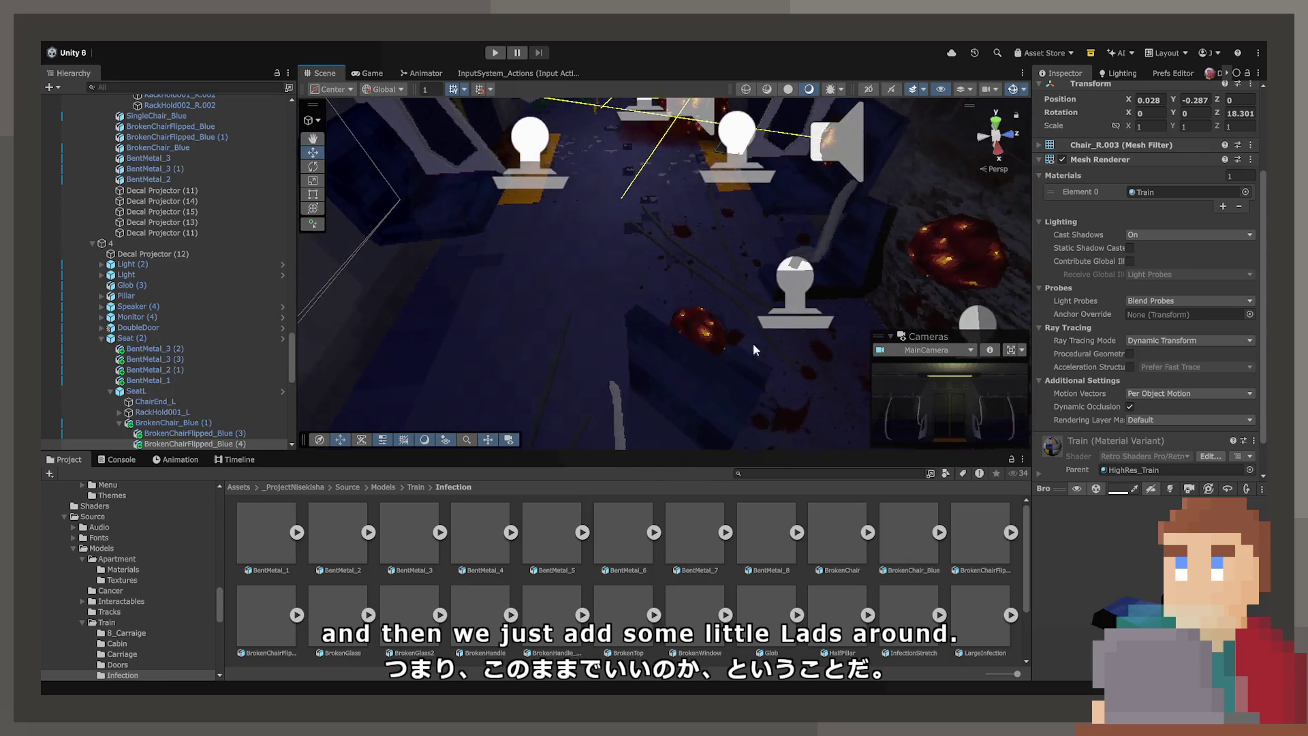
{"action": "left_click", "coordinate": [700, 338]}
Step: Duplicate Glob (5) as Glob (6), place it in group 4, and slide it across the floor
{"action": "left_click", "coordinate": [699, 320]}
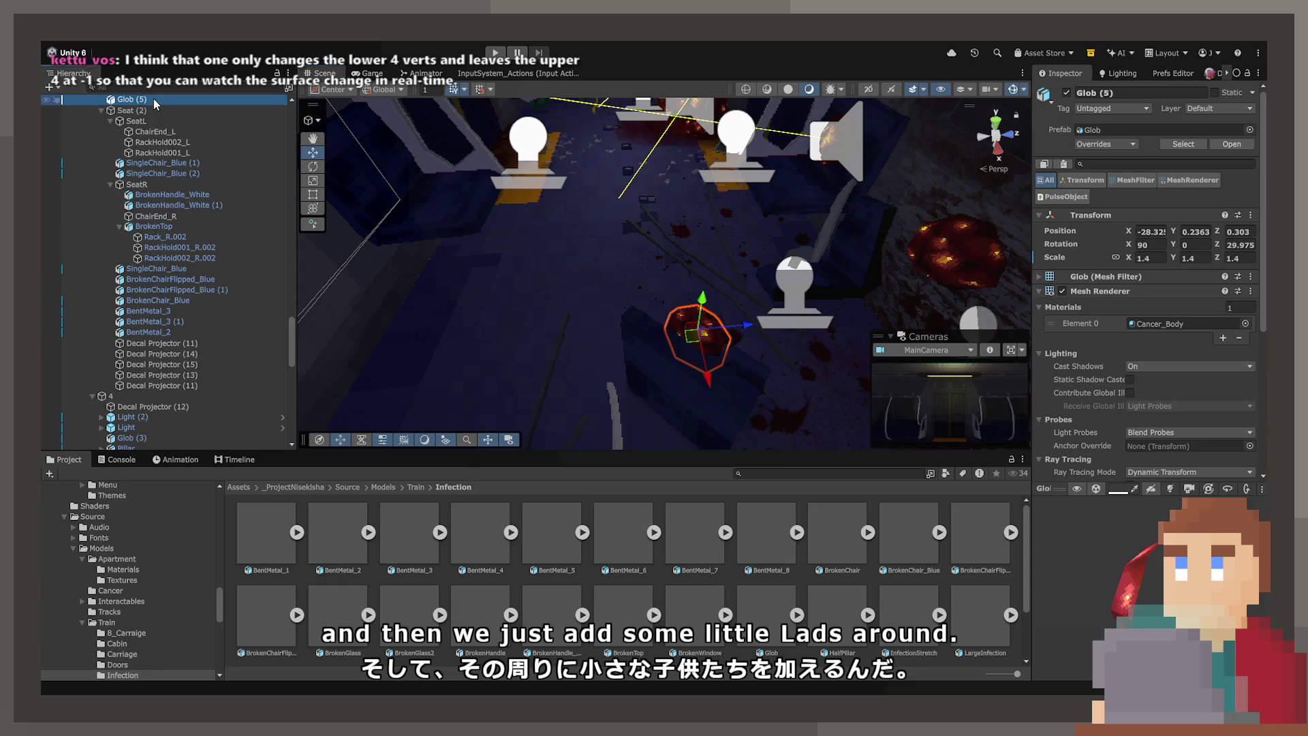
{"action": "key", "text": "ctrl+d"}
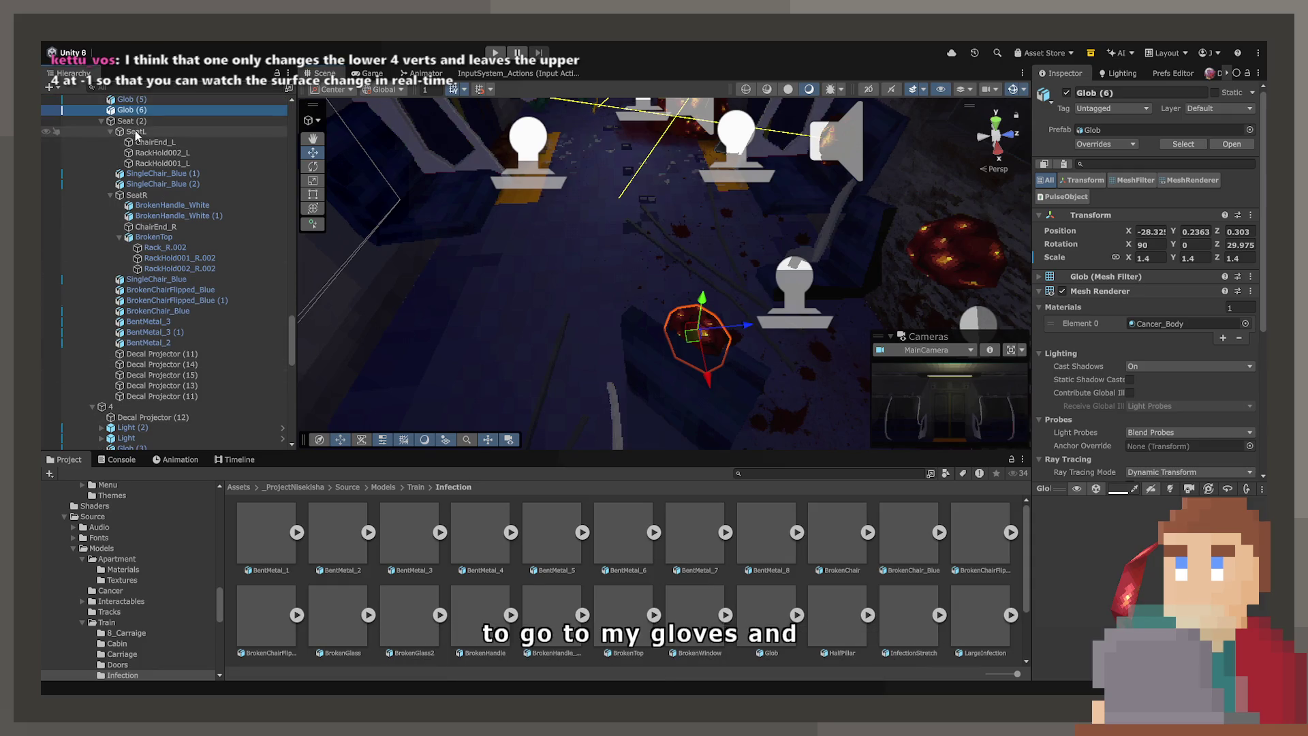
{"action": "scroll", "coordinate": [157, 286], "scroll_direction": "down", "scroll_amount": 1}
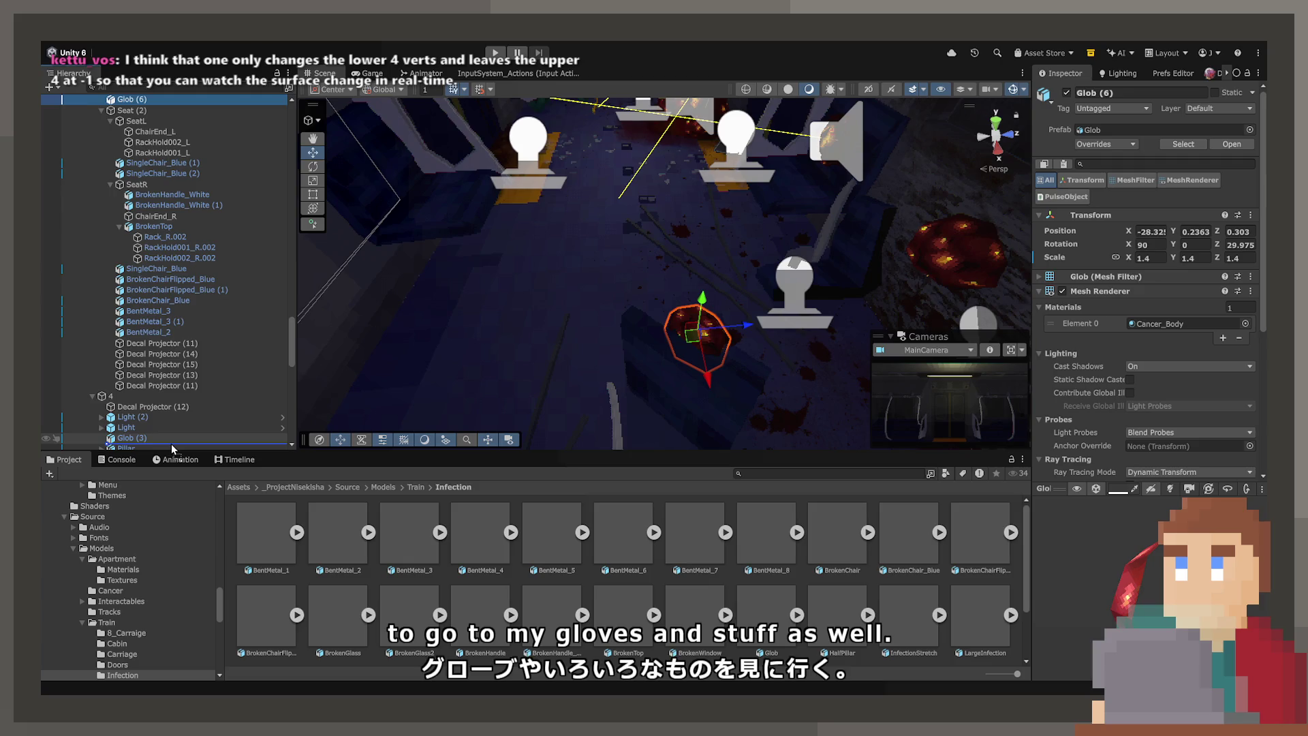
{"action": "left_click_drag", "start_coordinate": [170, 444], "coordinate": [171, 441]}
{"action": "mouse_move", "coordinate": [694, 332]}
{"action": "left_mouse_down"}
{"action": "mouse_move", "coordinate": [470, 324]}
{"action": "mouse_move", "coordinate": [426, 392]}
{"action": "left_mouse_up"}
Step: Flip Glob (6) upside down, lift it off the floor, and set its scale to 2
{"action": "left_click_drag", "start_coordinate": [271, 267], "coordinate": [298, 195]}
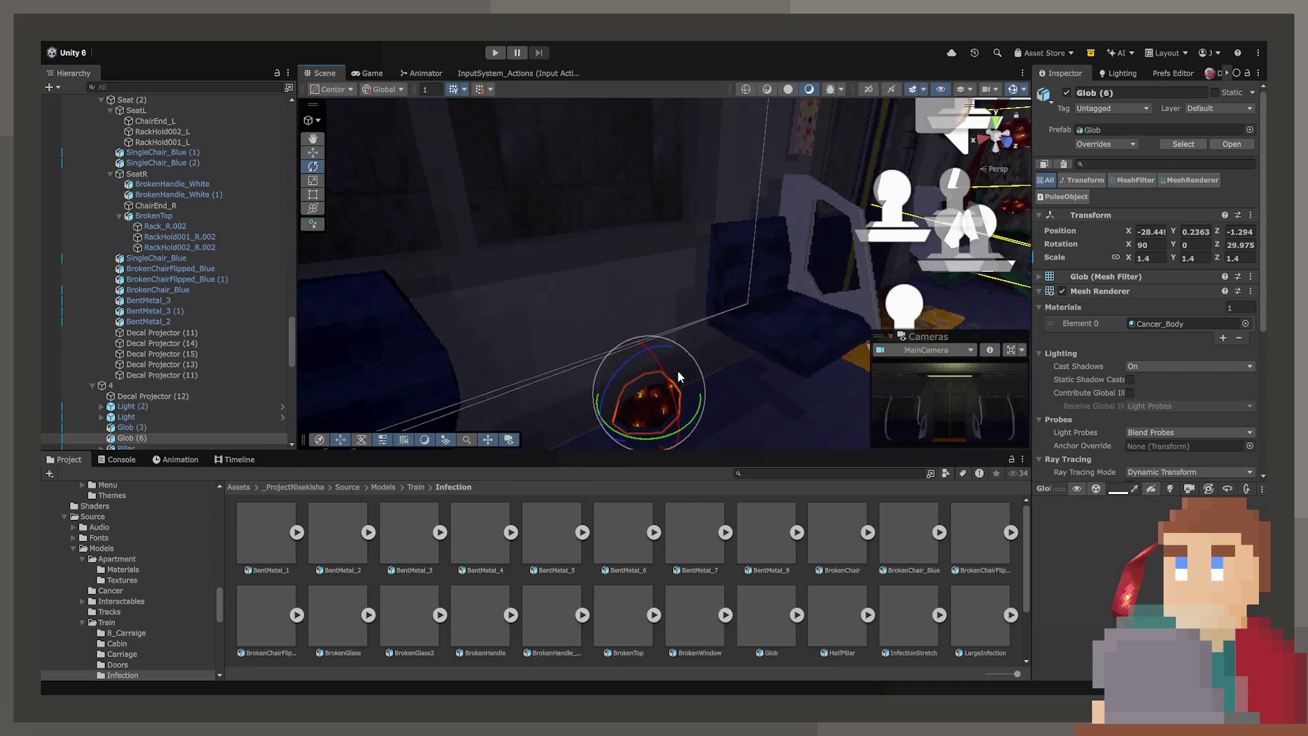
{"action": "left_click_drag", "start_coordinate": [668, 379], "coordinate": [694, 446]}
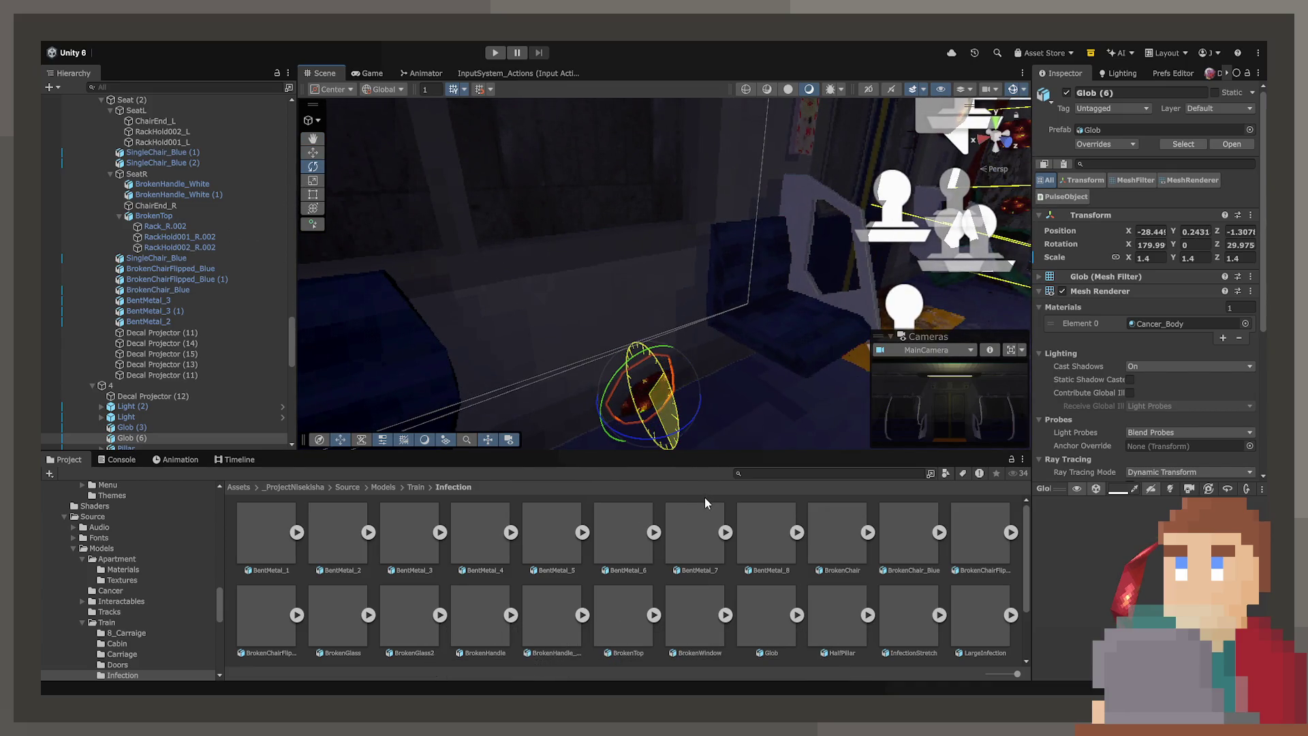
{"action": "type", "text": "f"}
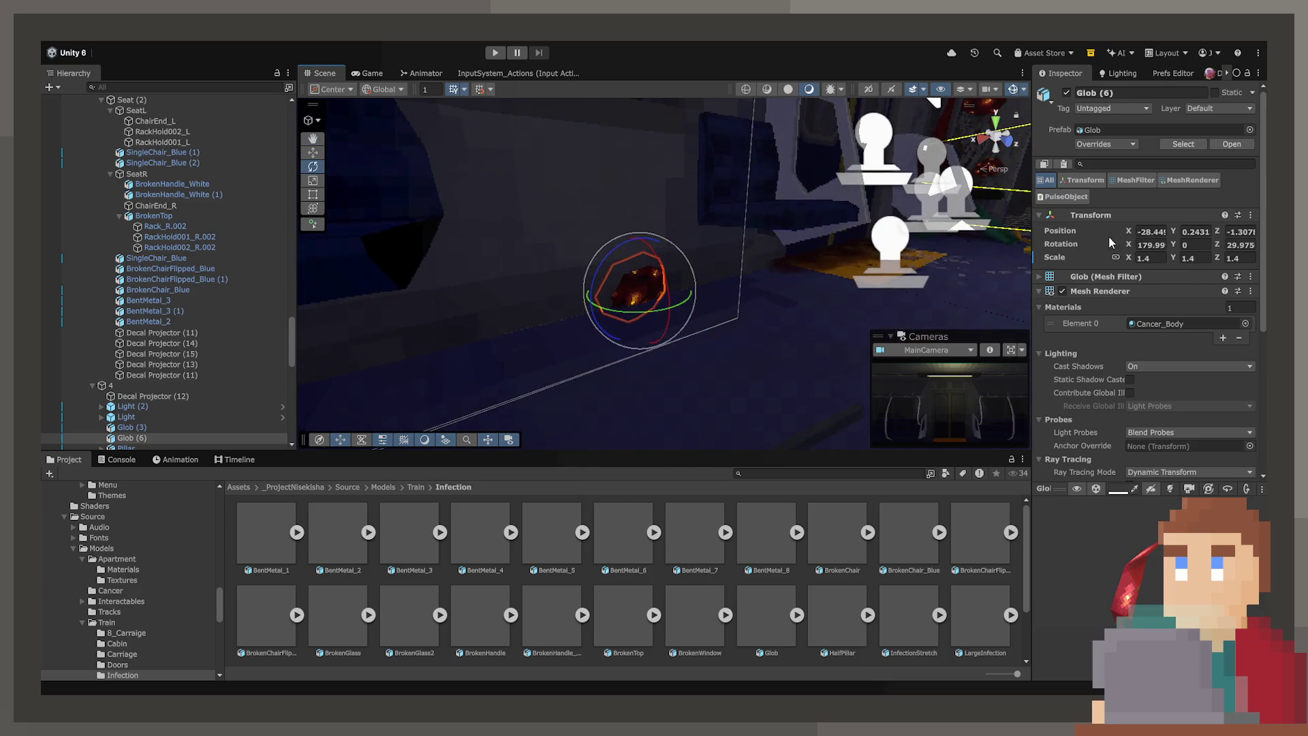
{"action": "type", "text": "180"}
{"action": "left_click", "coordinate": [313, 152]}
{"action": "left_click_drag", "start_coordinate": [644, 245], "coordinate": [664, 203]}
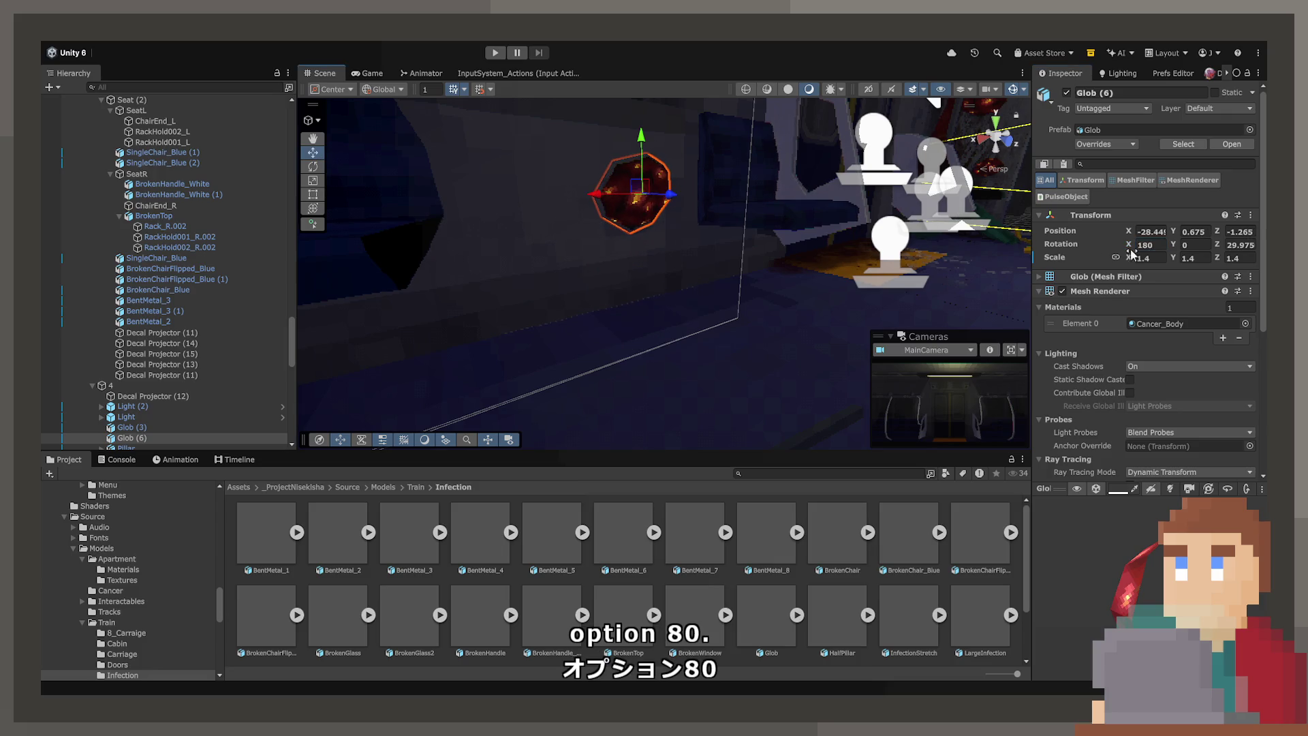
{"action": "type", "text": "2"}
{"action": "key", "text": "Return"}
{"action": "key", "text": "f"}
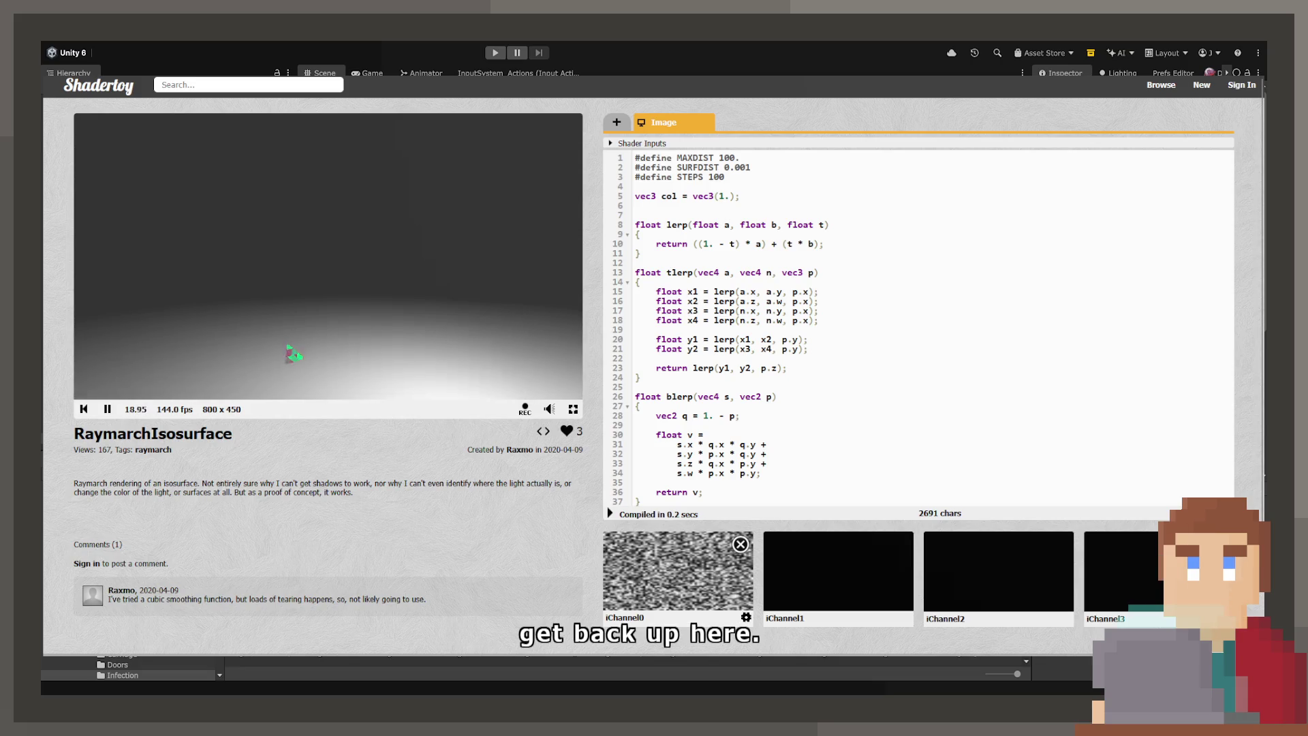
{"action": "scroll", "coordinate": [920, 327], "scroll_direction": "down", "scroll_amount": 15}
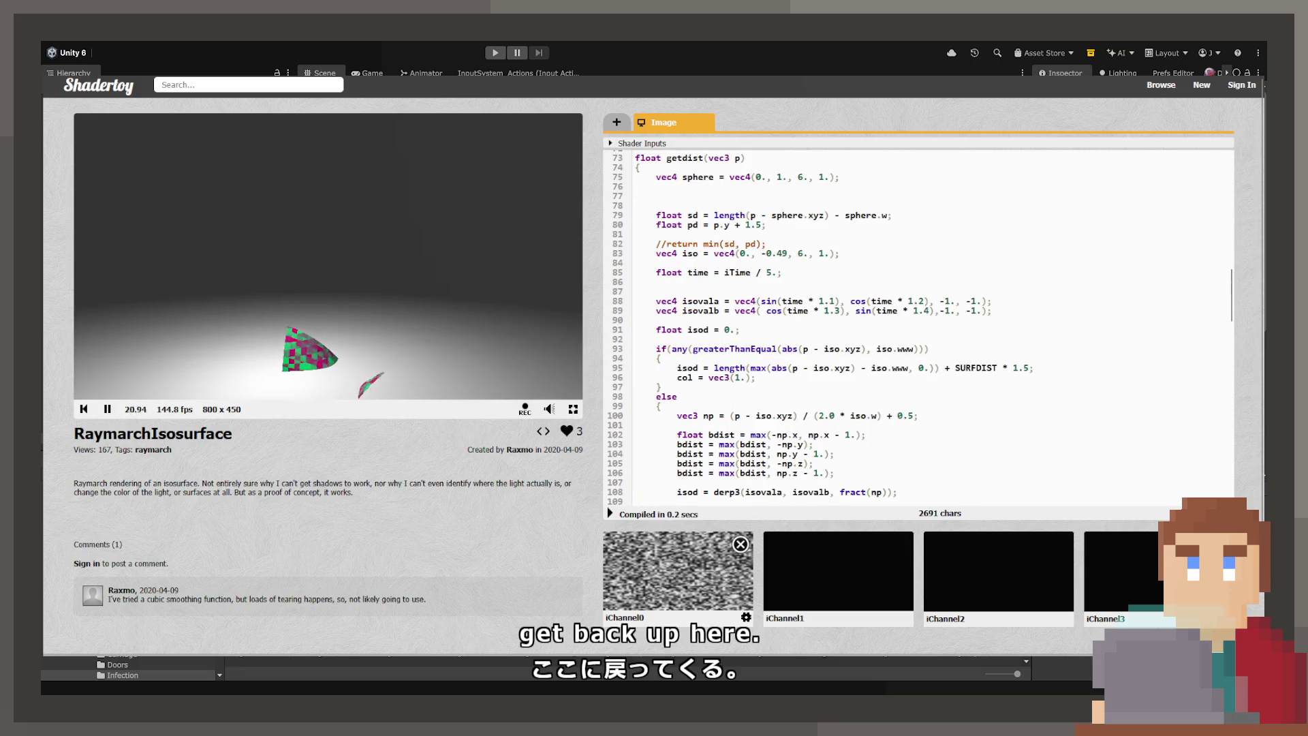
{"action": "scroll", "coordinate": [920, 327], "scroll_direction": "down", "scroll_amount": 5}
{"action": "scroll", "coordinate": [920, 327], "scroll_direction": "up", "scroll_amount": 2}
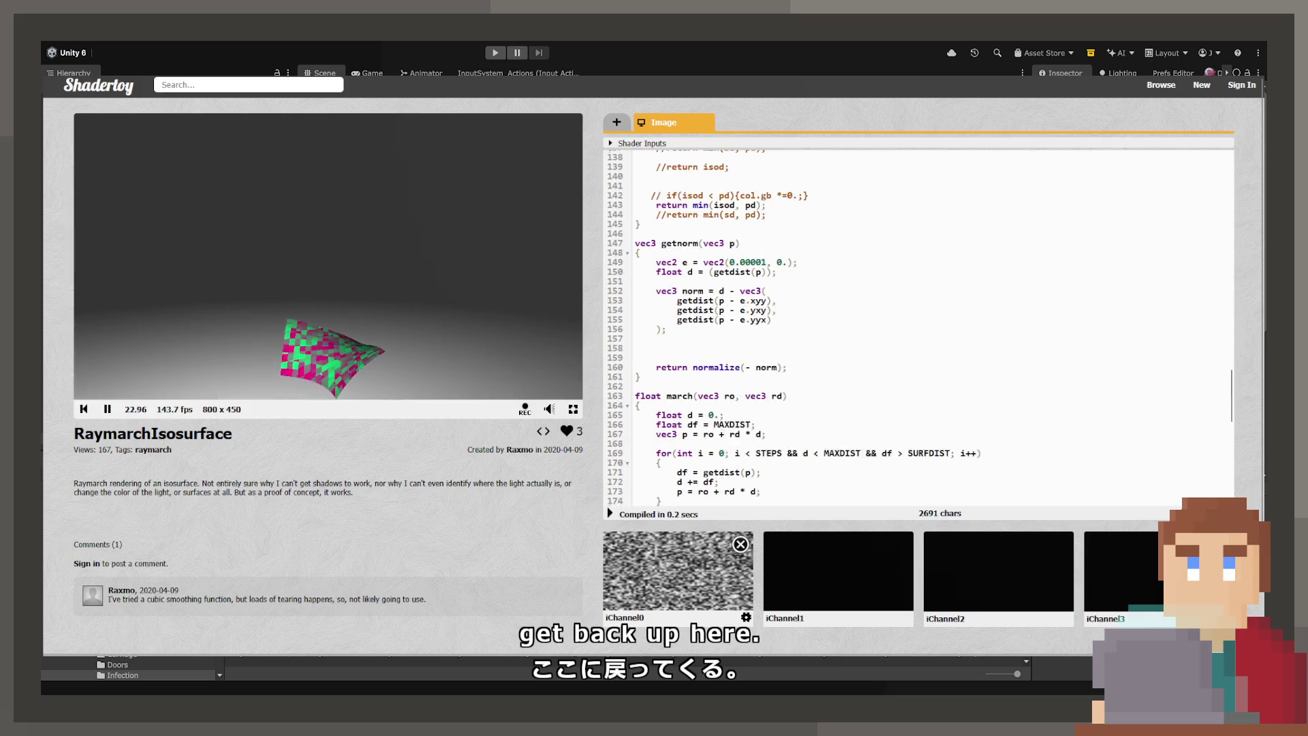
{"action": "scroll", "coordinate": [920, 327], "scroll_direction": "up", "scroll_amount": 3}
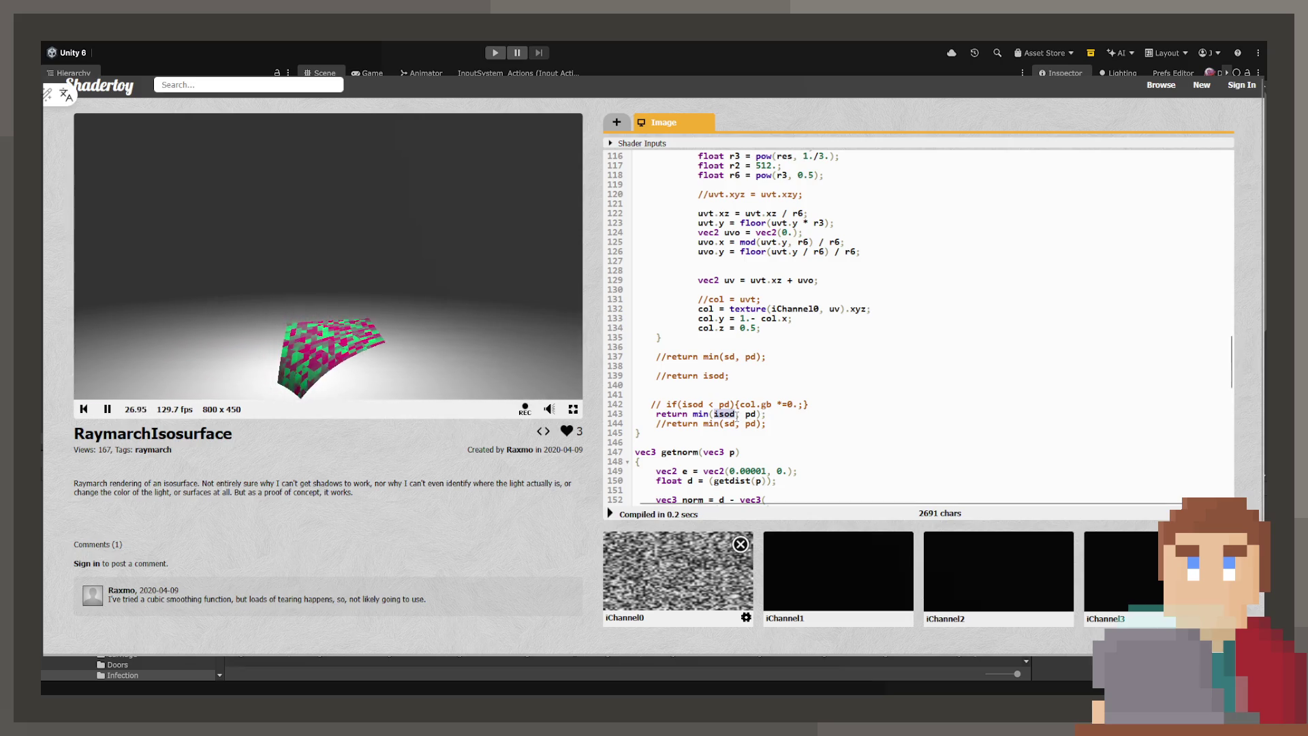
{"action": "scroll", "coordinate": [834, 431], "scroll_direction": "up", "scroll_amount": 10}
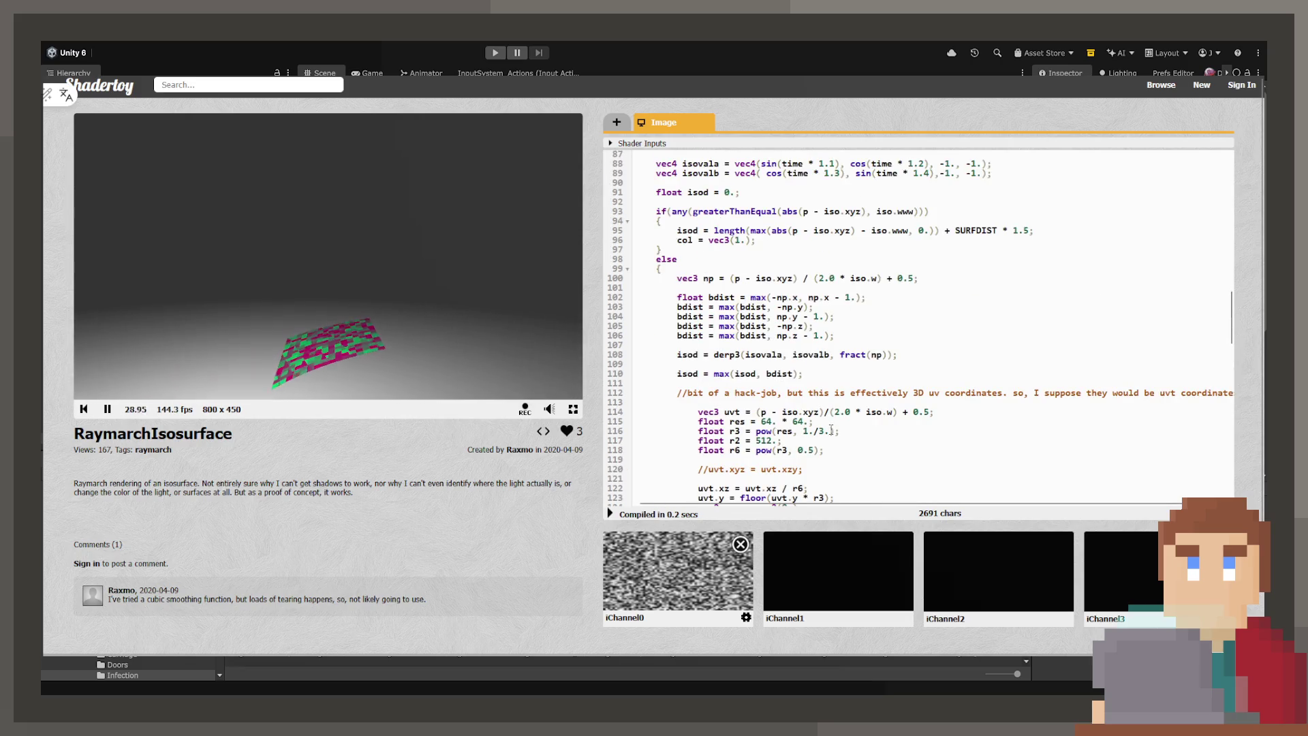
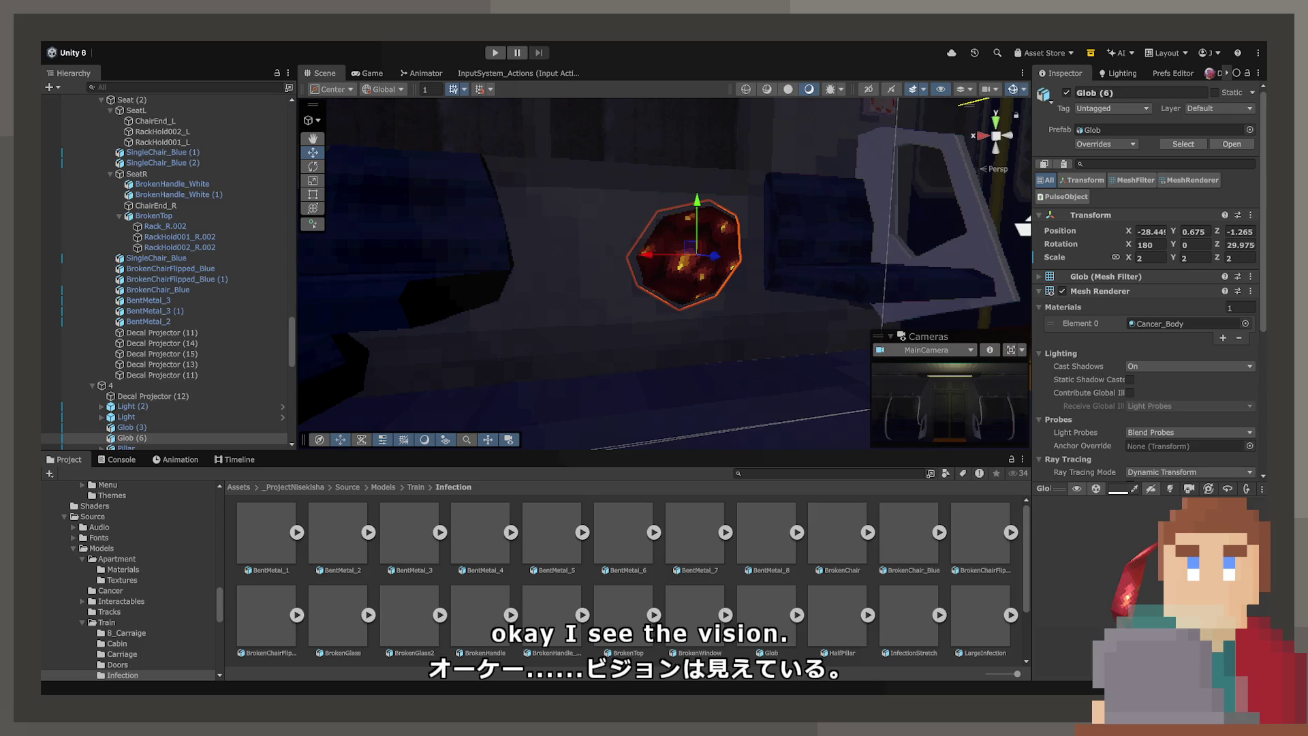
Step: Rotate Glob (6) on Z from about 30 degrees down to roughly -2.09
{"action": "left_click_drag", "start_coordinate": [775, 294], "coordinate": [721, 297]}
{"action": "scroll", "coordinate": [720, 298], "scroll_direction": "up", "scroll_amount": 3}
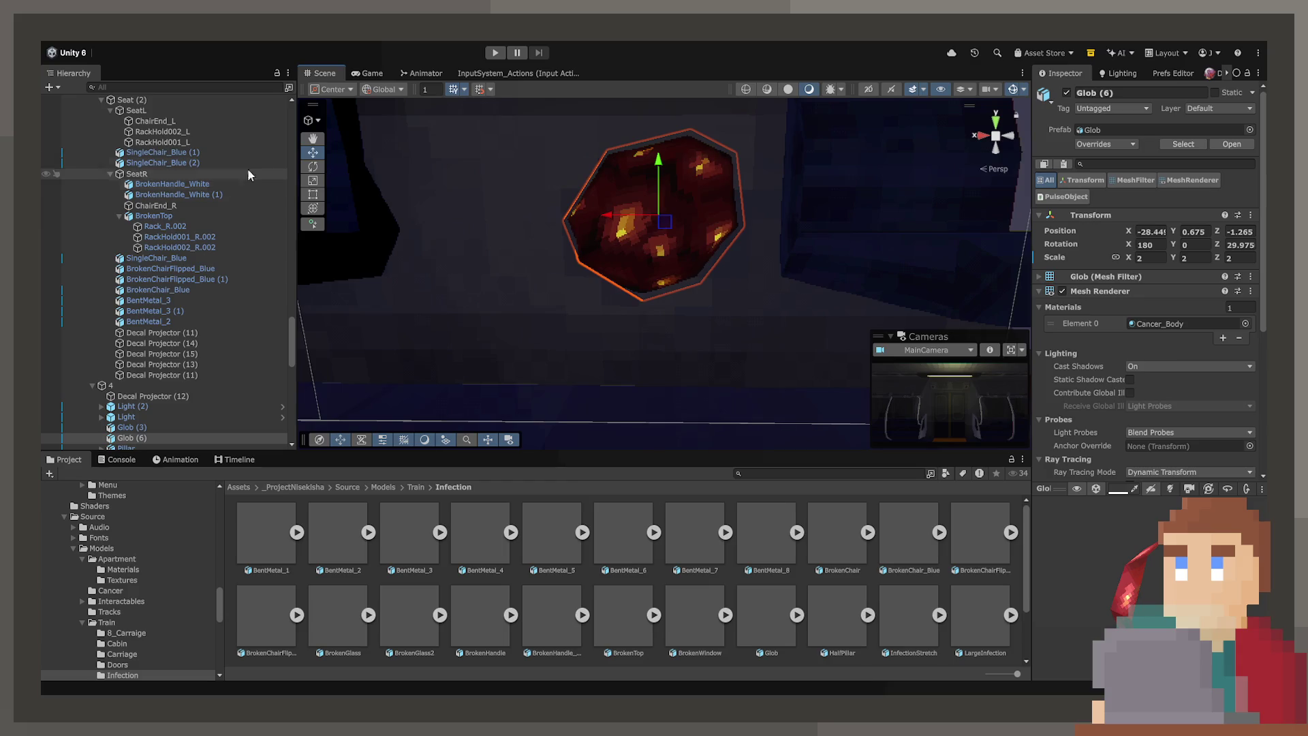
{"action": "left_click", "coordinate": [313, 169]}
{"action": "mouse_move", "coordinate": [619, 187]}
{"action": "left_mouse_down"}
{"action": "mouse_move", "coordinate": [645, 157]}
{"action": "mouse_move", "coordinate": [669, 154]}
{"action": "left_mouse_up"}
{"action": "scroll", "coordinate": [665, 317], "scroll_direction": "down", "scroll_amount": 2}
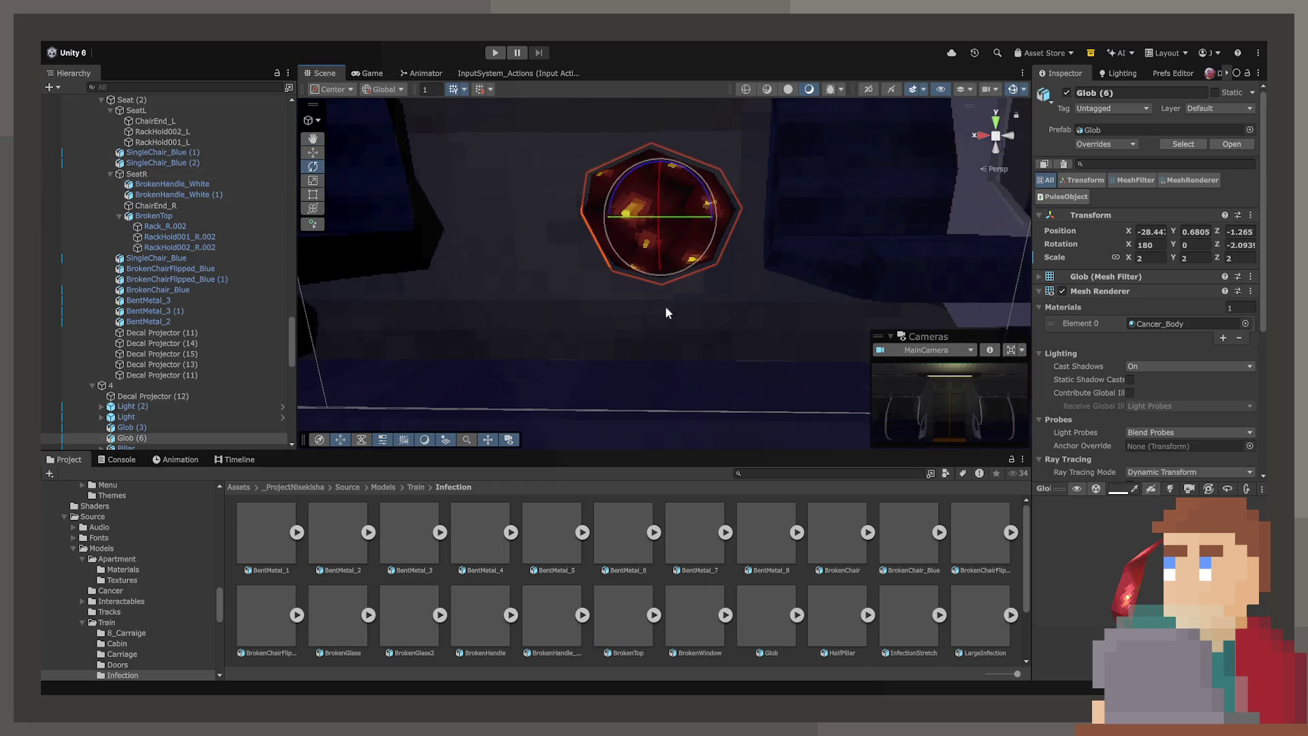
{"action": "scroll", "coordinate": [1173, 368], "scroll_direction": "down", "scroll_amount": 5}
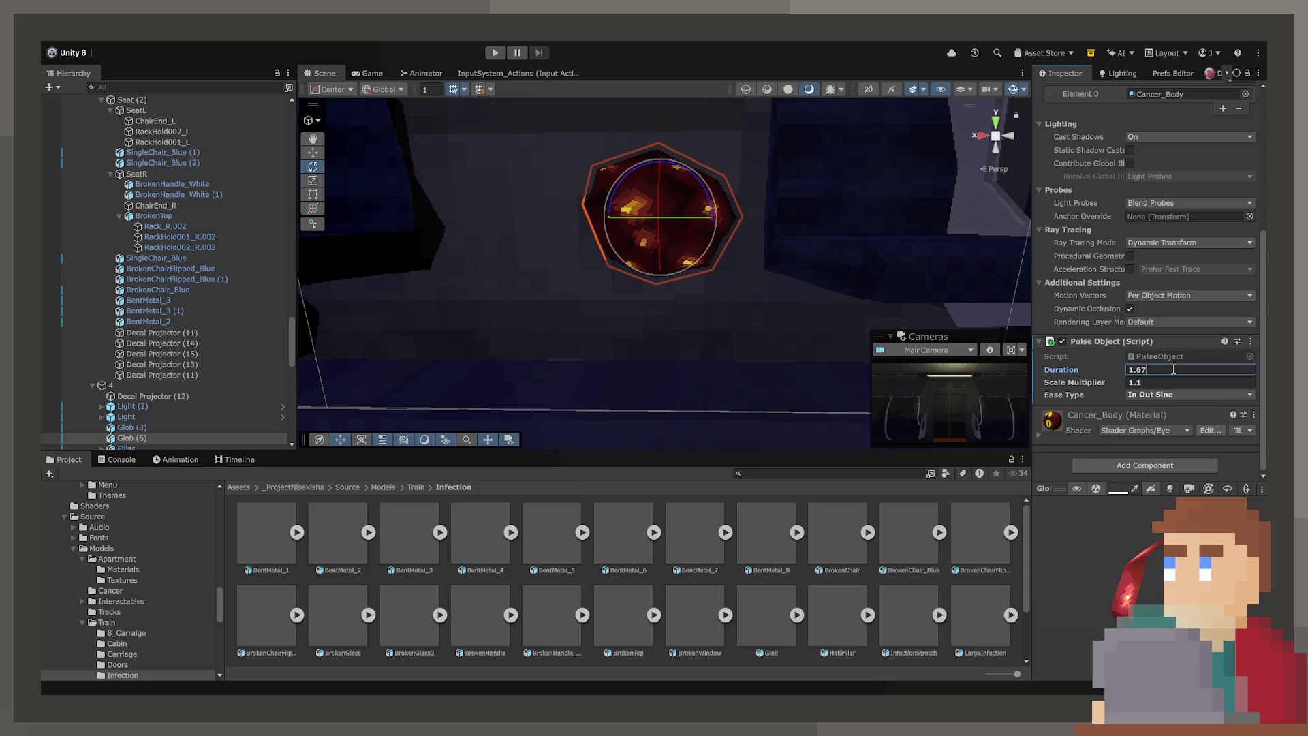
{"action": "scroll", "coordinate": [710, 284], "scroll_direction": "down", "scroll_amount": 5}
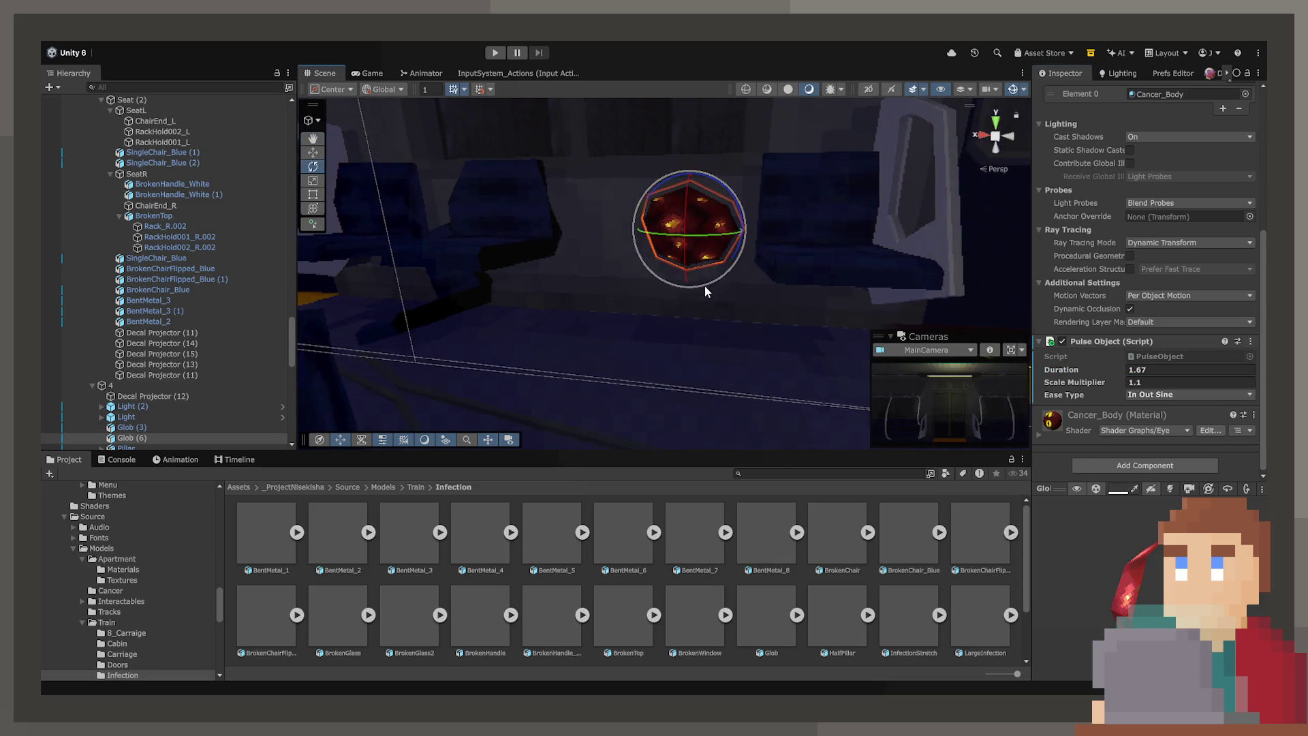
{"action": "left_click", "coordinate": [690, 308]}
Step: Orbit down the carriage and select the floor decal Decal Projector (15), showing its BloodDecal2 settings
{"action": "left_click_drag", "start_coordinate": [690, 308], "coordinate": [876, 304]}
{"action": "left_click_drag", "start_coordinate": [770, 297], "coordinate": [852, 304]}
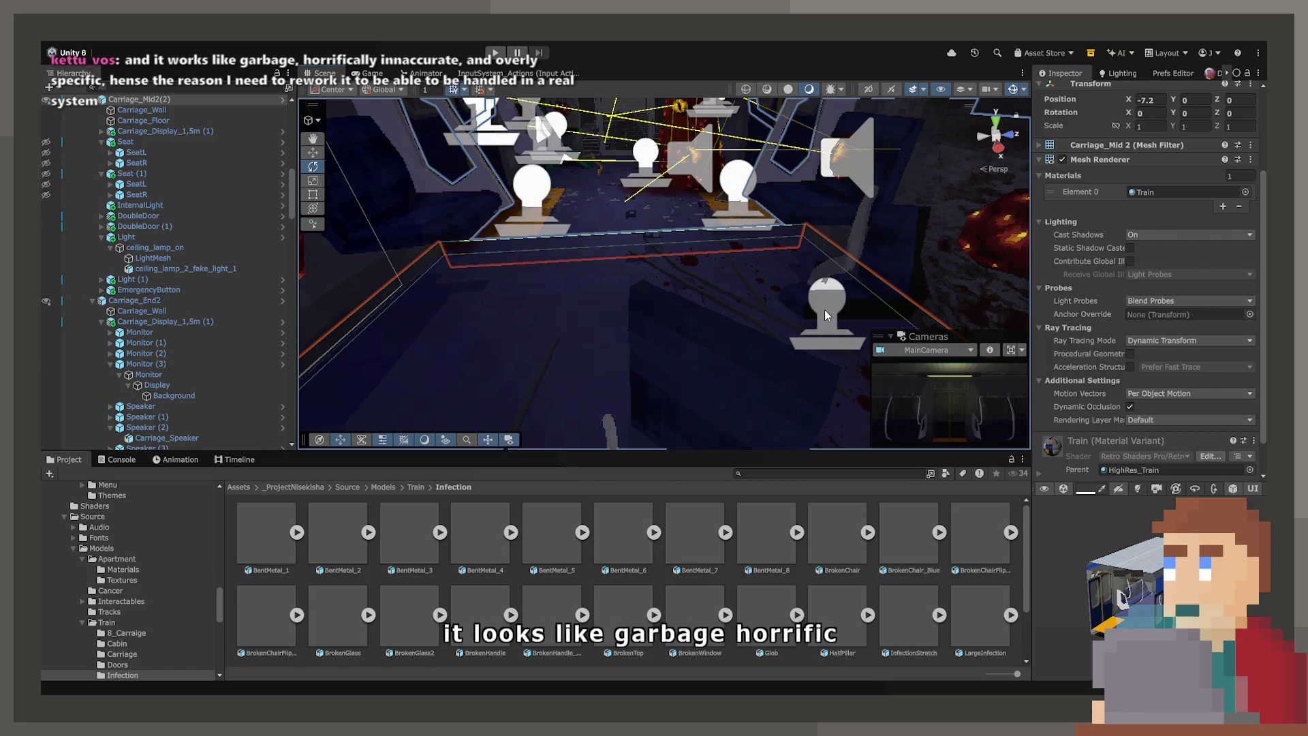
{"action": "mouse_move", "coordinate": [680, 318]}
{"action": "left_mouse_down"}
{"action": "mouse_move", "coordinate": [778, 328]}
{"action": "mouse_move", "coordinate": [691, 278]}
{"action": "left_mouse_up"}
{"action": "left_click", "coordinate": [691, 278]}
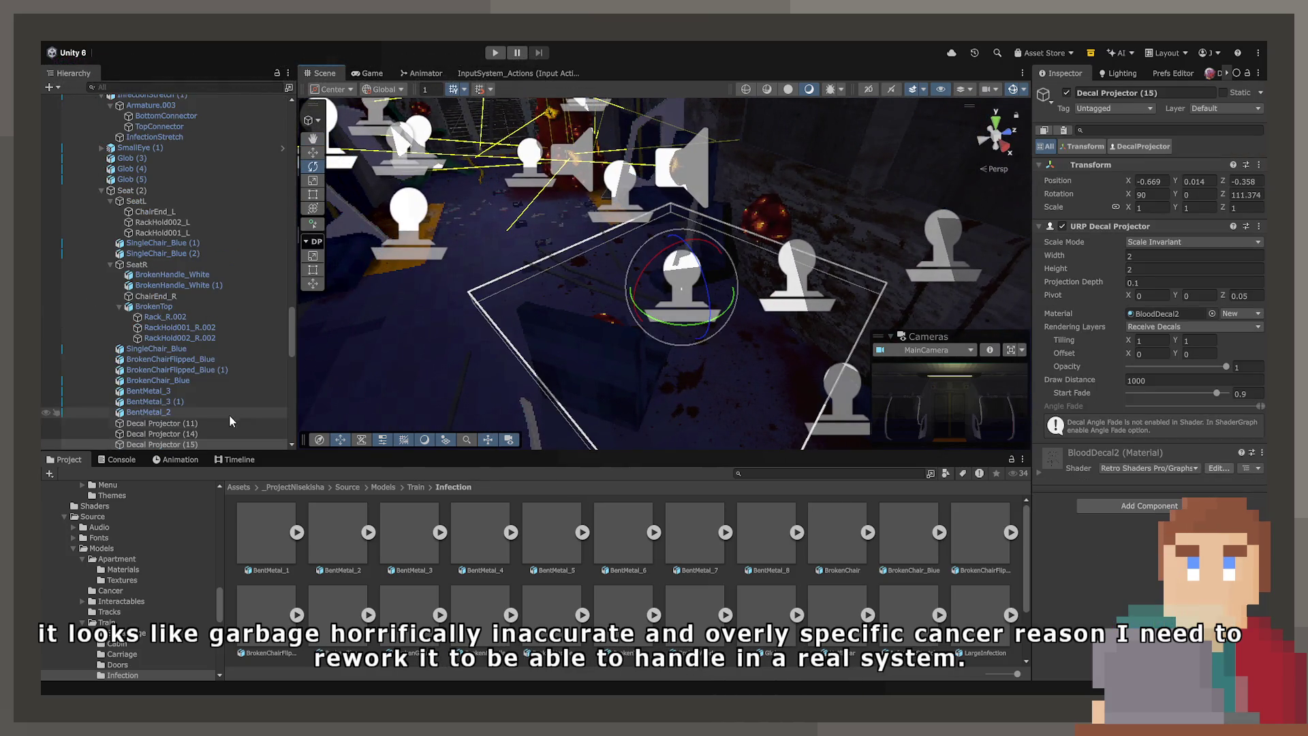
{"action": "scroll", "coordinate": [169, 393], "scroll_direction": "down", "scroll_amount": 5}
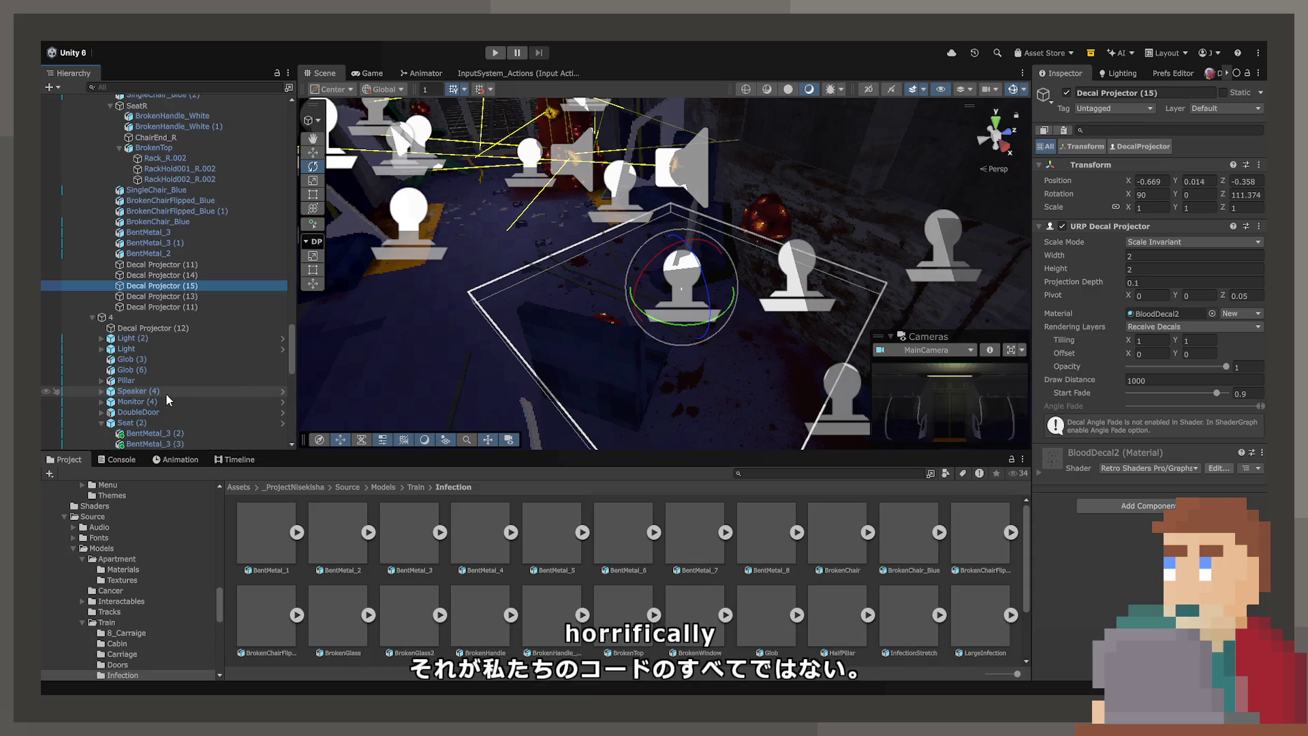
Step: Duplicate Decal Projector (15), place the copy under group 4, and slide it along the floor
{"action": "key", "text": "ctrl+d"}
{"action": "left_click_drag", "start_coordinate": [144, 314], "coordinate": [134, 445]}
{"action": "left_click_drag", "start_coordinate": [135, 386], "coordinate": [149, 348]}
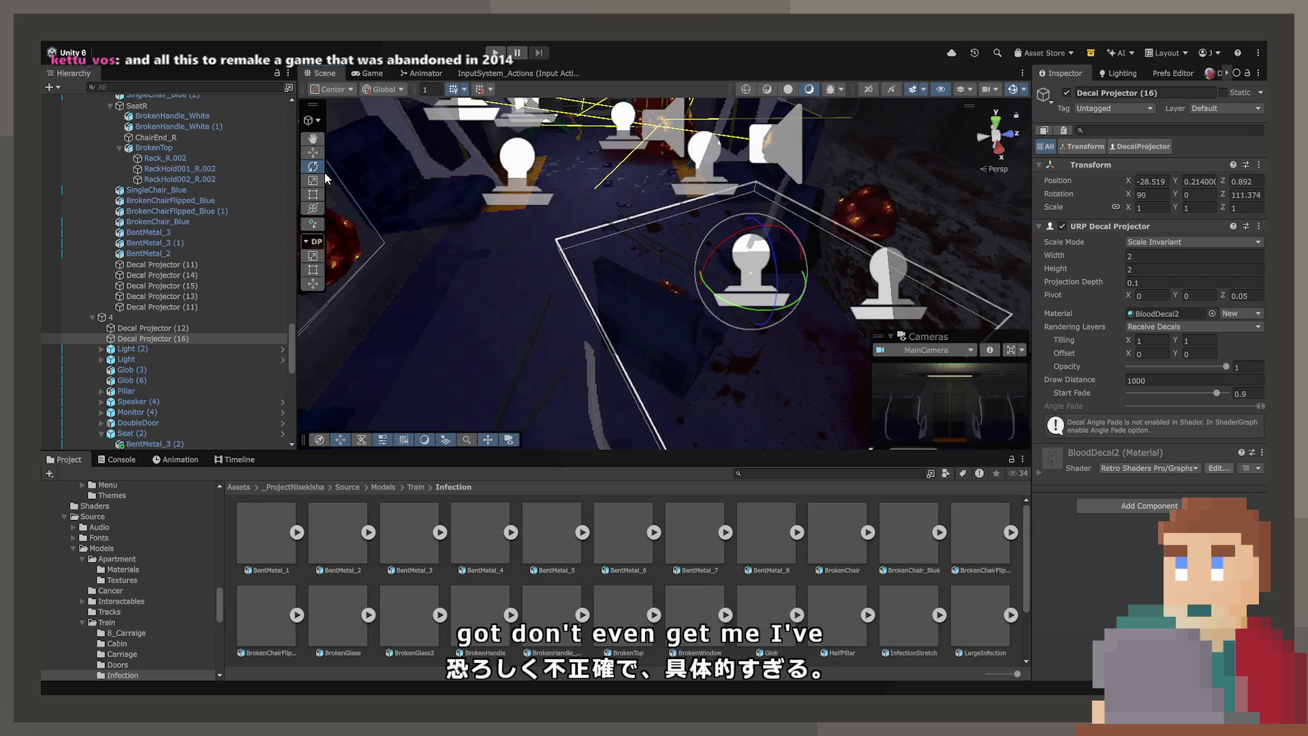
{"action": "left_click", "coordinate": [313, 153]}
{"action": "mouse_move", "coordinate": [798, 276]}
{"action": "left_mouse_down"}
{"action": "mouse_move", "coordinate": [576, 279]}
{"action": "mouse_move", "coordinate": [566, 292]}
{"action": "left_mouse_up"}
Step: Rotate the new decal, give it the BloodDecal7 material, and set Rotation Y to 180
{"action": "left_click", "coordinate": [313, 166]}
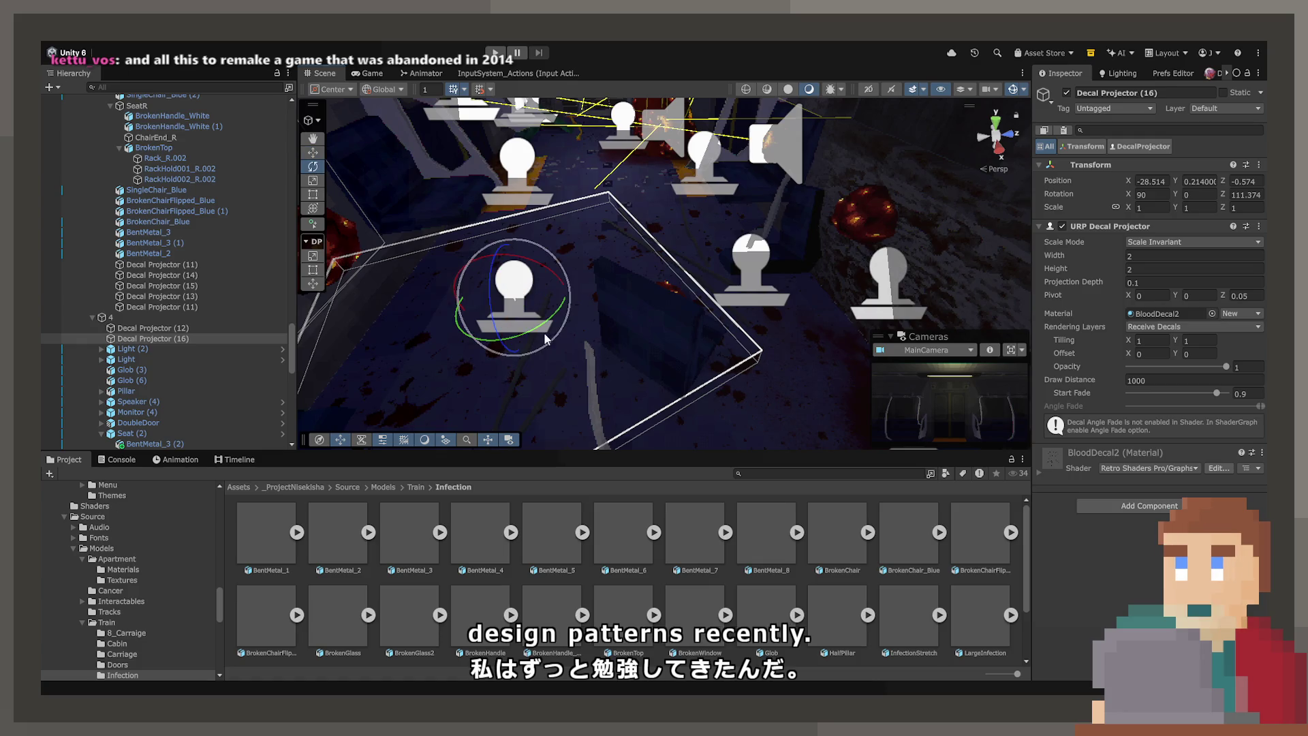
{"action": "left_click_drag", "start_coordinate": [510, 336], "coordinate": [496, 345]}
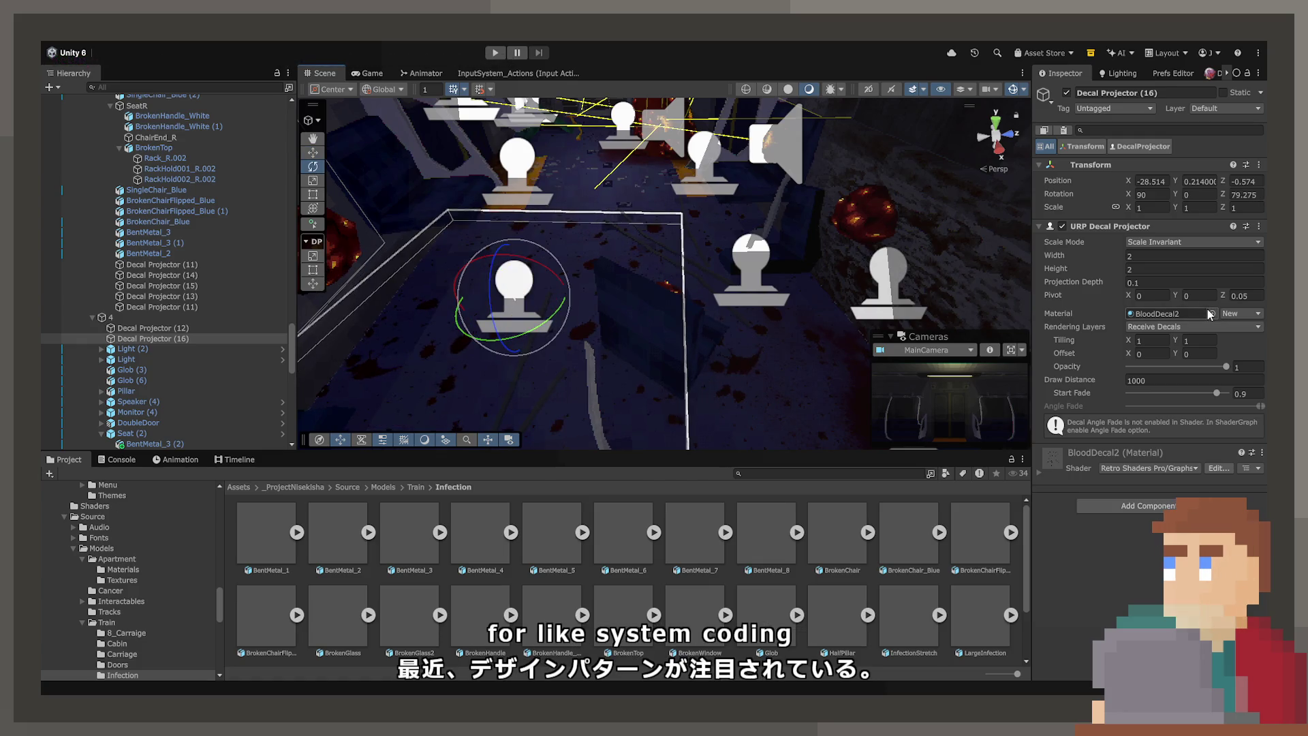
{"action": "scroll", "coordinate": [462, 574], "scroll_direction": "down", "scroll_amount": 1}
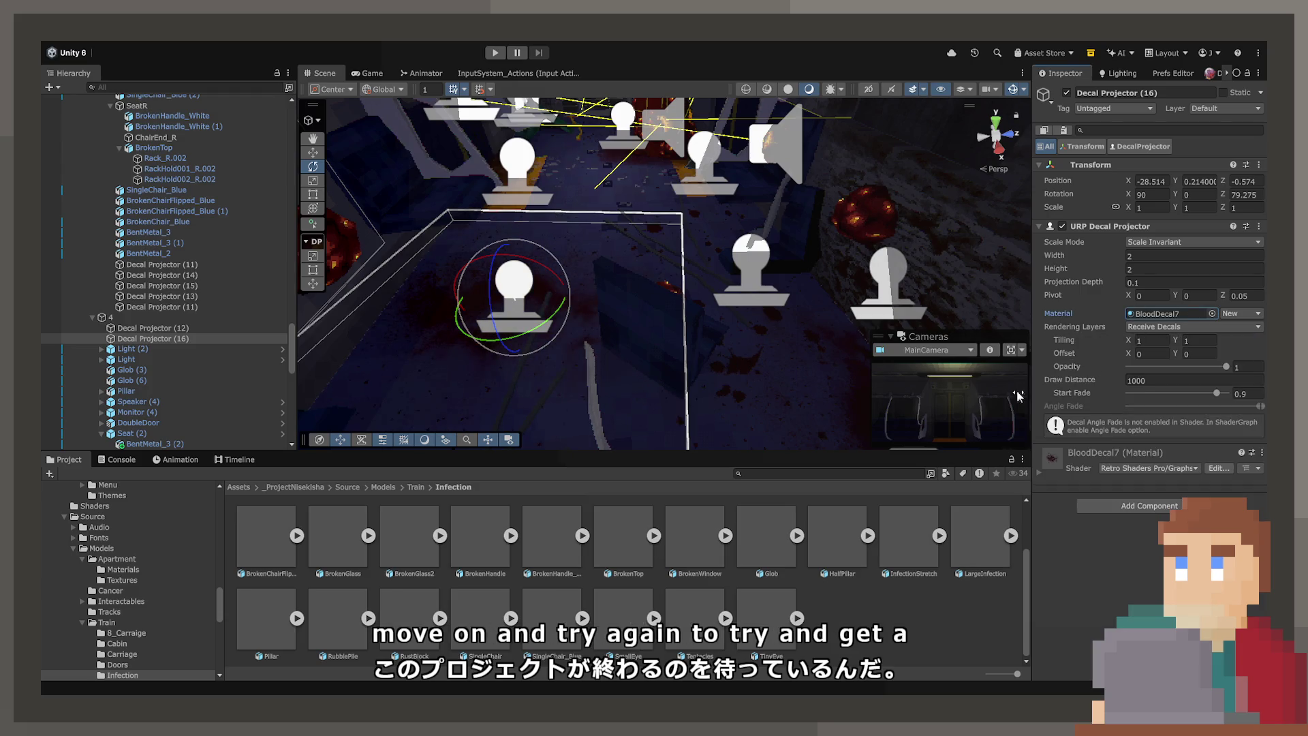
{"action": "left_click_drag", "start_coordinate": [377, 189], "coordinate": [527, 263]}
{"action": "mouse_move", "coordinate": [685, 314]}
{"action": "left_mouse_down"}
{"action": "mouse_move", "coordinate": [645, 411]}
{"action": "mouse_move", "coordinate": [886, 347]}
{"action": "left_mouse_up"}
{"action": "type", "text": "180"}
{"action": "left_click", "coordinate": [1150, 194]}
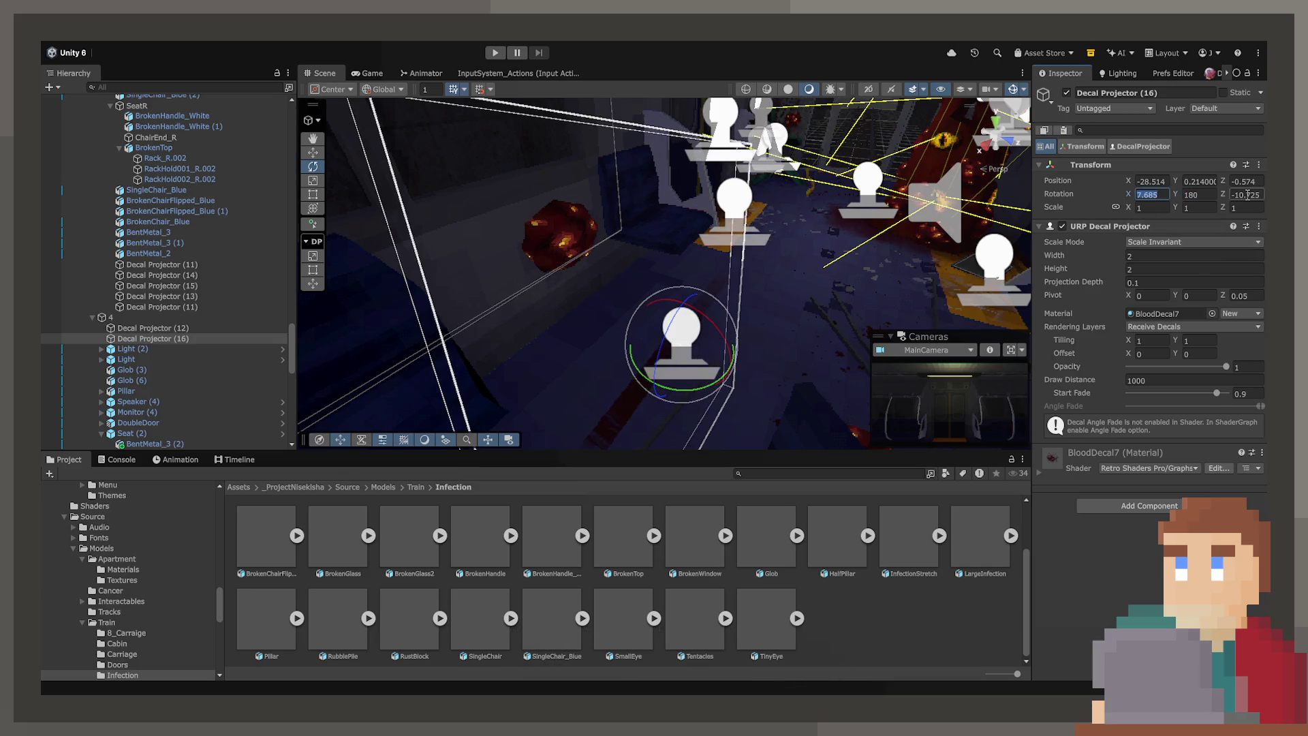
Step: Move Decal Projector (16) onto the infection glob between the seats
{"action": "left_click", "coordinate": [345, 151]}
{"action": "key", "text": "w"}
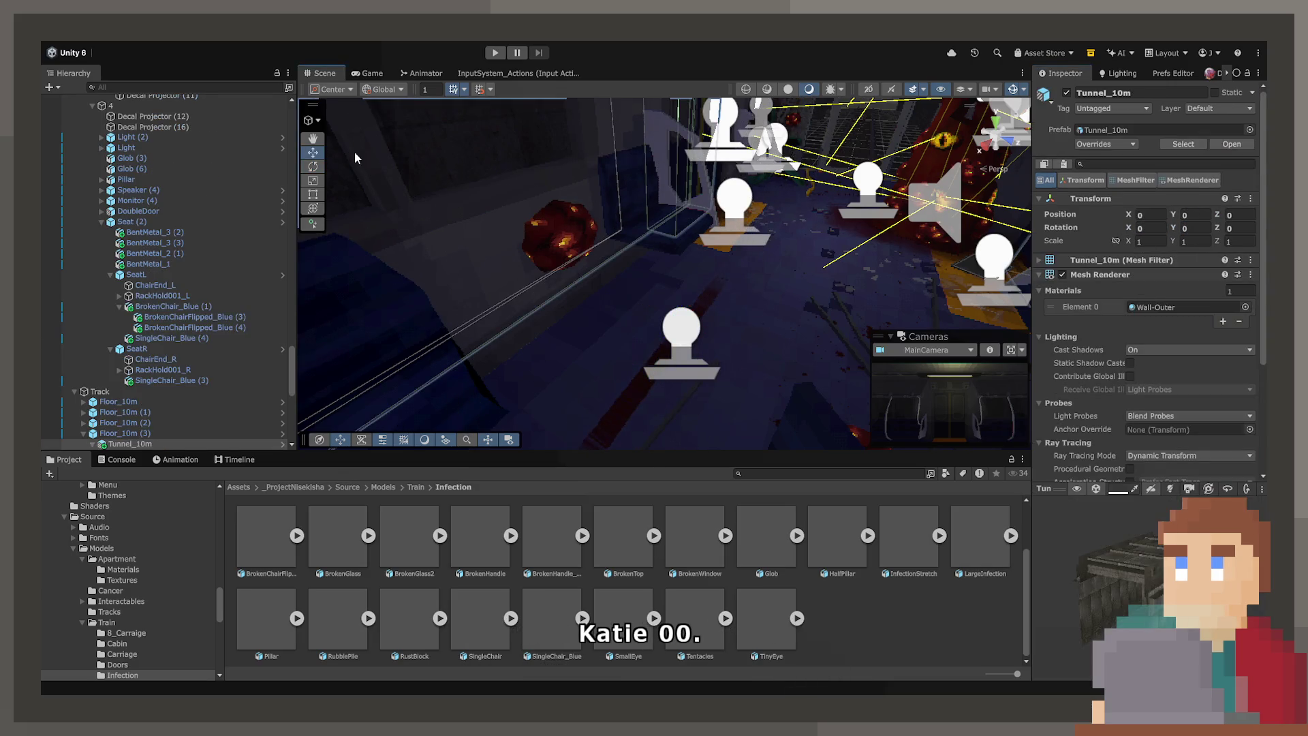
{"action": "left_click", "coordinate": [687, 350]}
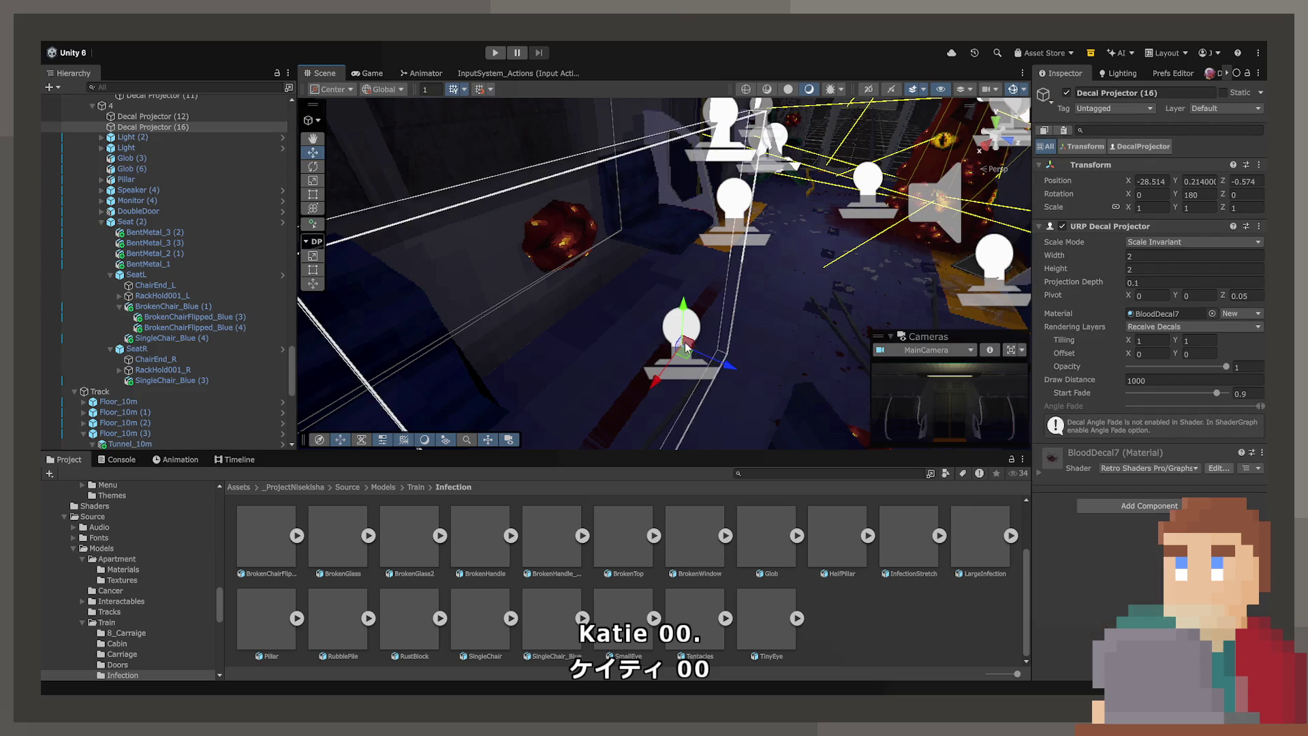
{"action": "mouse_move", "coordinate": [681, 353]}
{"action": "left_mouse_down"}
{"action": "mouse_move", "coordinate": [591, 265]}
{"action": "mouse_move", "coordinate": [590, 199]}
{"action": "mouse_move", "coordinate": [517, 174]}
{"action": "mouse_move", "coordinate": [753, 356]}
{"action": "left_mouse_up"}
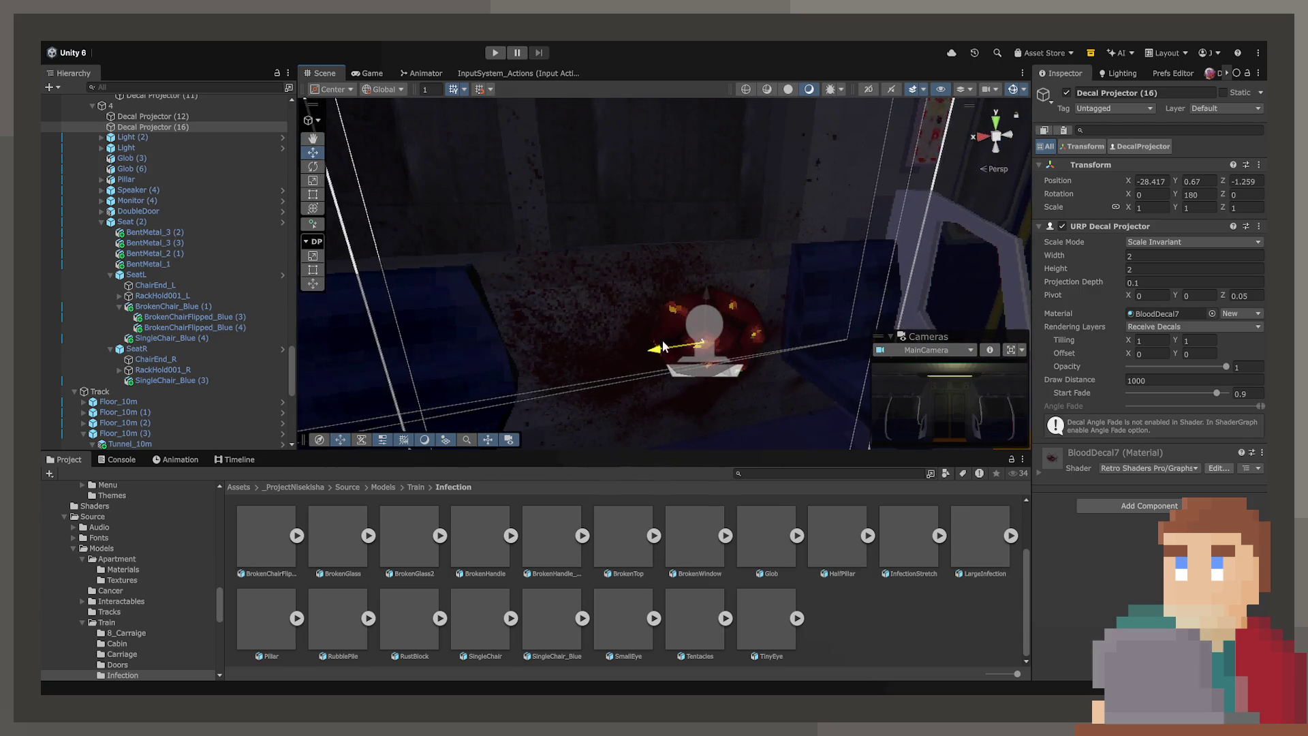
Step: Orbit the view around the decal and seats to check its placement
{"action": "left_click", "coordinate": [767, 370]}
{"action": "left_click_drag", "start_coordinate": [768, 371], "coordinate": [624, 321]}
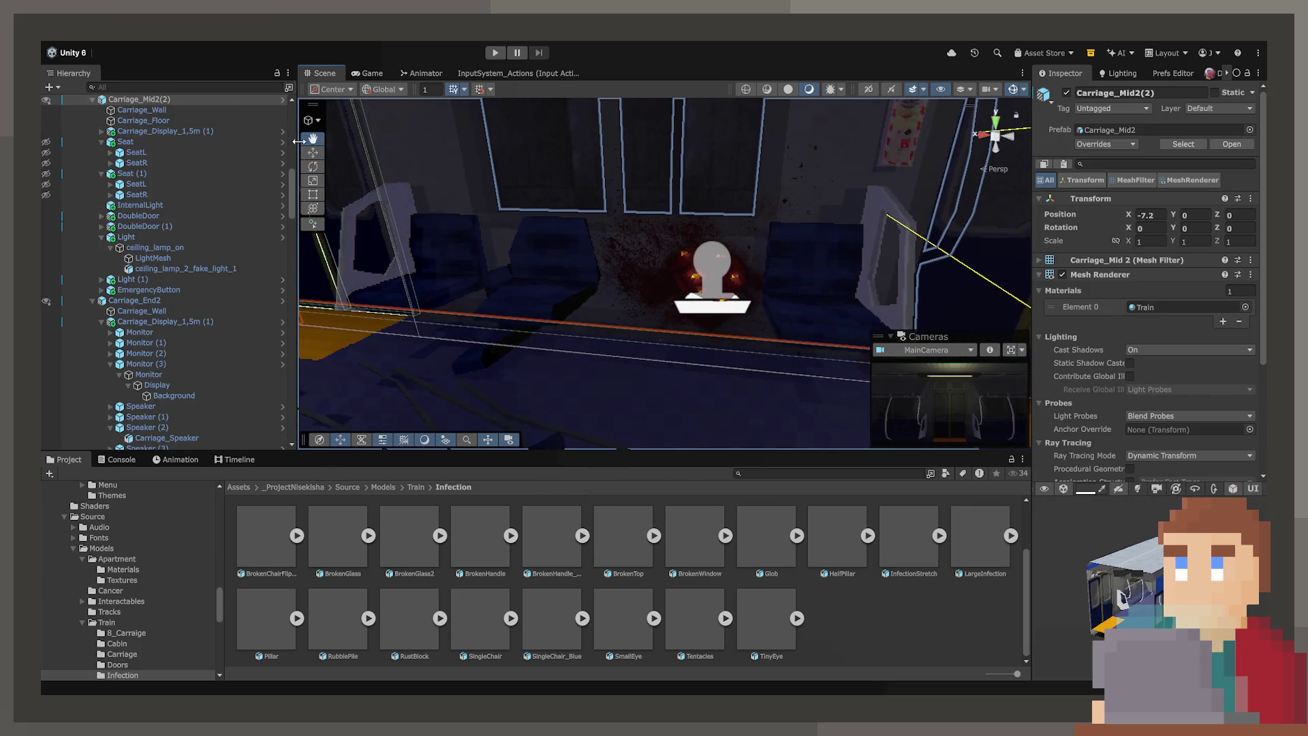
{"action": "left_click_drag", "start_coordinate": [494, 267], "coordinate": [616, 334]}
{"action": "mouse_move", "coordinate": [657, 432]}
{"action": "left_mouse_down"}
{"action": "mouse_move", "coordinate": [592, 379]}
{"action": "mouse_move", "coordinate": [658, 378]}
{"action": "mouse_move", "coordinate": [732, 290]}
{"action": "mouse_move", "coordinate": [867, 412]}
{"action": "mouse_move", "coordinate": [607, 390]}
{"action": "mouse_move", "coordinate": [523, 398]}
{"action": "left_mouse_up"}
{"action": "left_click", "coordinate": [766, 321]}
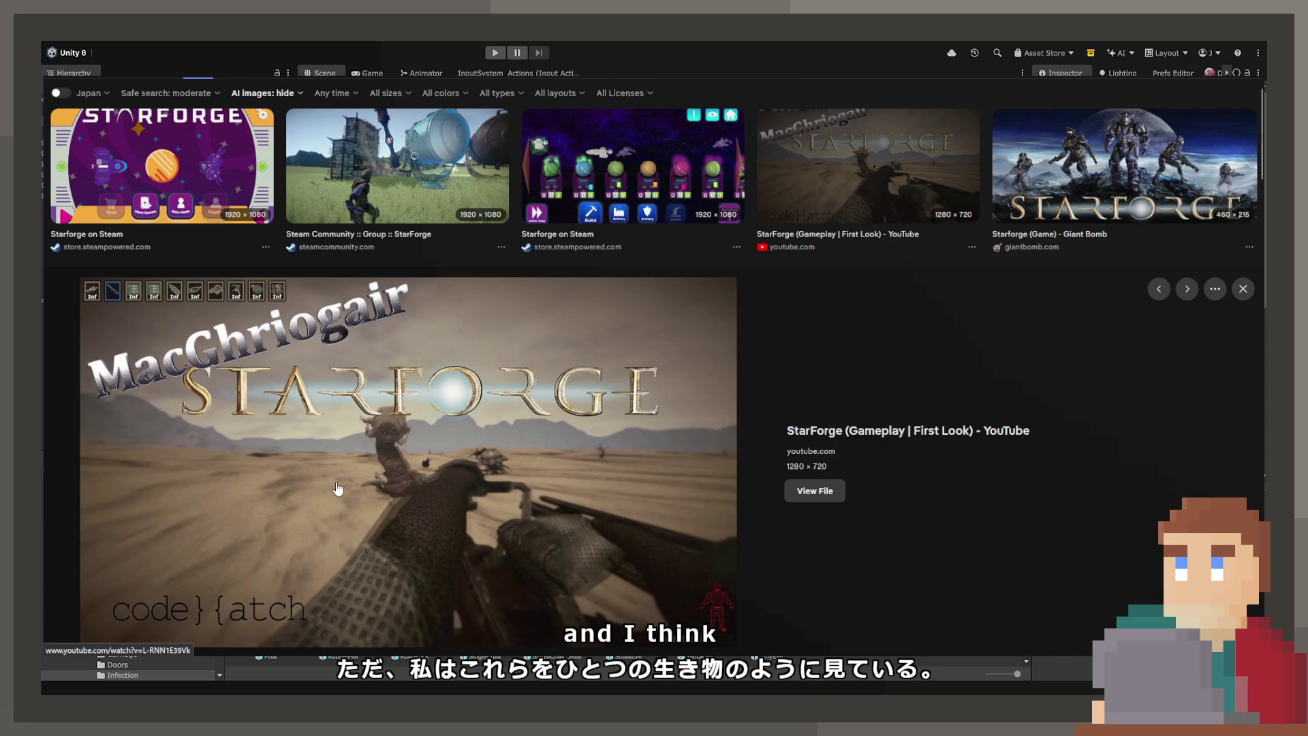
Step: Preview the Official StarForge Wiki, Giant Bomb, dualshockers and dsogaming StarForge images
{"action": "scroll", "coordinate": [337, 489], "scroll_direction": "down", "scroll_amount": 5}
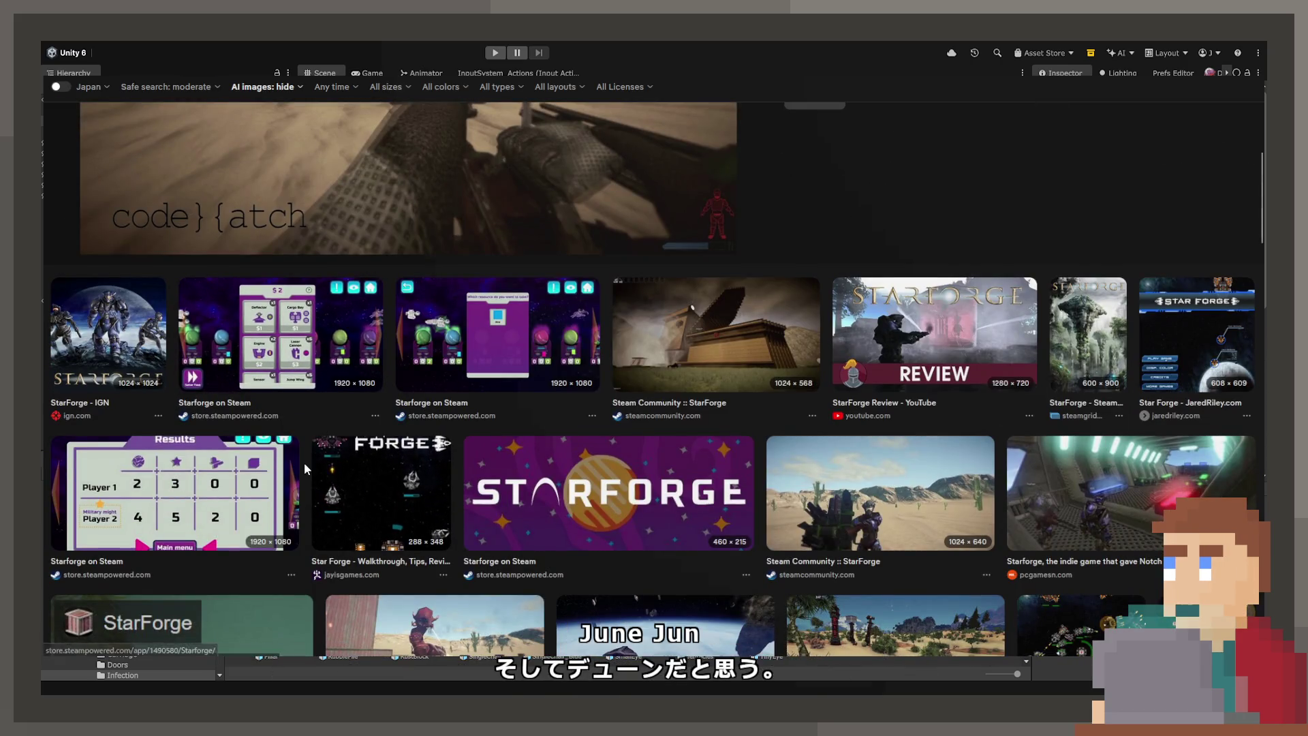
{"action": "scroll", "coordinate": [304, 462], "scroll_direction": "down", "scroll_amount": 7}
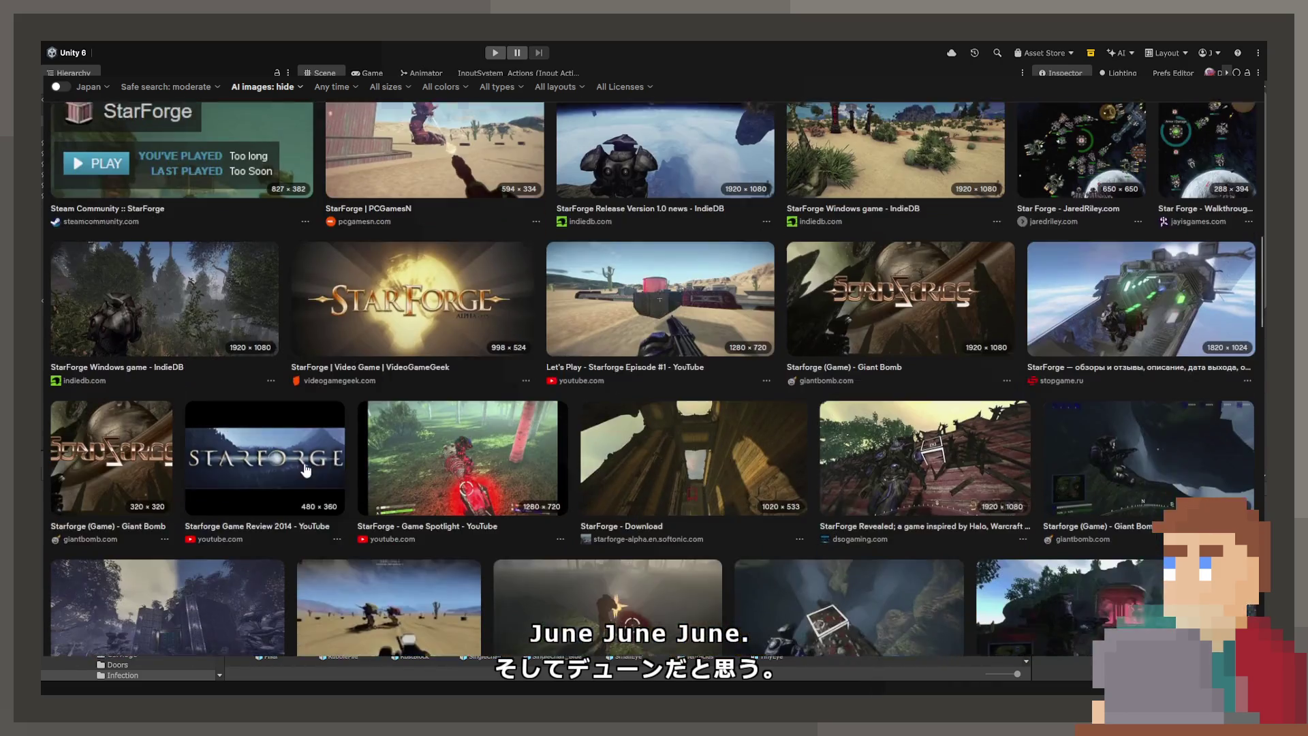
{"action": "scroll", "coordinate": [306, 469], "scroll_direction": "down", "scroll_amount": 3}
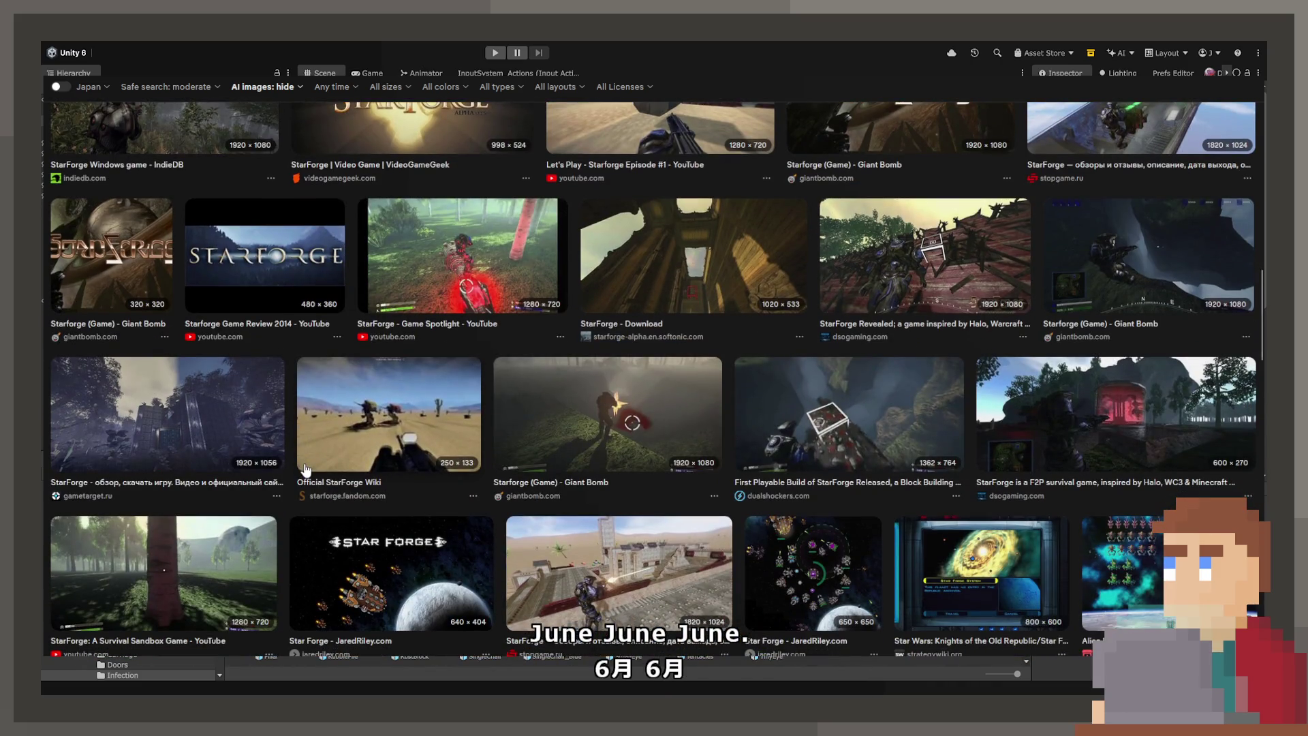
{"action": "scroll", "coordinate": [305, 469], "scroll_direction": "down", "scroll_amount": 2}
{"action": "left_click", "coordinate": [390, 308]}
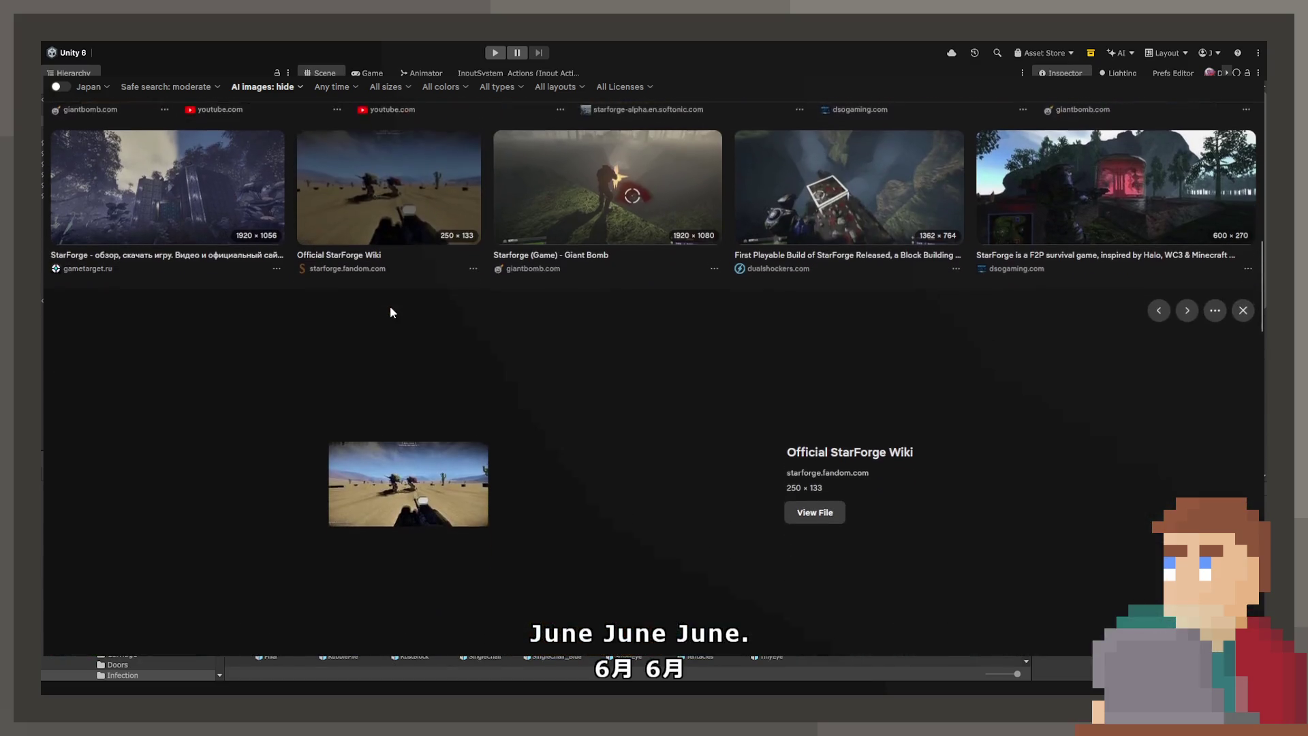
{"action": "left_click", "coordinate": [606, 157]}
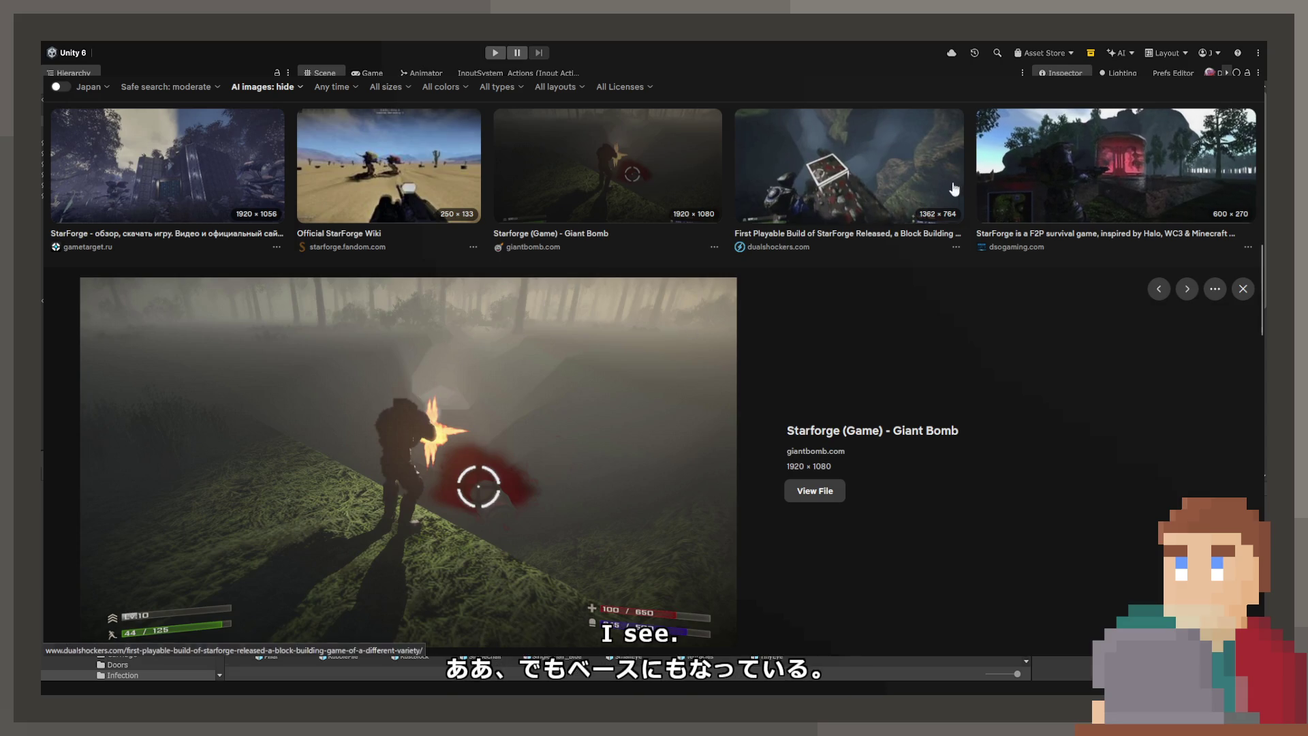
{"action": "left_click", "coordinate": [903, 188]}
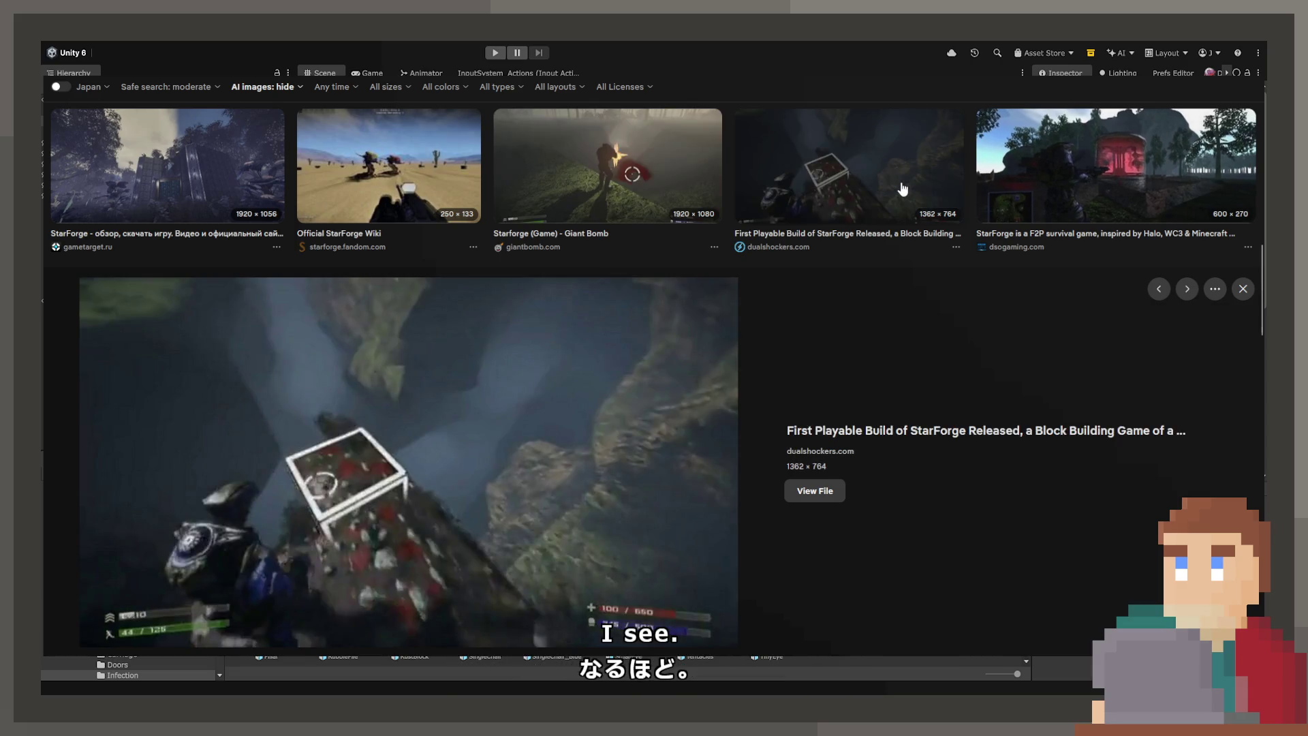
{"action": "left_click", "coordinate": [1082, 163]}
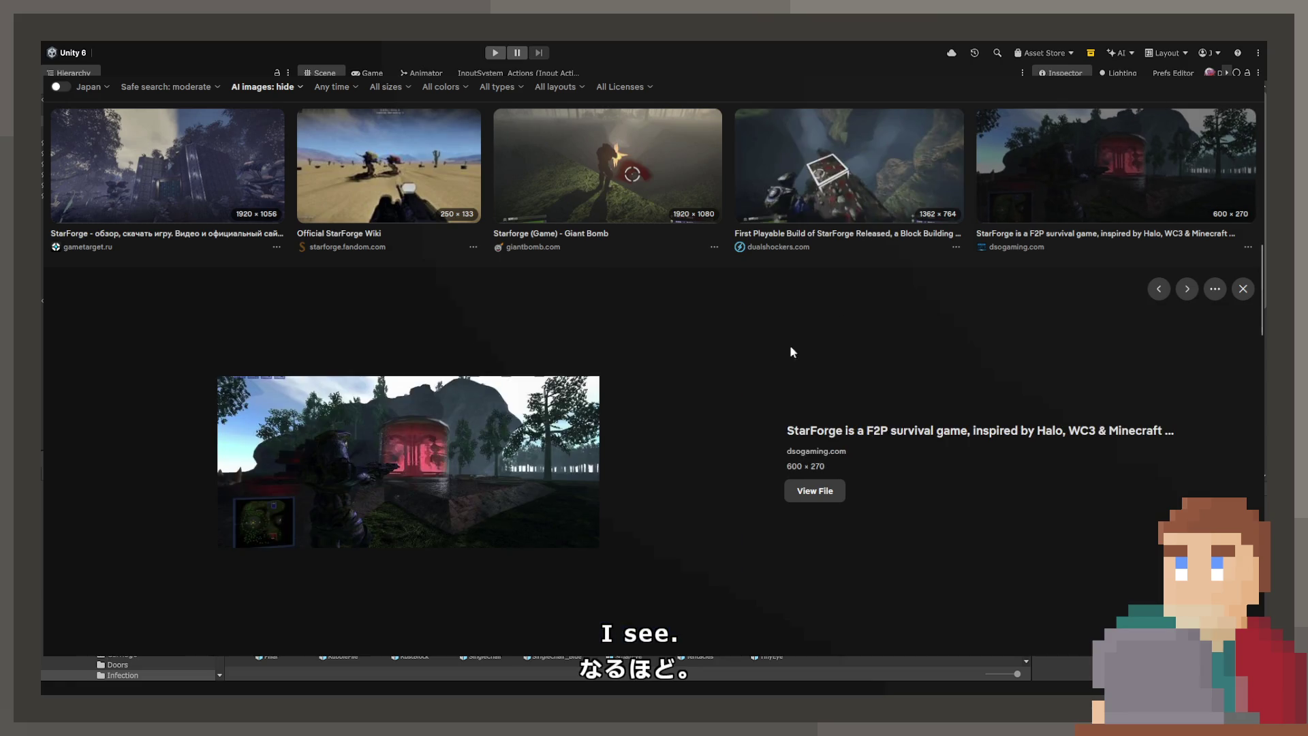
Step: Preview the Physics Playground Demo, Starforge 0.7.5 BETA RELEASE and Frieren gaming PC images
{"action": "scroll", "coordinate": [613, 443], "scroll_direction": "down", "scroll_amount": 4}
{"action": "scroll", "coordinate": [910, 372], "scroll_direction": "up", "scroll_amount": 3}
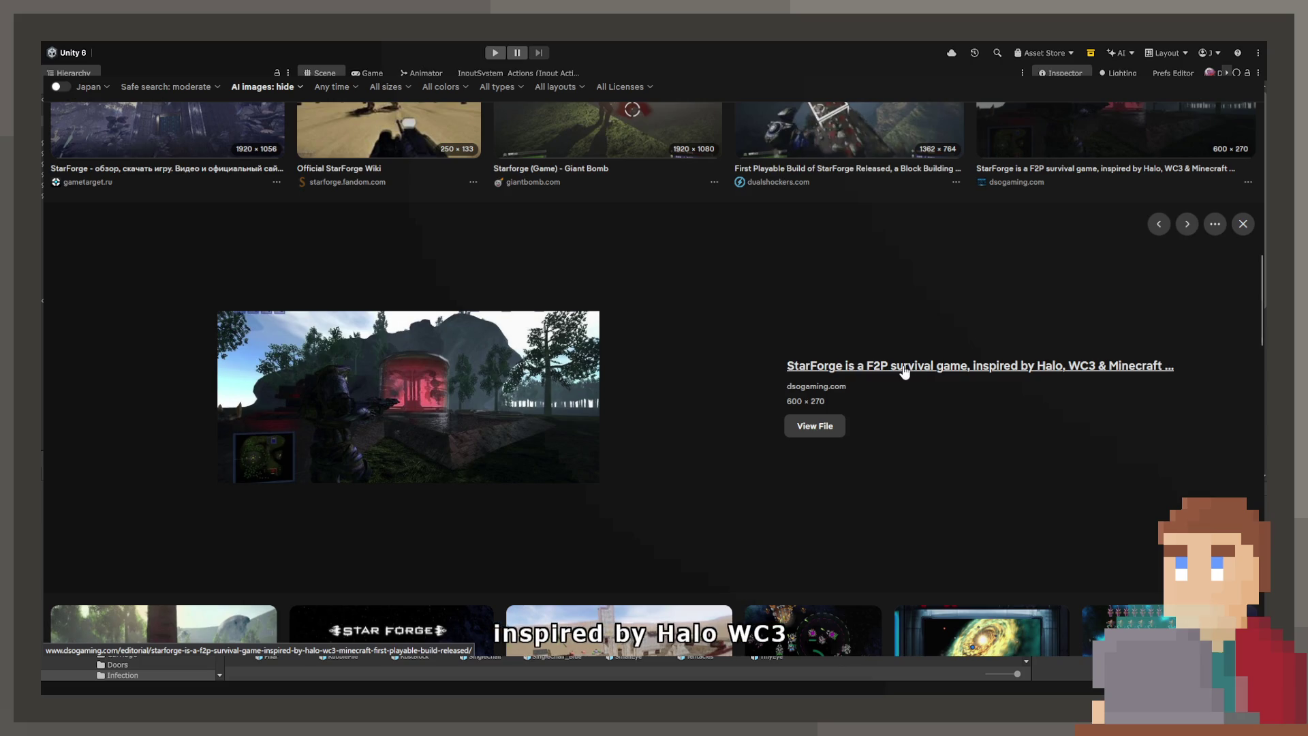
{"action": "scroll", "coordinate": [903, 371], "scroll_direction": "down", "scroll_amount": 5}
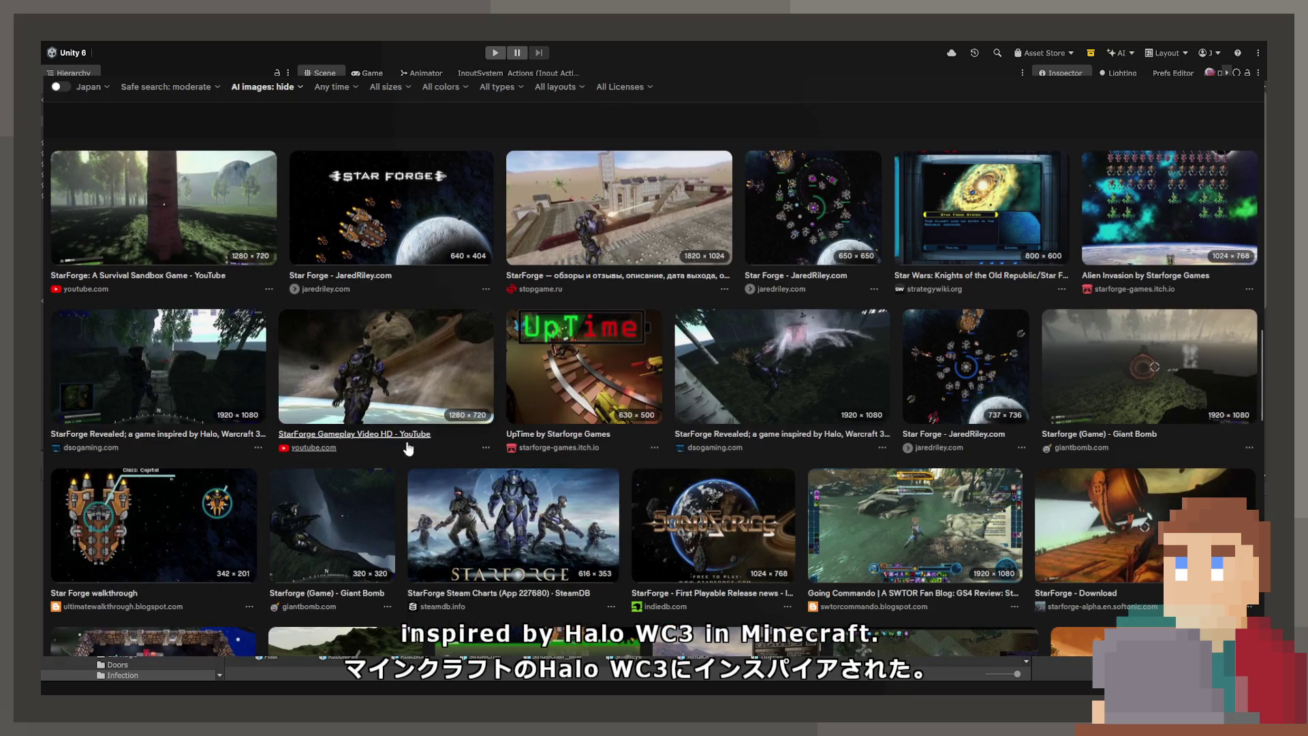
{"action": "scroll", "coordinate": [427, 408], "scroll_direction": "down", "scroll_amount": 3}
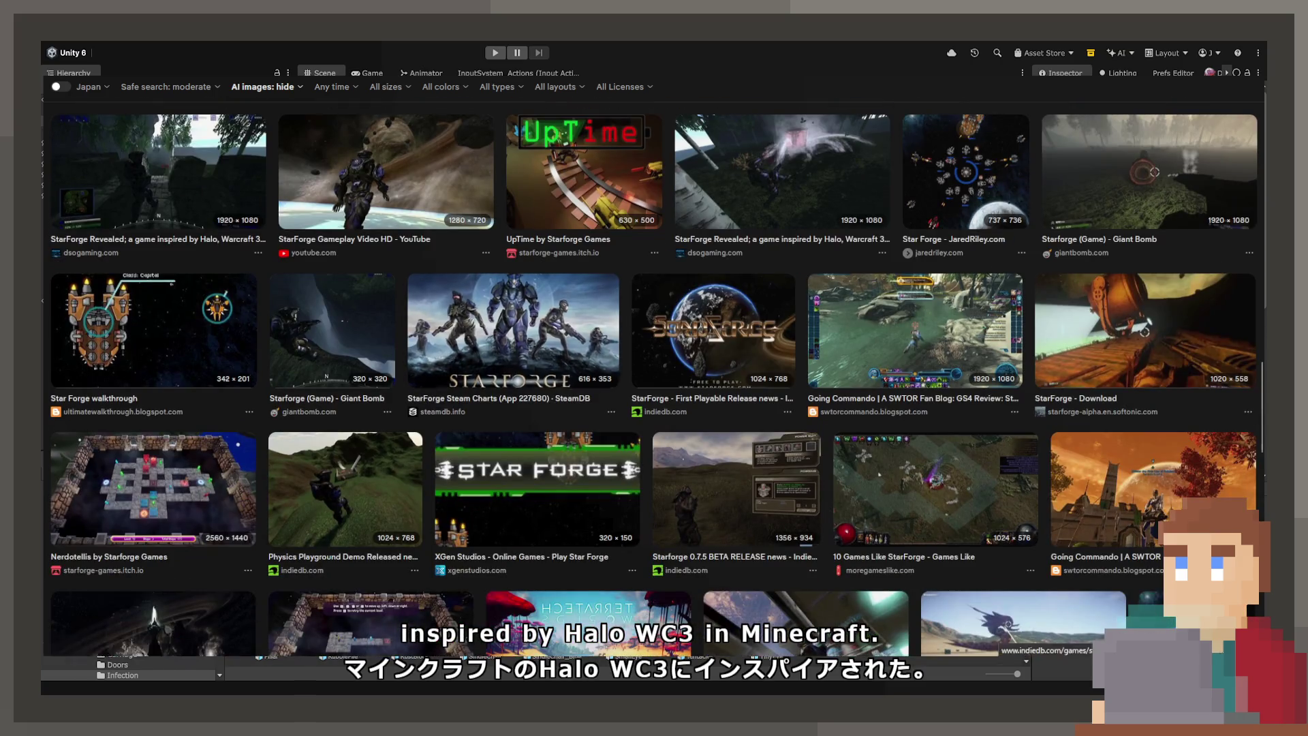
{"action": "left_click", "coordinate": [352, 490]}
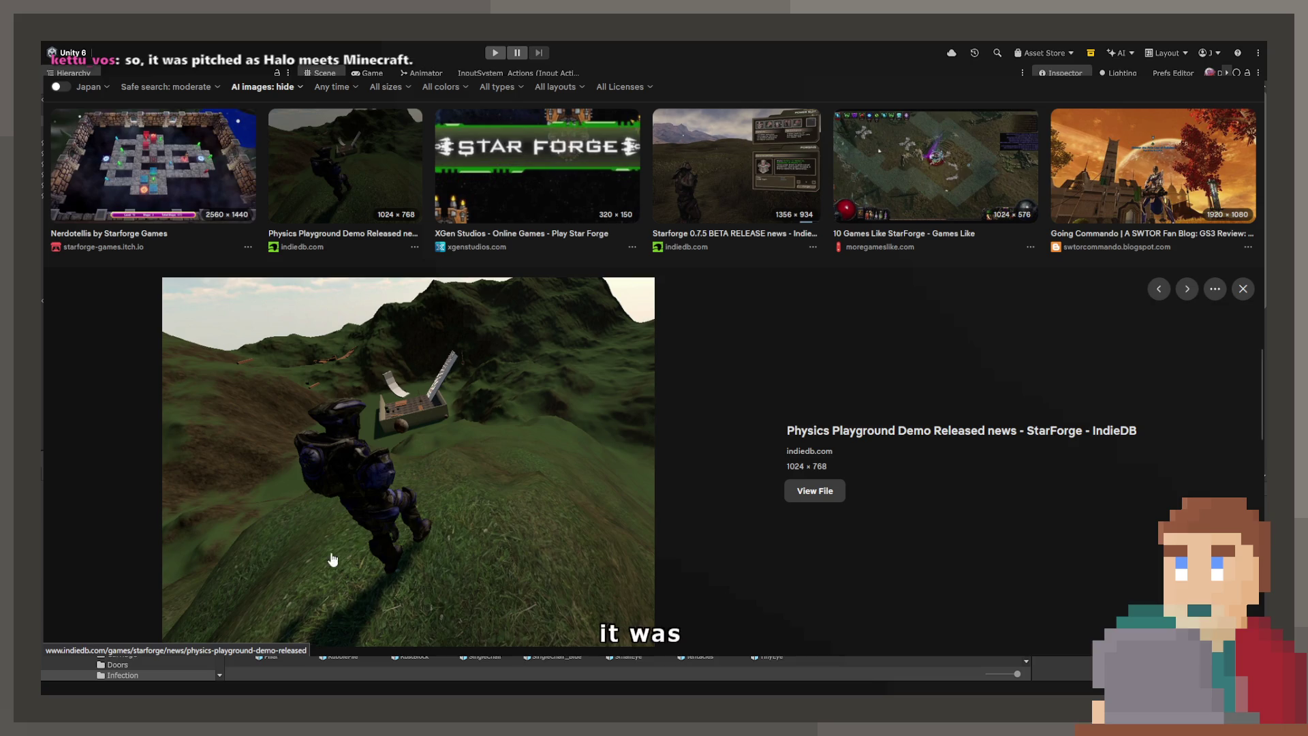
{"action": "left_click", "coordinate": [746, 167]}
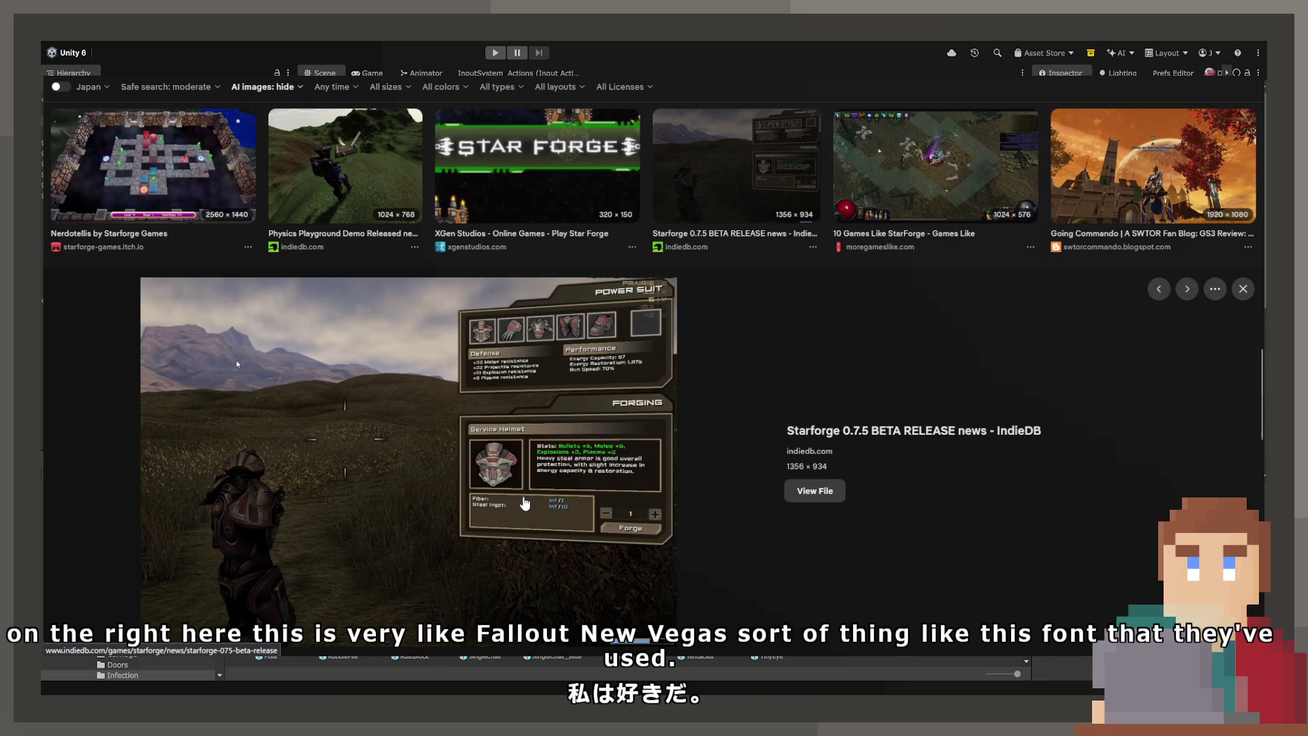
{"action": "scroll", "coordinate": [524, 505], "scroll_direction": "down", "scroll_amount": 4}
{"action": "scroll", "coordinate": [524, 496], "scroll_direction": "down", "scroll_amount": 7}
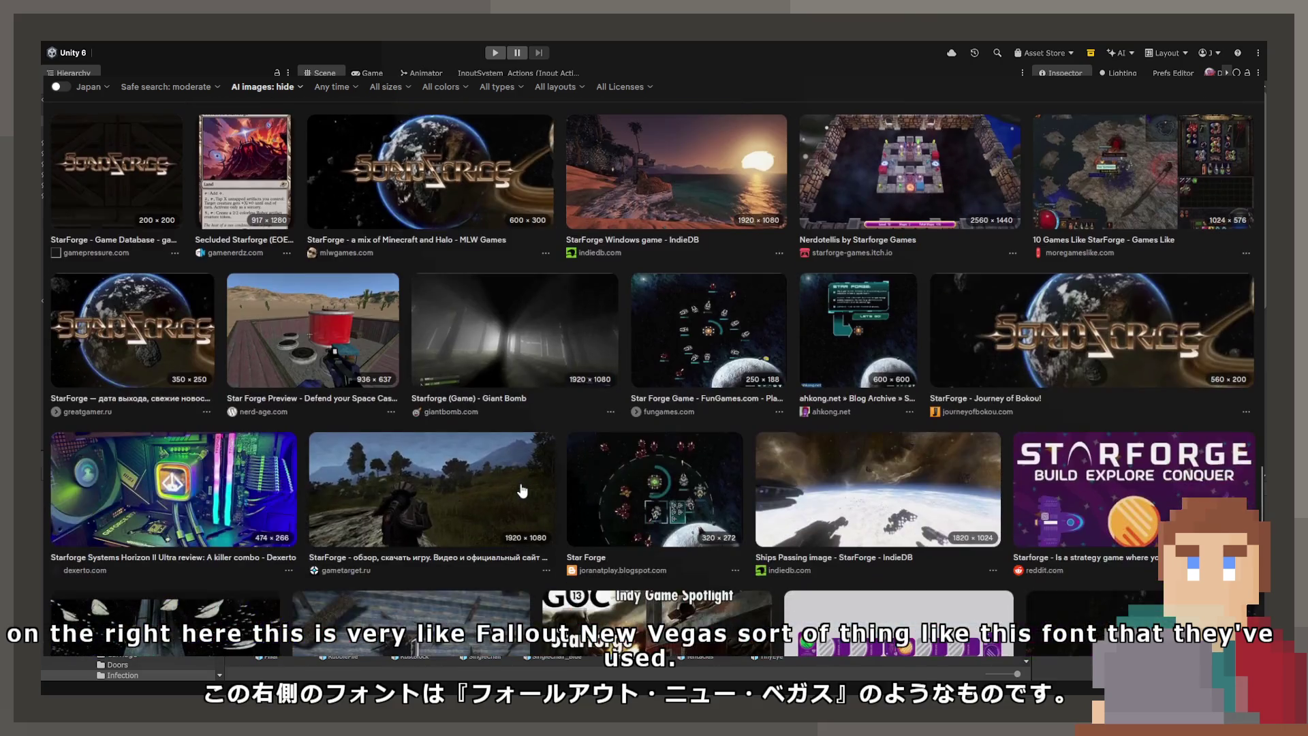
{"action": "scroll", "coordinate": [519, 488], "scroll_direction": "down", "scroll_amount": 3}
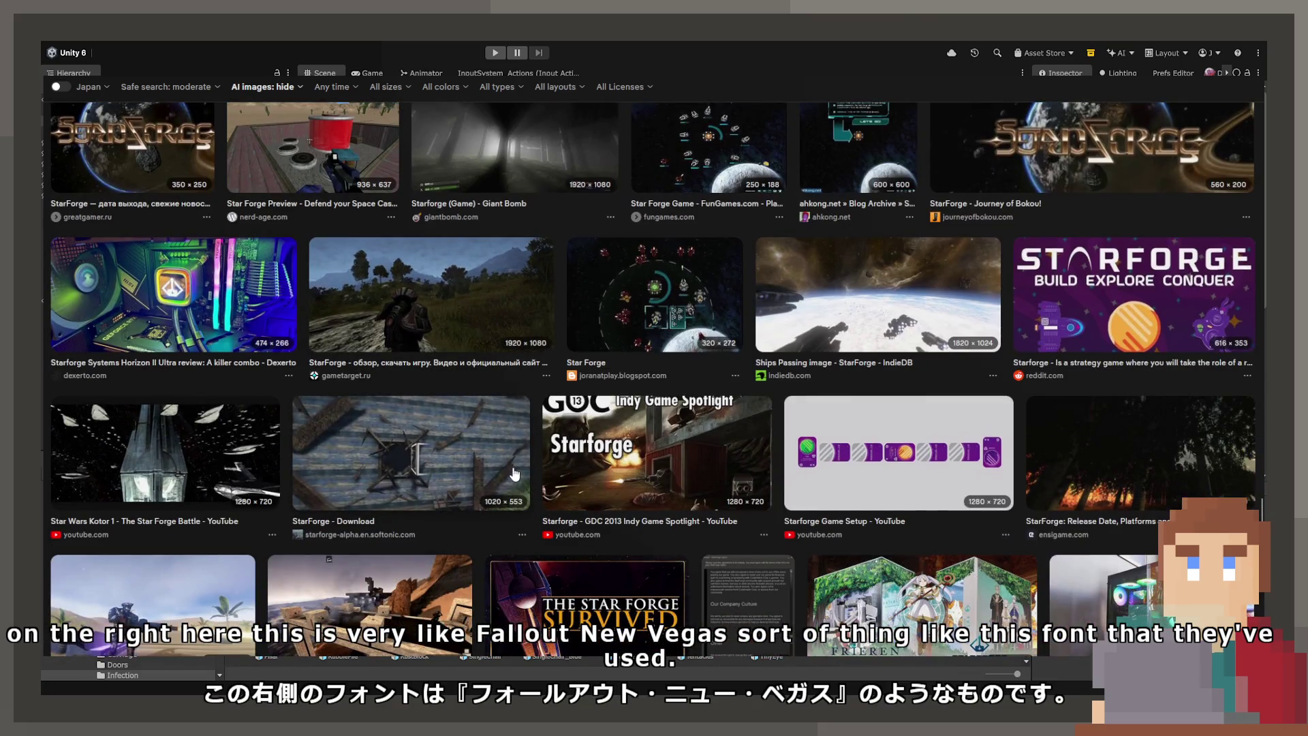
{"action": "scroll", "coordinate": [514, 474], "scroll_direction": "down", "scroll_amount": 2}
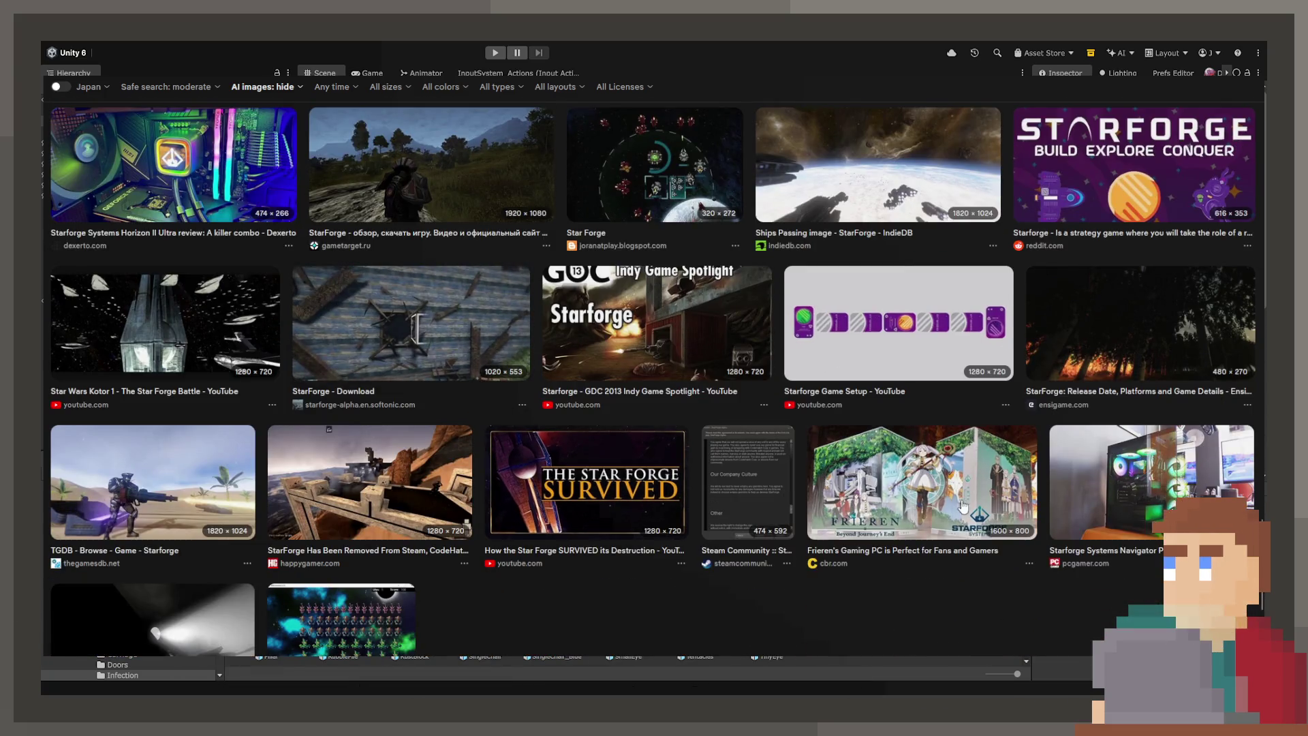
{"action": "left_click", "coordinate": [831, 432]}
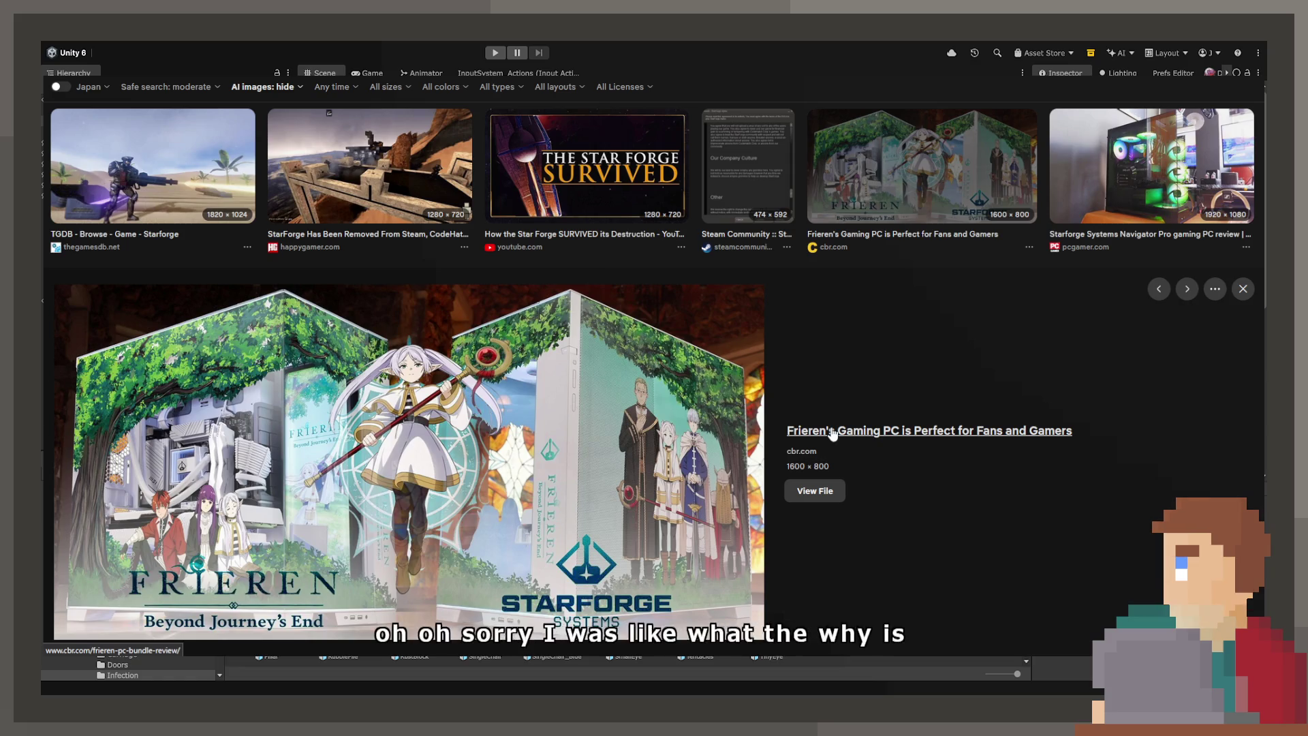
Step: Select the extra word in the 'StarForge Game' query to trim it to 'StarForge'
{"action": "scroll", "coordinate": [917, 327], "scroll_direction": "up", "scroll_amount": 2}
{"action": "scroll", "coordinate": [697, 342], "scroll_direction": "up", "scroll_amount": 15}
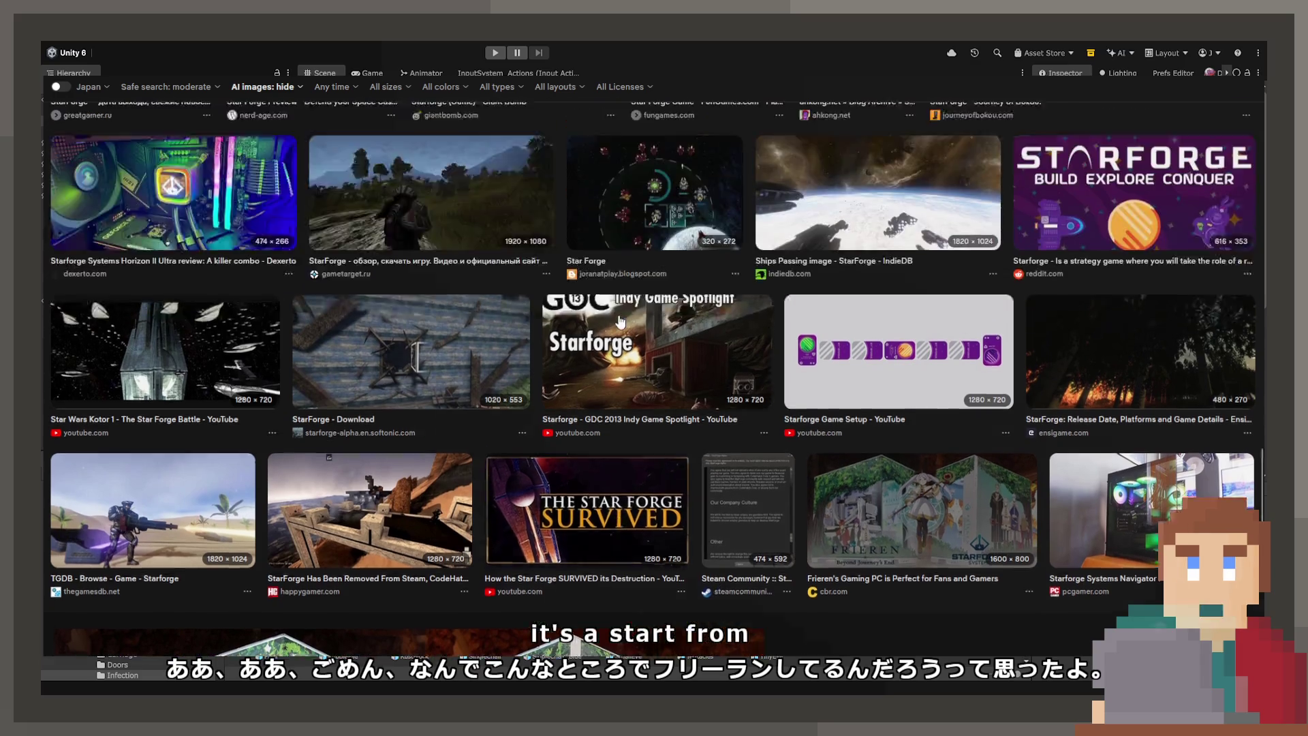
{"action": "scroll", "coordinate": [386, 331], "scroll_direction": "up", "scroll_amount": 10}
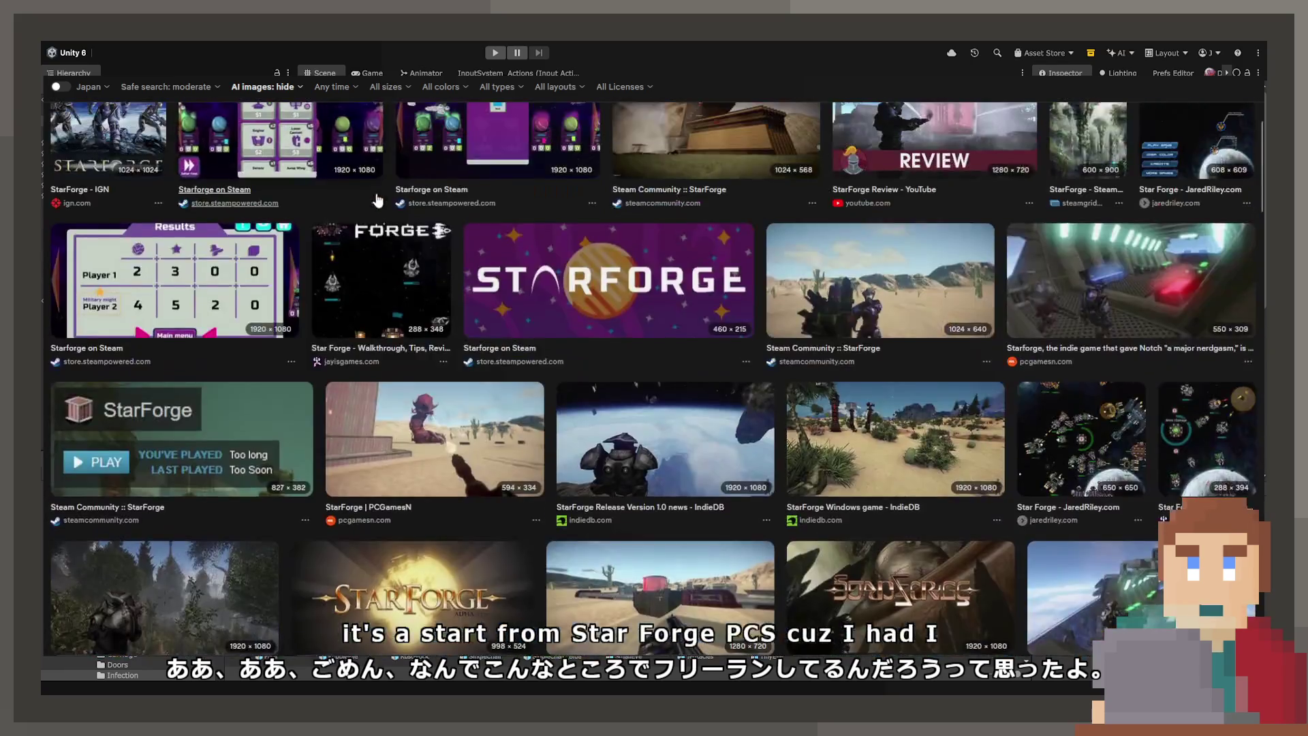
{"action": "left_click_drag", "start_coordinate": [195, 101], "coordinate": [230, 99]}
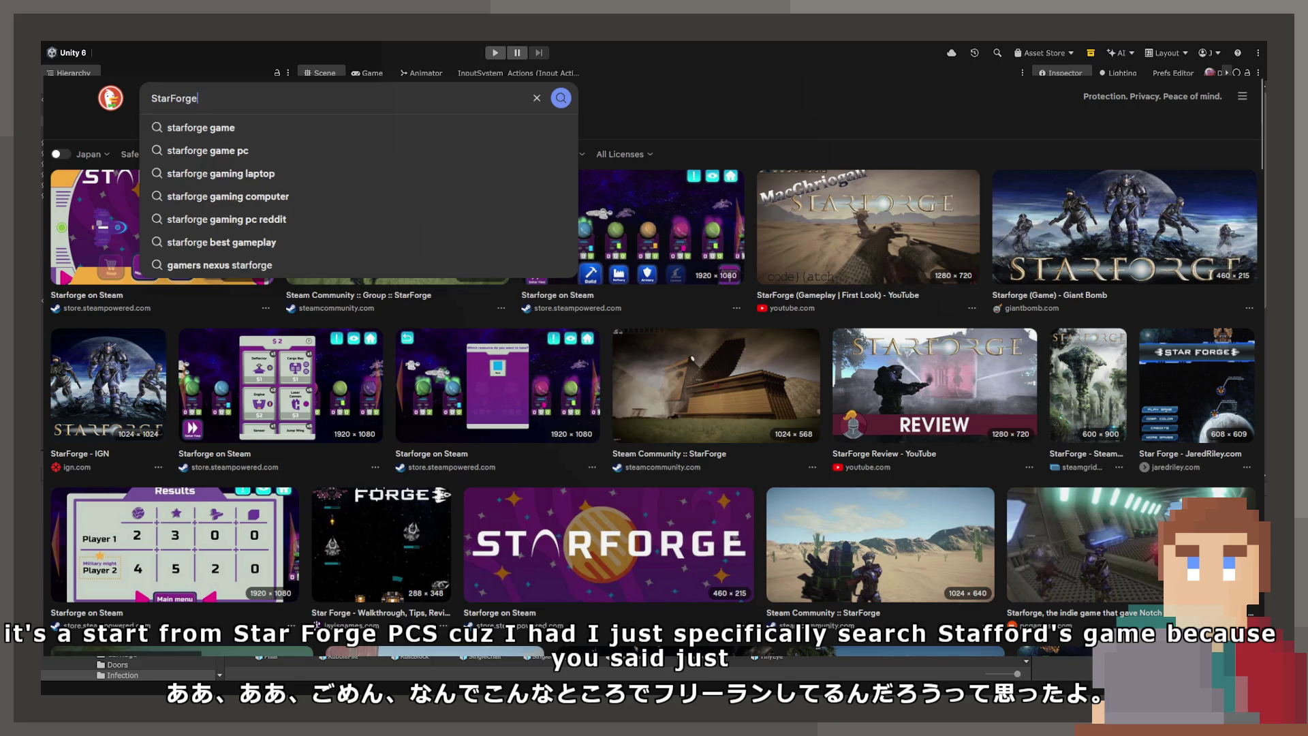
Step: Search 'StarForge' and preview the logo, spaceship, gaming PC and Starforge Systems on Behance images
{"action": "key", "text": "Return"}
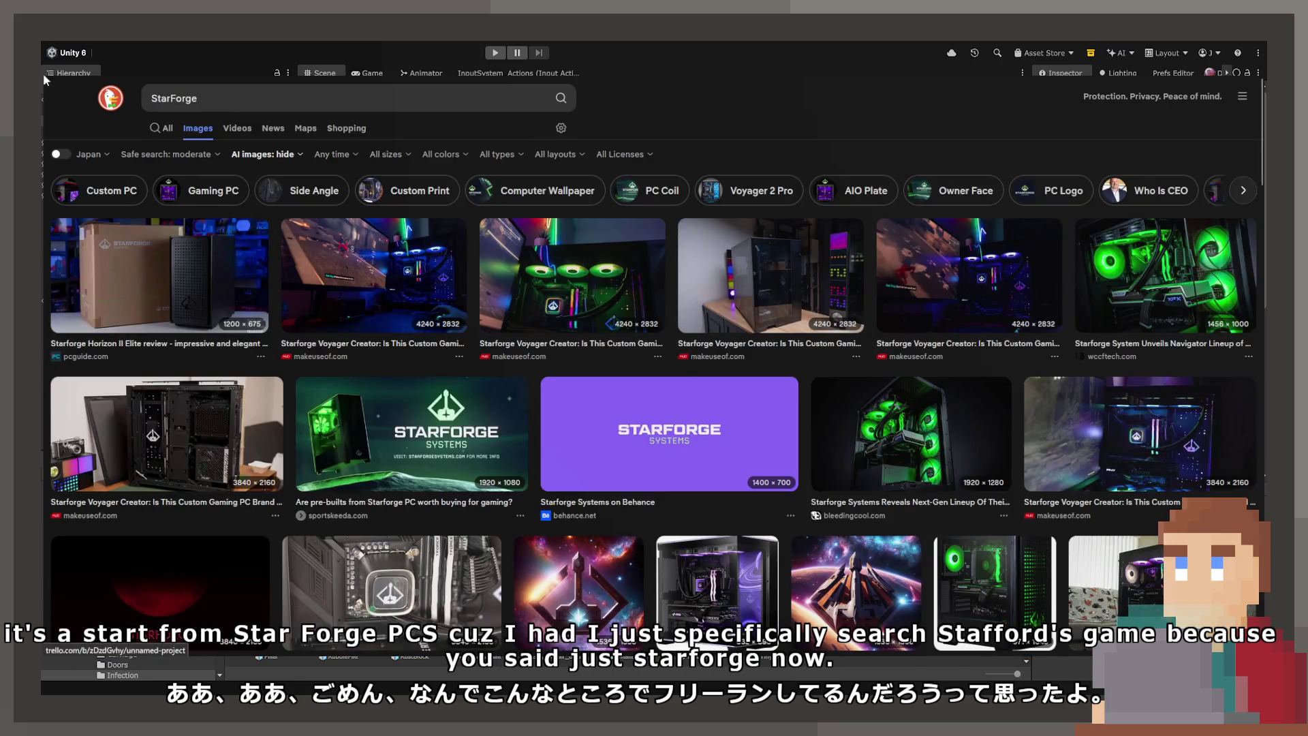
{"action": "scroll", "coordinate": [648, 332], "scroll_direction": "down", "scroll_amount": 2}
{"action": "scroll", "coordinate": [648, 332], "scroll_direction": "down", "scroll_amount": 2}
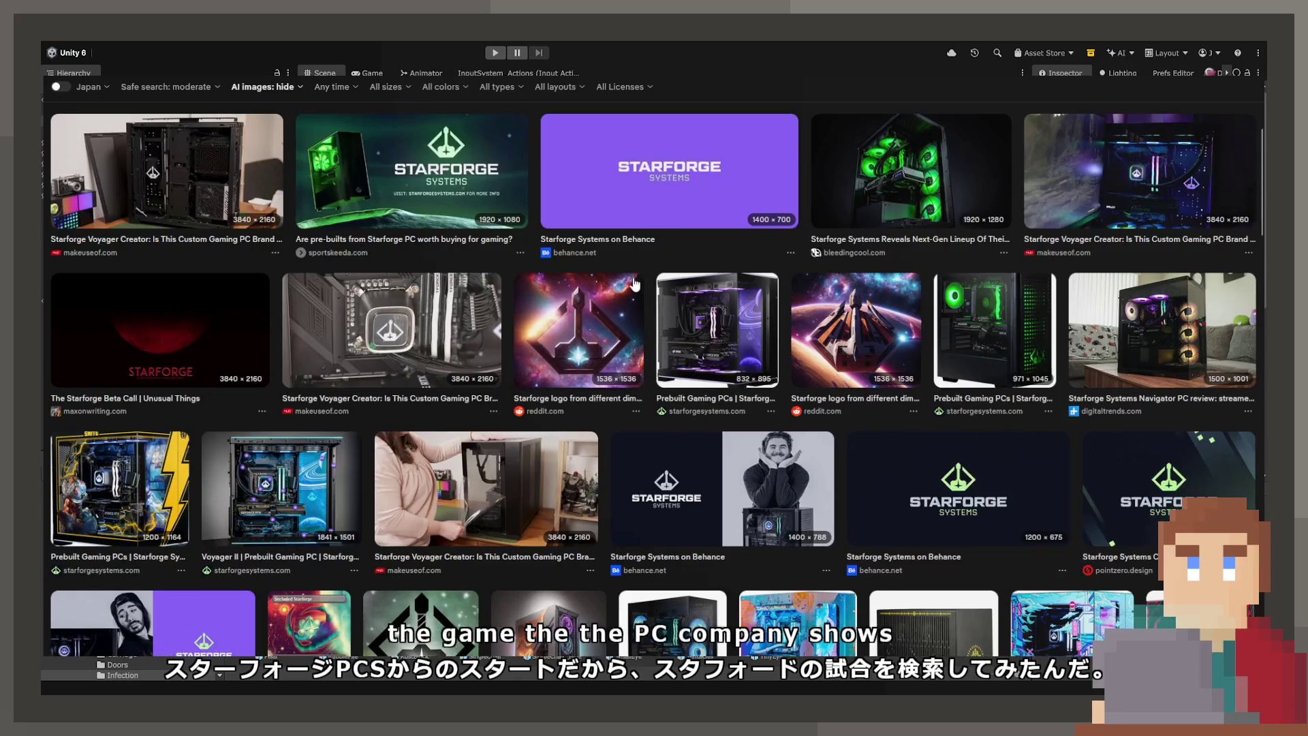
{"action": "left_click", "coordinate": [625, 350]}
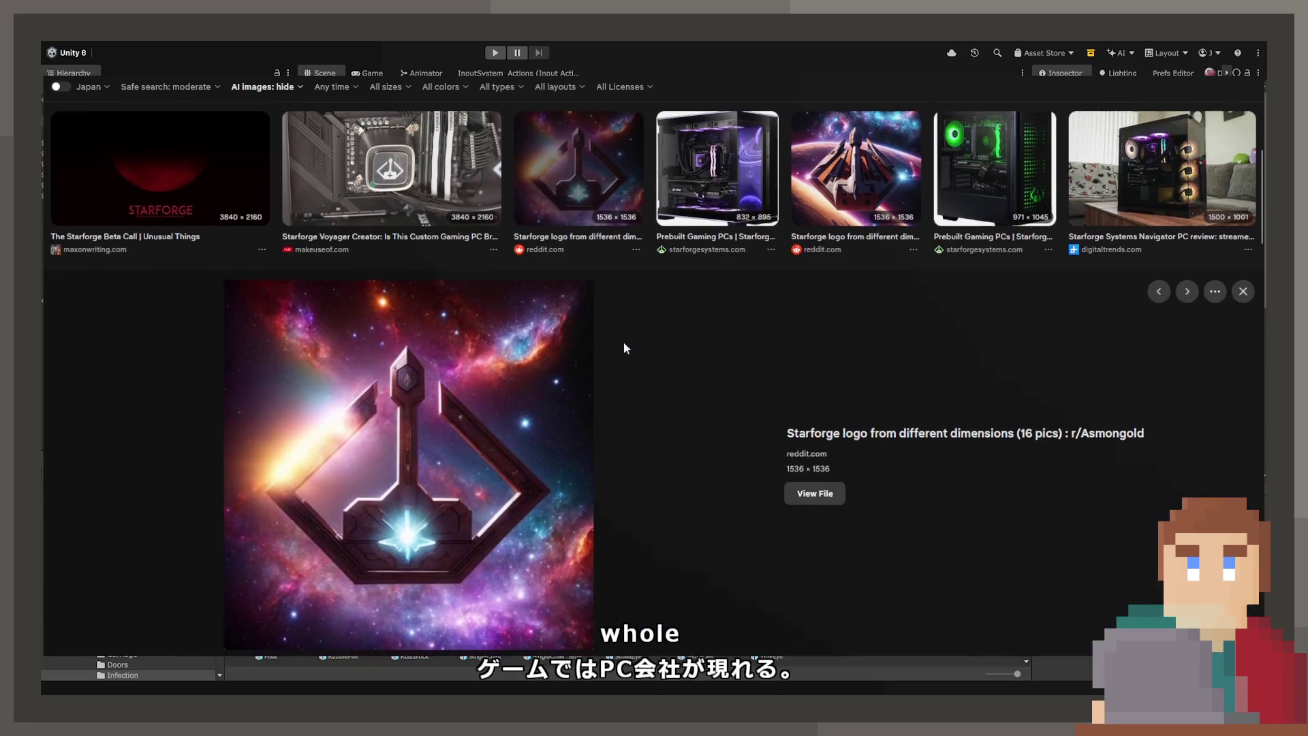
{"action": "left_click", "coordinate": [804, 167]}
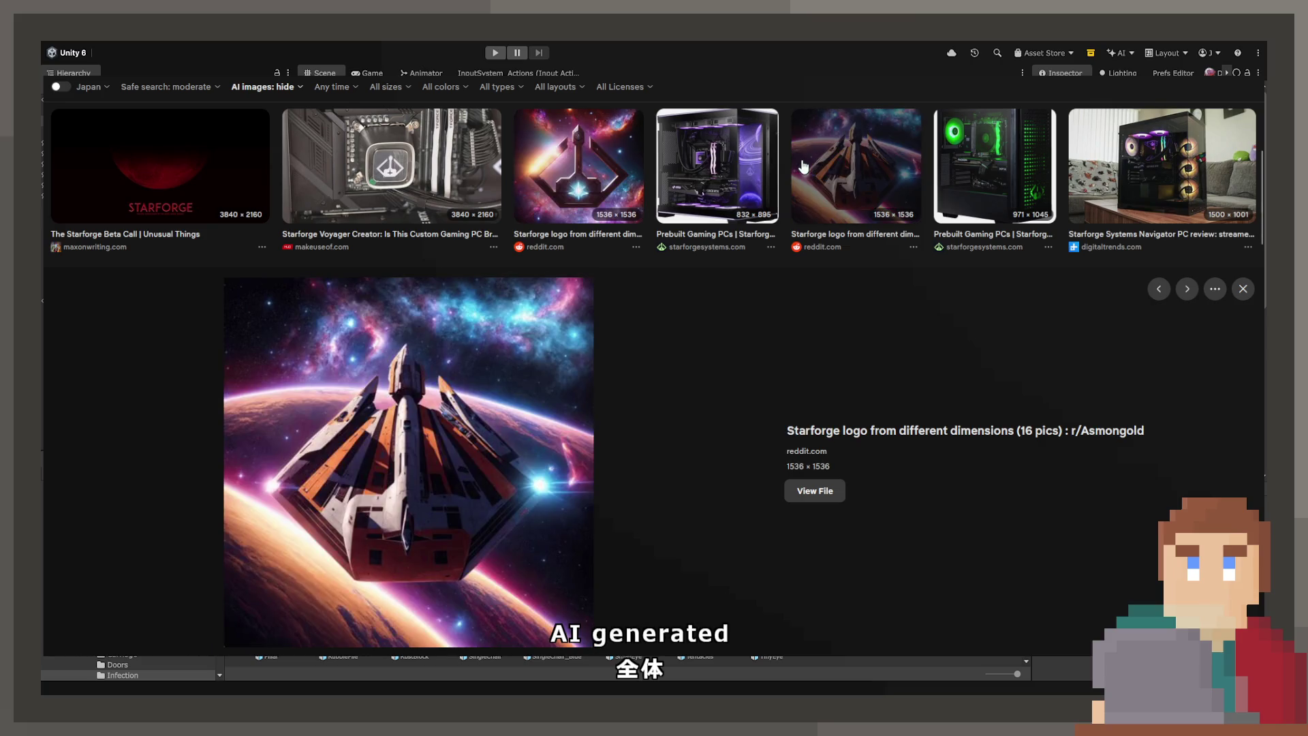
{"action": "left_click", "coordinate": [973, 162]}
{"action": "scroll", "coordinate": [168, 264], "scroll_direction": "up", "scroll_amount": 5}
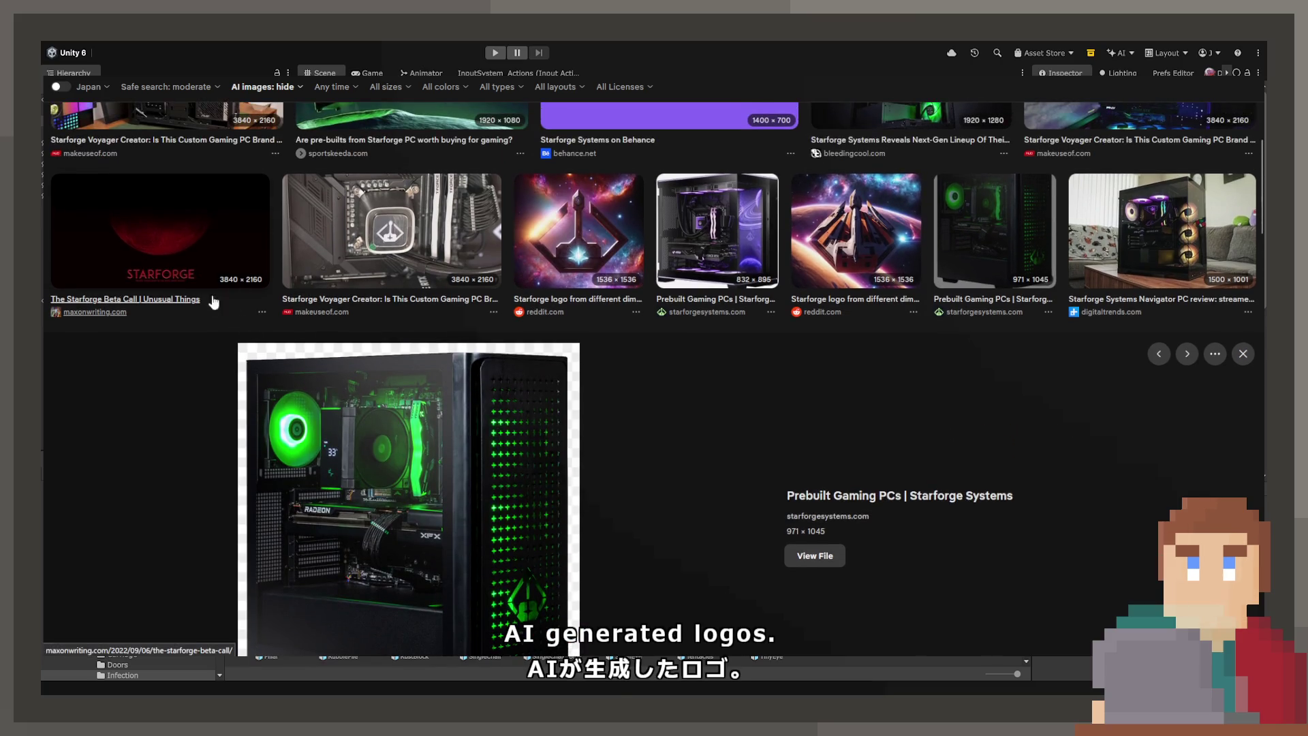
{"action": "scroll", "coordinate": [167, 263], "scroll_direction": "down", "scroll_amount": 10}
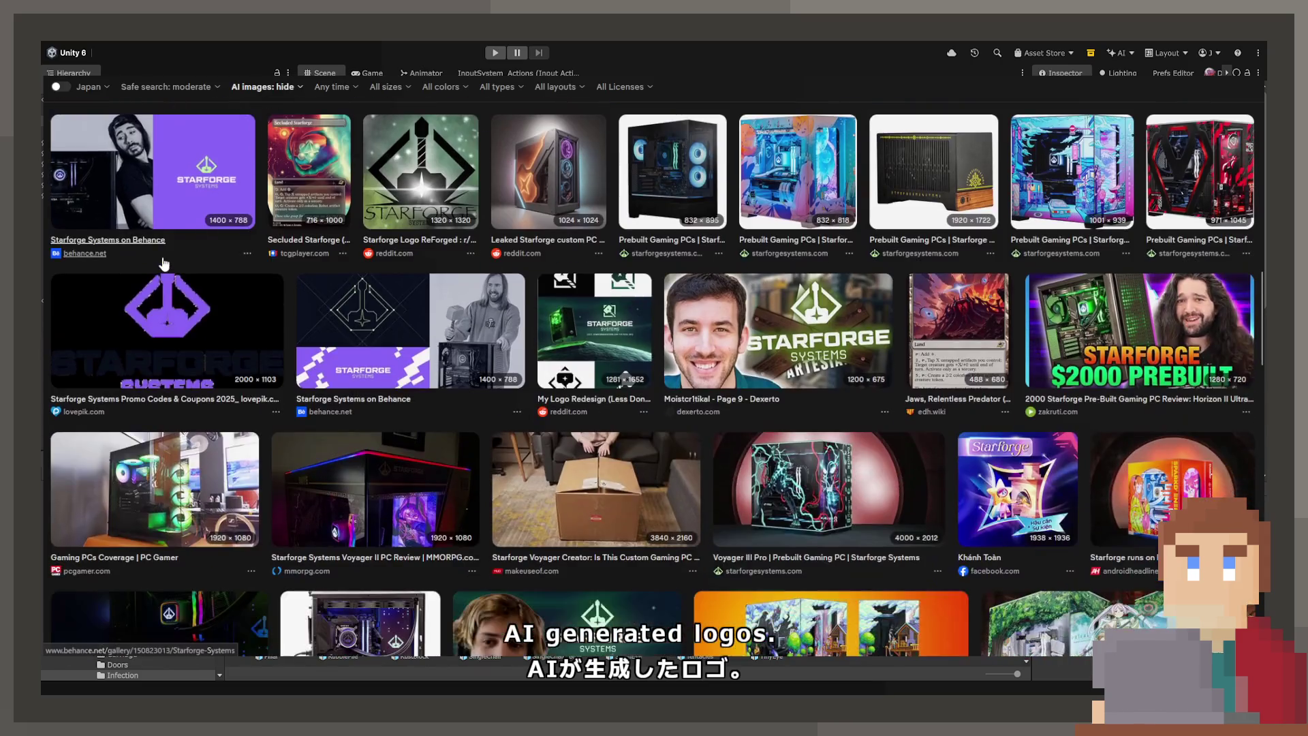
{"action": "left_click", "coordinate": [154, 226]}
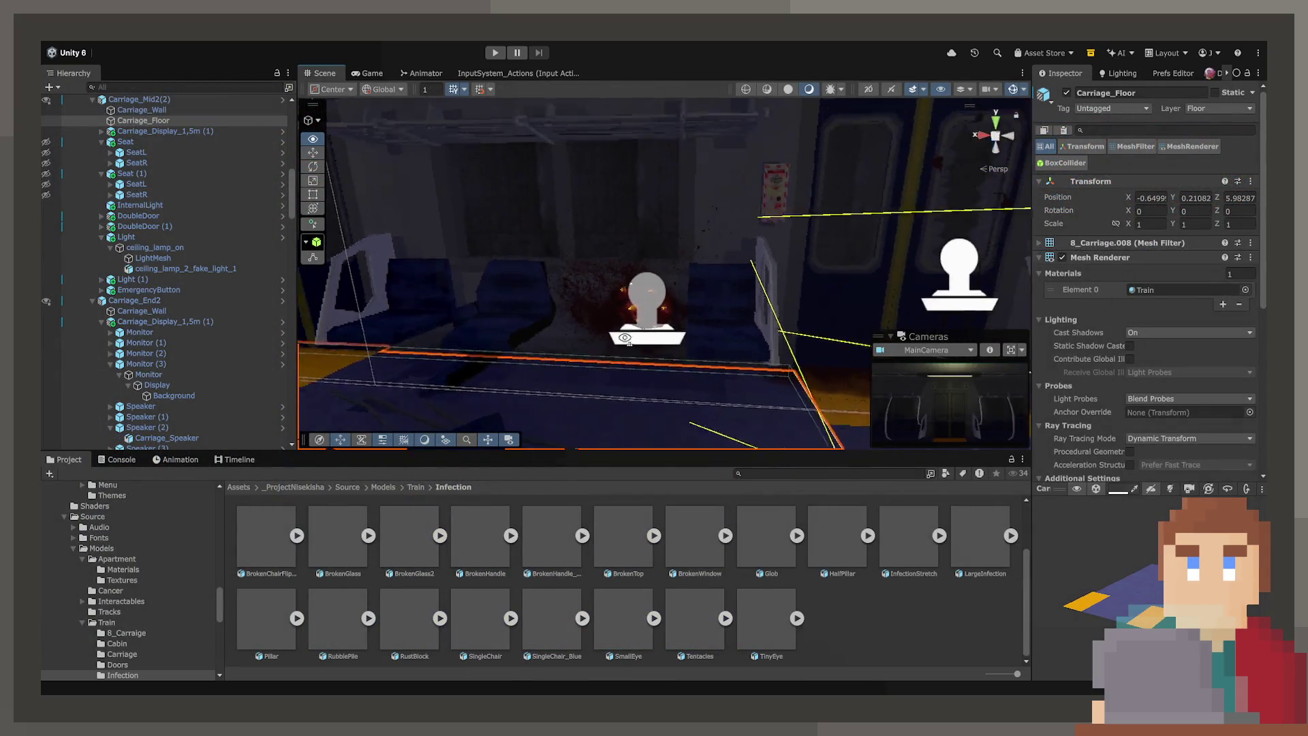
Step: Duplicate Decal Projector (16) and move the copy higher up the carriage wall
{"action": "left_click", "coordinate": [708, 267]}
{"action": "mouse_move", "coordinate": [707, 267]}
{"action": "left_mouse_down"}
{"action": "mouse_move", "coordinate": [742, 293]}
{"action": "mouse_move", "coordinate": [692, 379]}
{"action": "mouse_move", "coordinate": [762, 403]}
{"action": "mouse_move", "coordinate": [872, 361]}
{"action": "mouse_move", "coordinate": [702, 268]}
{"action": "mouse_move", "coordinate": [690, 365]}
{"action": "left_mouse_up"}
{"action": "left_click", "coordinate": [701, 359]}
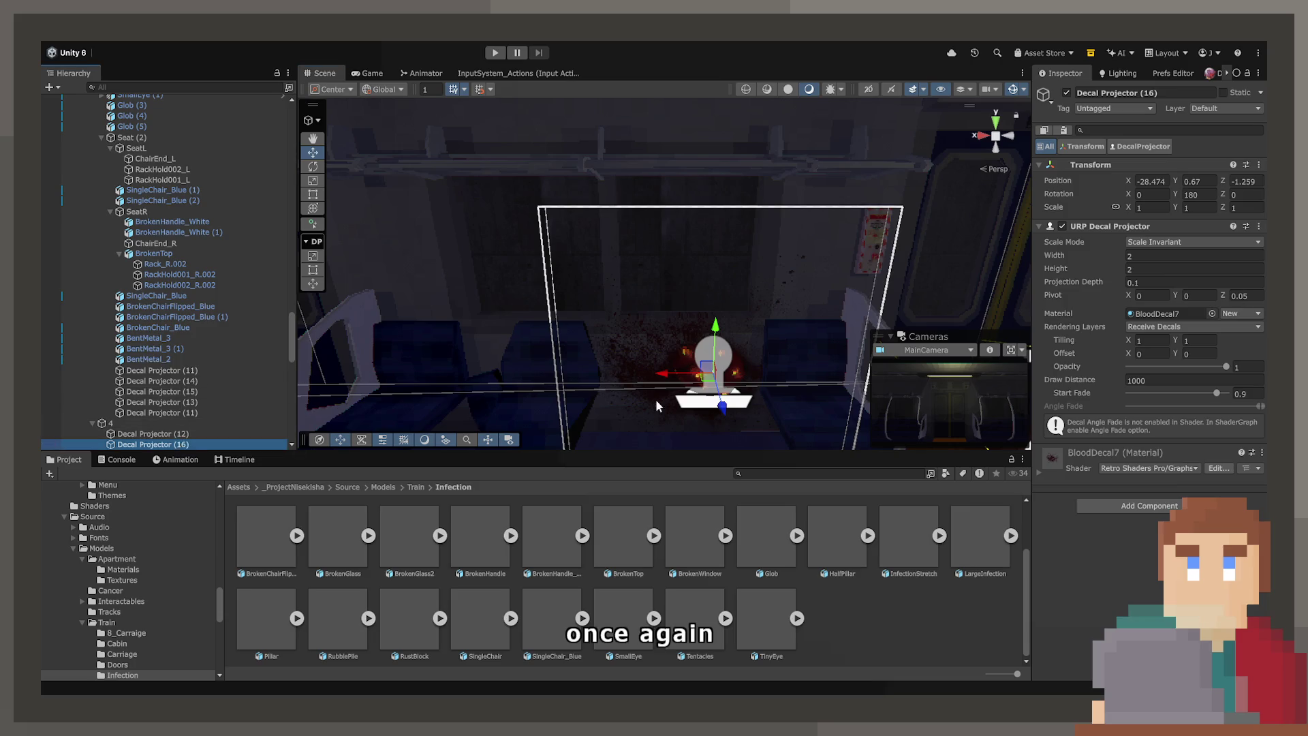
{"action": "key", "text": "ctrl+d"}
{"action": "left_click_drag", "start_coordinate": [739, 374], "coordinate": [597, 198]}
Step: Set the new decal's width and height to 3 and its opacity to 0.6
{"action": "left_click", "coordinate": [1159, 256]}
{"action": "type", "text": "3"}
{"action": "key", "text": "Tab"}
{"action": "type", "text": "3"}
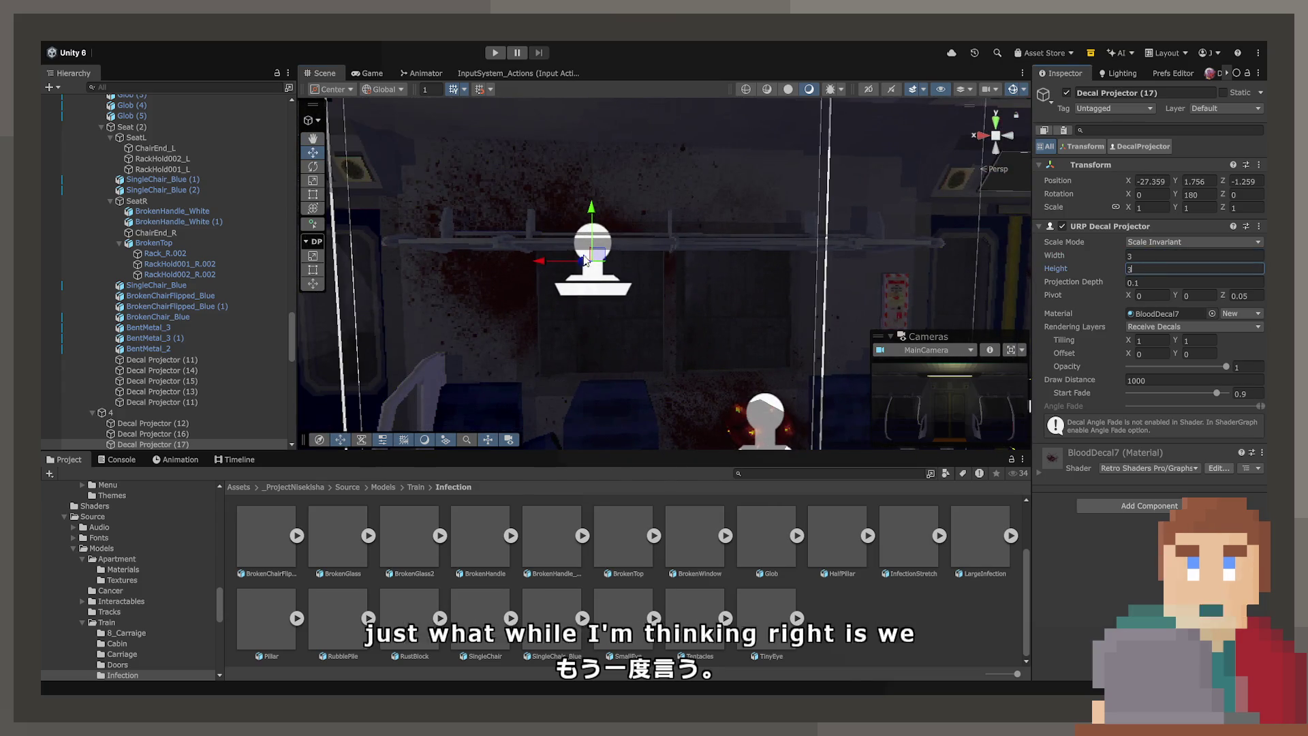
{"action": "mouse_move", "coordinate": [546, 319]}
{"action": "left_mouse_down"}
{"action": "mouse_move", "coordinate": [532, 331]}
{"action": "mouse_move", "coordinate": [548, 358]}
{"action": "mouse_move", "coordinate": [643, 368]}
{"action": "mouse_move", "coordinate": [636, 382]}
{"action": "mouse_move", "coordinate": [535, 289]}
{"action": "mouse_move", "coordinate": [671, 341]}
{"action": "left_mouse_up"}
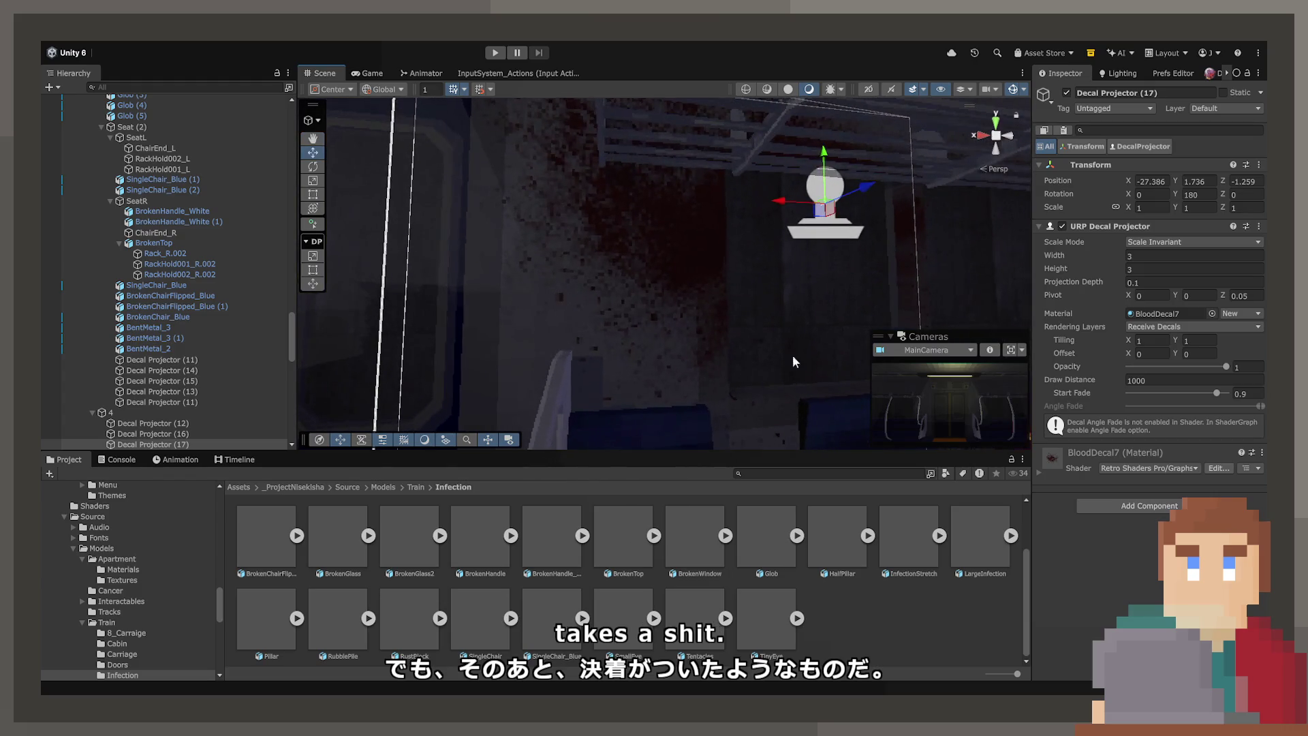
{"action": "mouse_move", "coordinate": [1228, 371]}
{"action": "left_mouse_down"}
{"action": "mouse_move", "coordinate": [1176, 376]}
{"action": "mouse_move", "coordinate": [1190, 378]}
{"action": "left_mouse_up"}
{"action": "left_click", "coordinate": [1260, 373]}
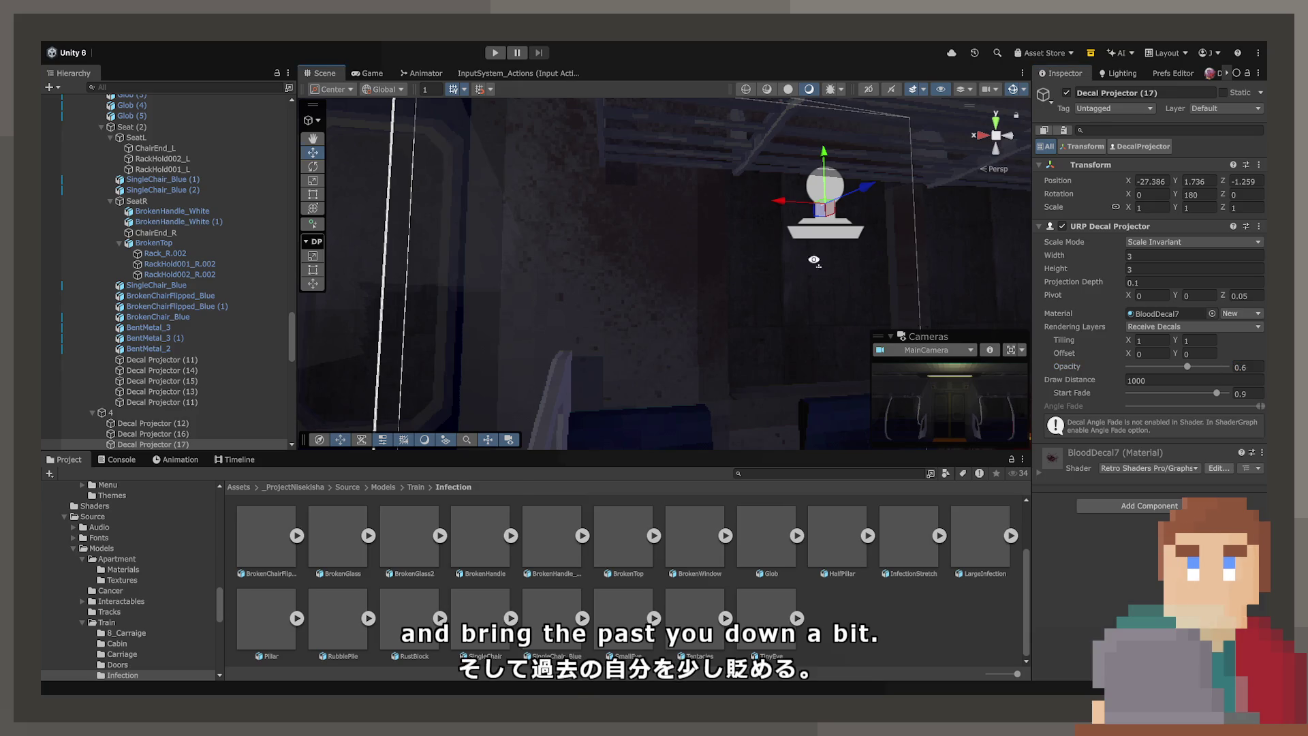
{"action": "scroll", "coordinate": [817, 265], "scroll_direction": "down", "scroll_amount": 5}
{"action": "left_click", "coordinate": [678, 334]}
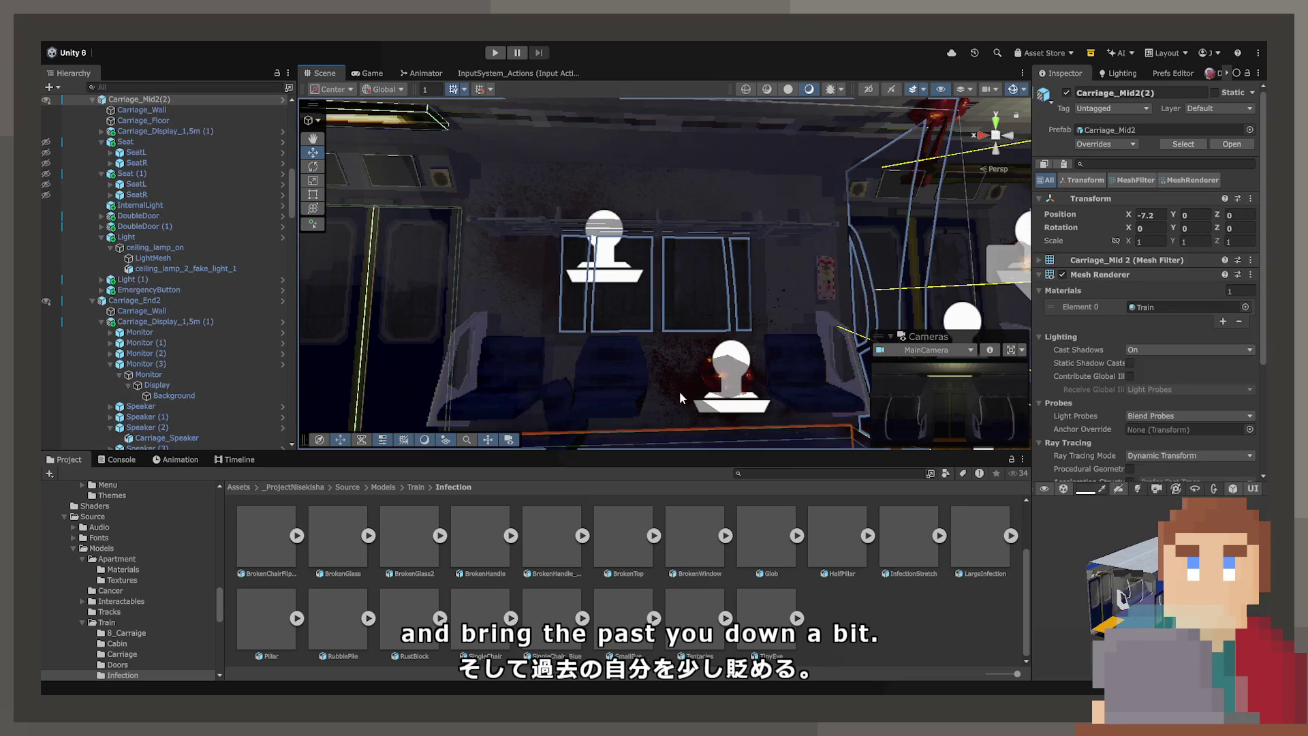
Step: Give Decal Projector (17) the RustDecal1 material and shrink its size to 2
{"action": "left_click", "coordinate": [540, 260]}
{"action": "left_click", "coordinate": [622, 258]}
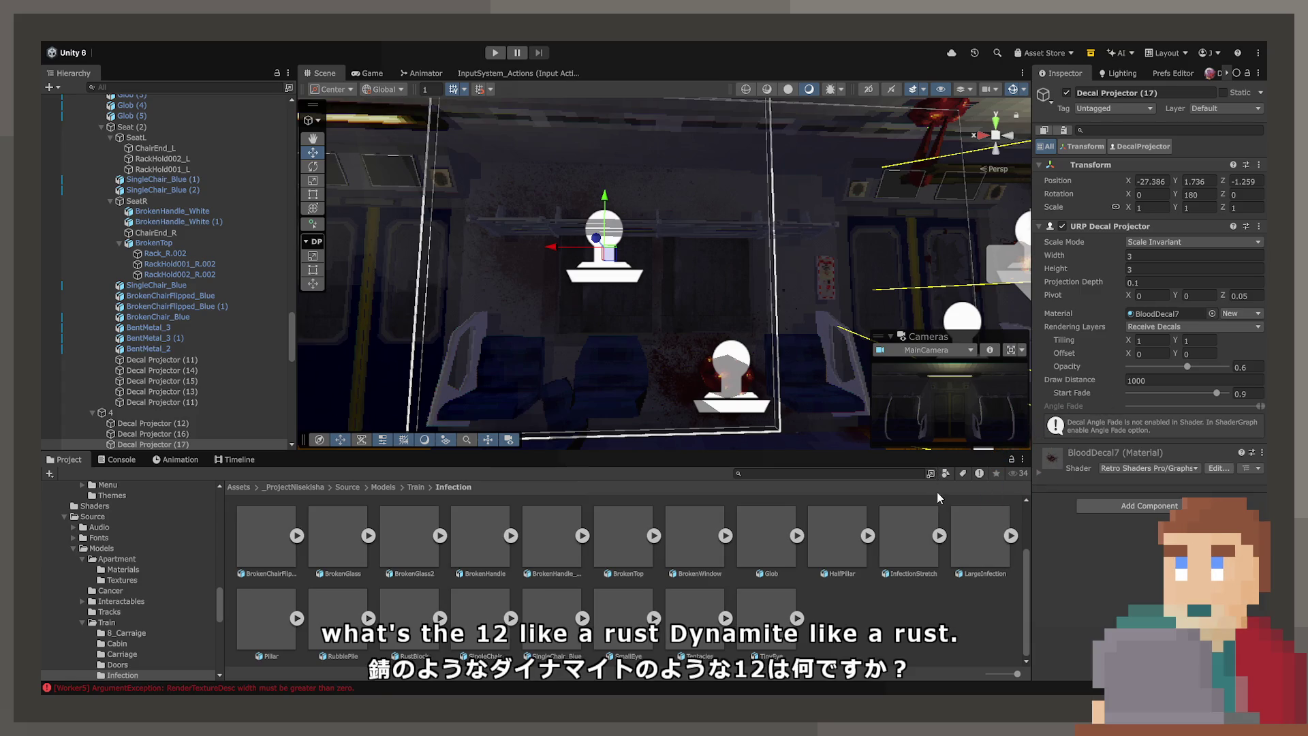
{"action": "key", "text": "ctrl+z"}
{"action": "key", "text": "ctrl+z"}
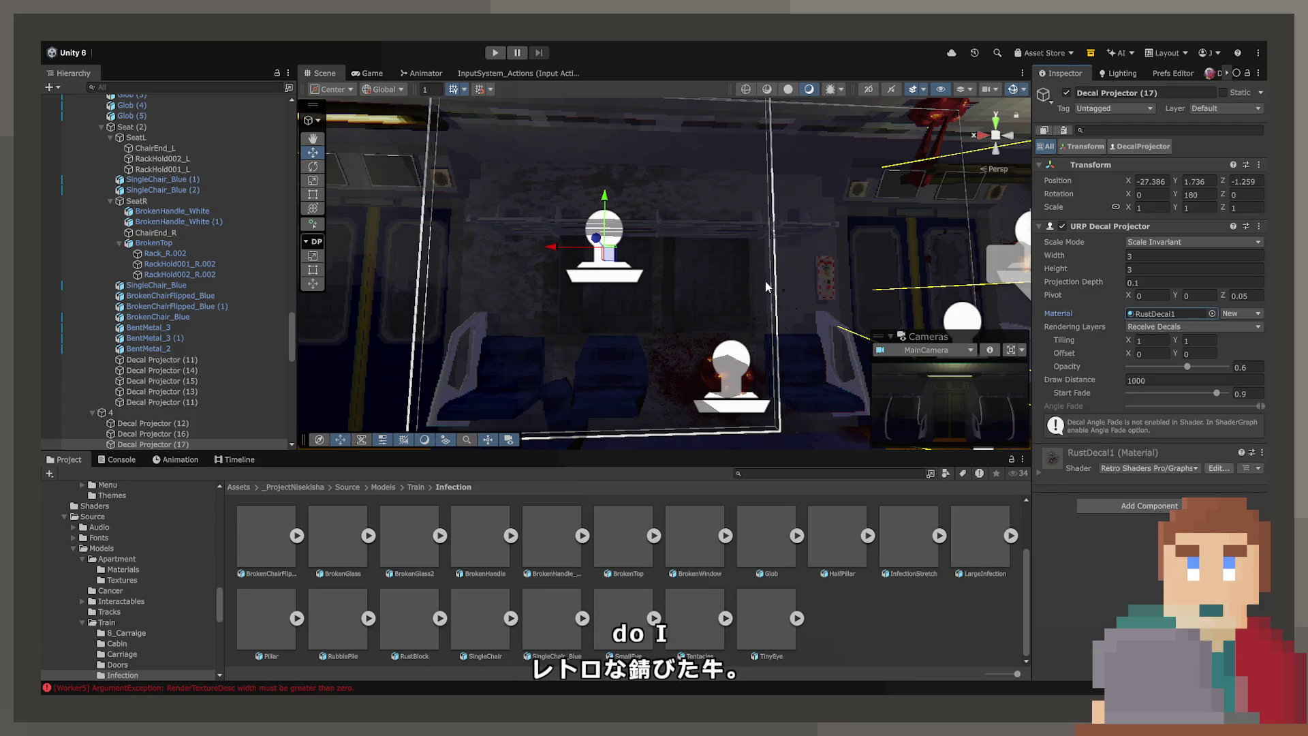
{"action": "double_click", "coordinate": [1152, 254]}
{"action": "type", "text": "2"}
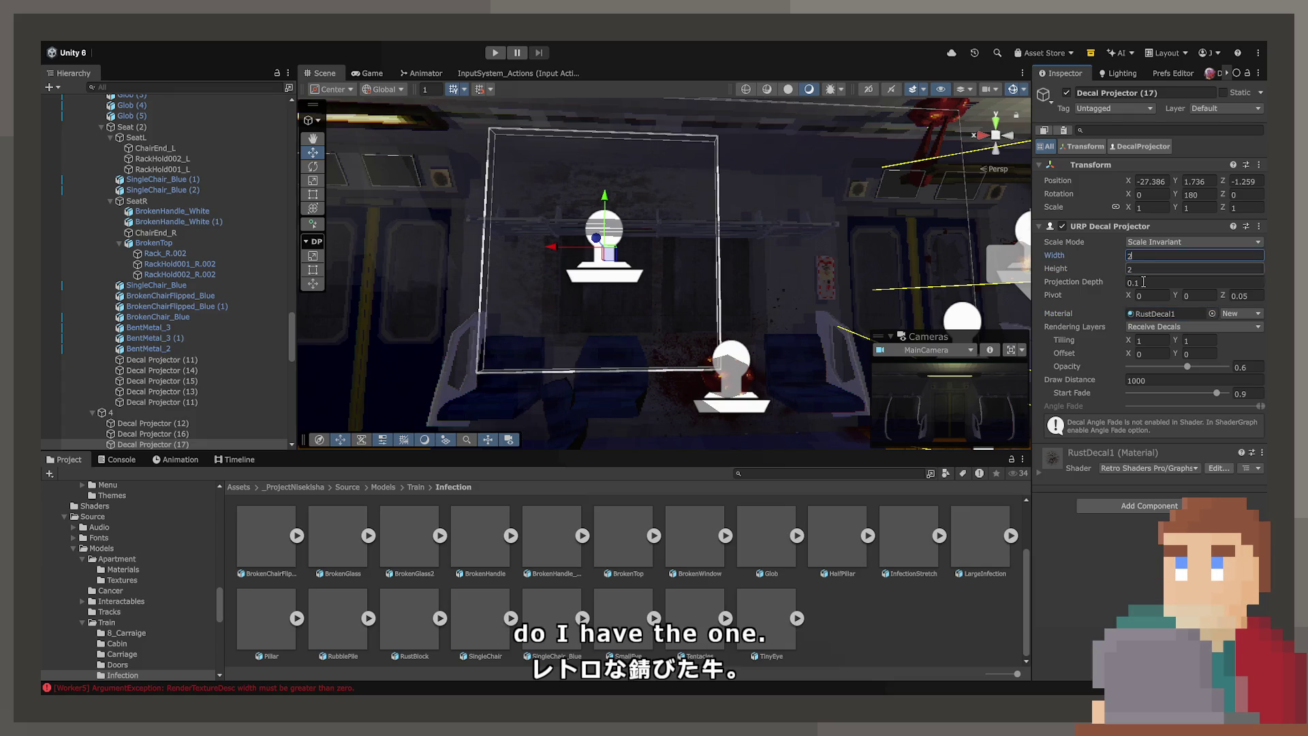